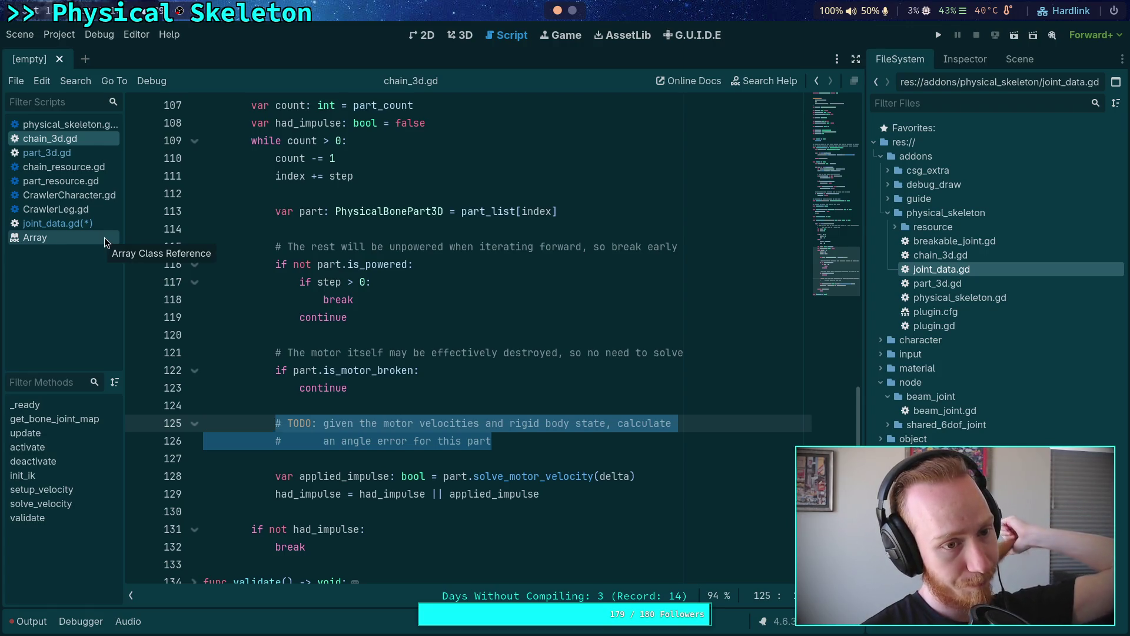
# Step: Open joint_data.gd and place the caret on the empty line after its fields
pyautogui.click(93, 228)
pyautogui.press('Escape')
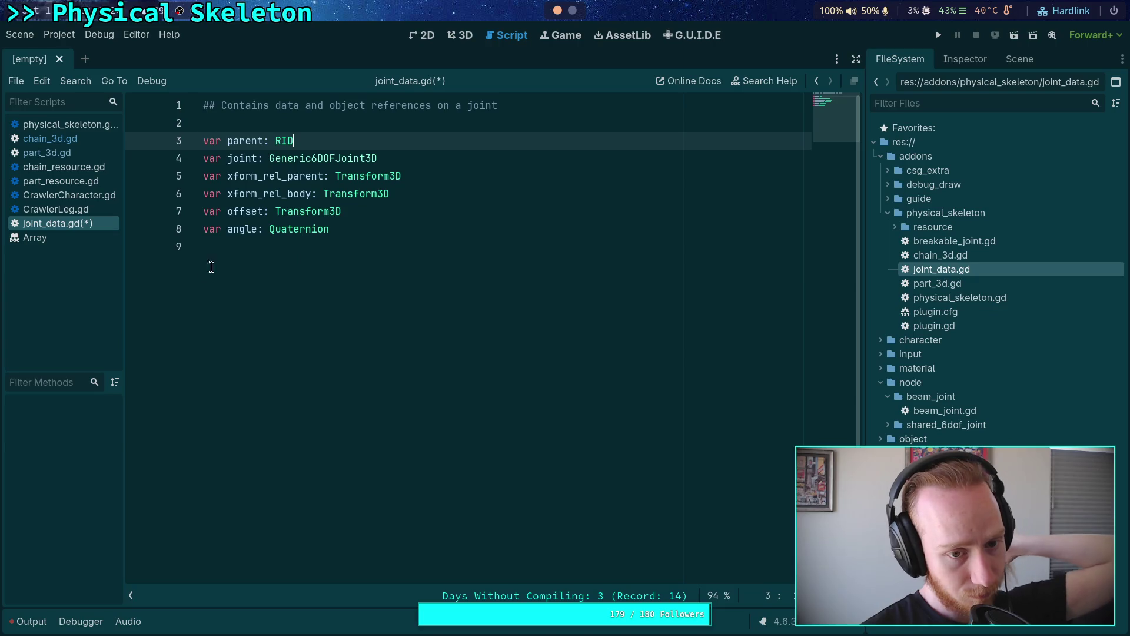
pyautogui.click(288, 263)
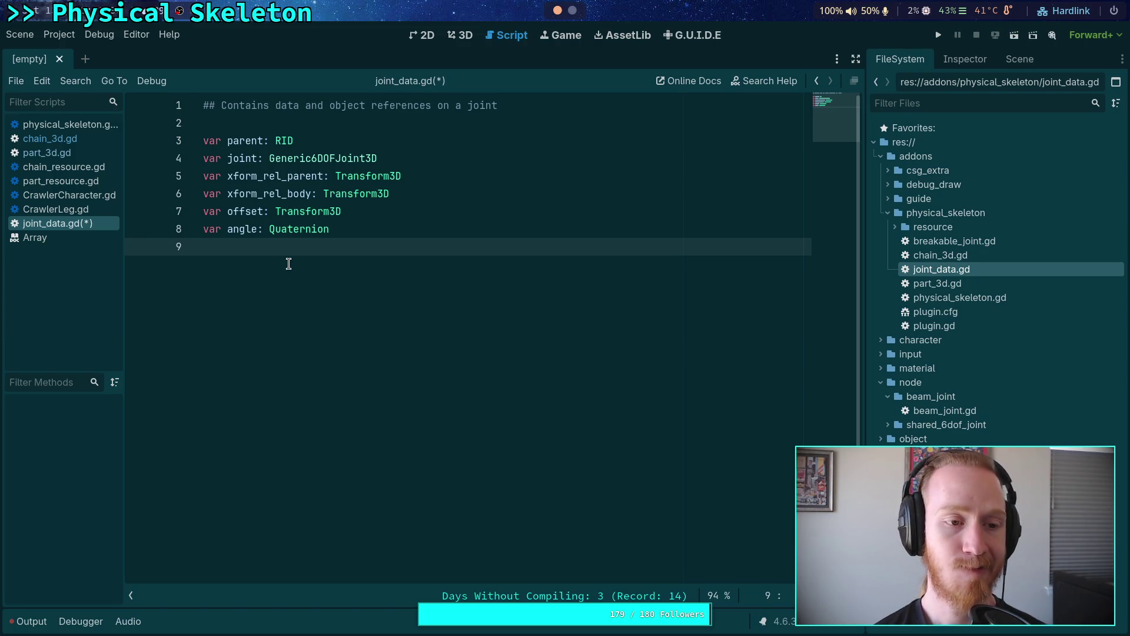
# Step: Switch to chain_3d.gd and fold the solve_velocity function
pyautogui.click(97, 139)
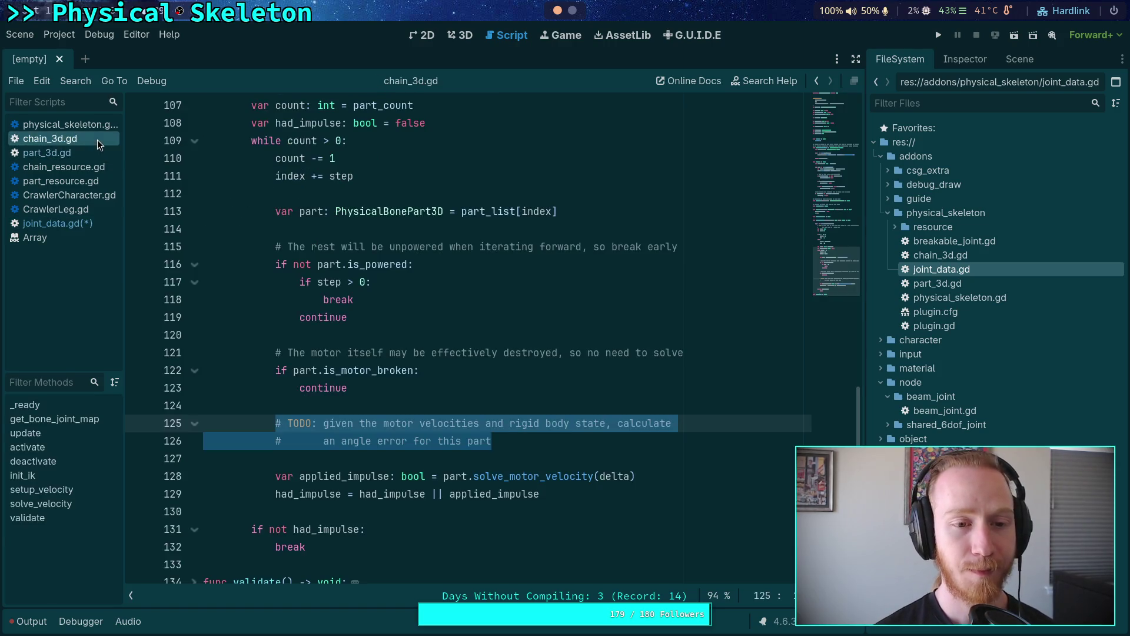
pyautogui.scroll(10, 306, 372)
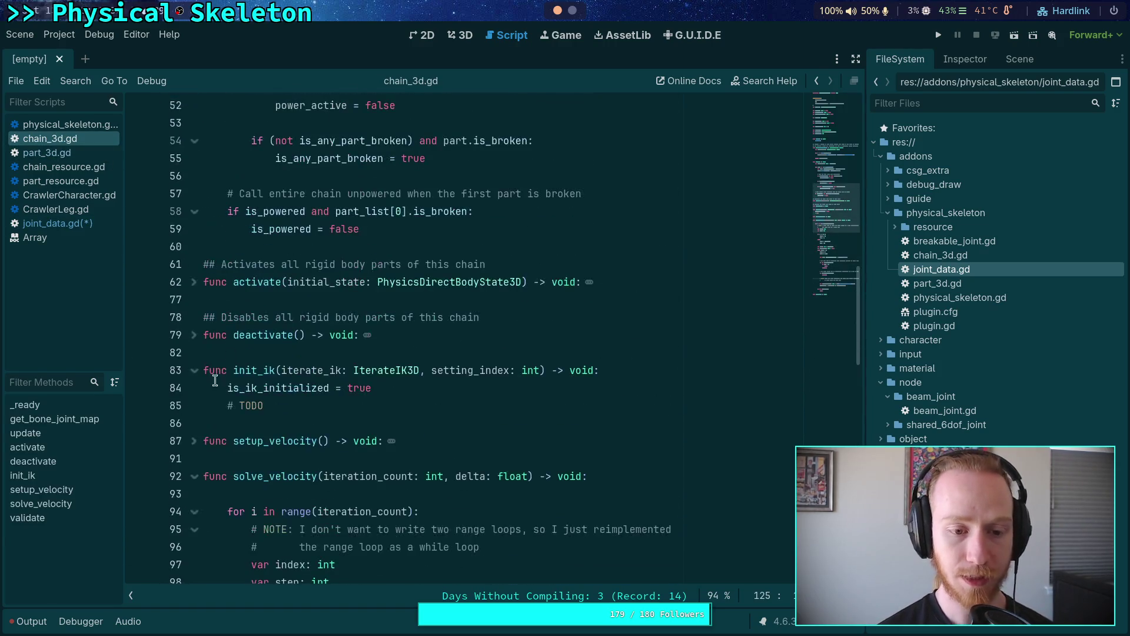
pyautogui.click(196, 477)
pyautogui.scroll(5, 224, 406)
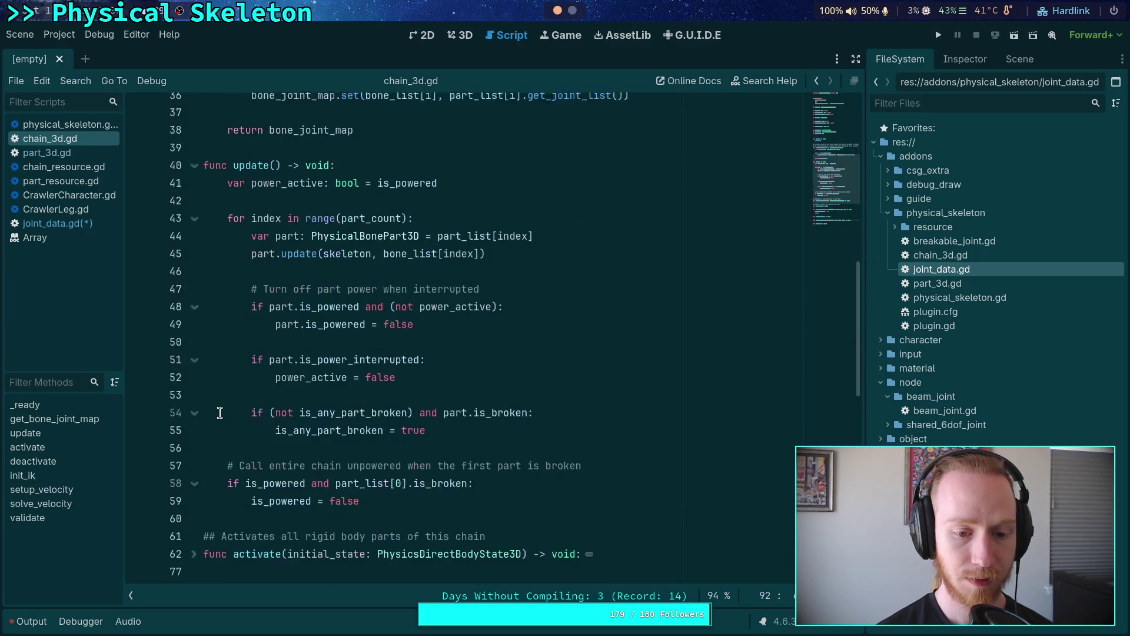
# Step: In part_3d.gd's update(), highlight body_diff on line 100 and bone_rotation on line 112
pyautogui.click(69, 156)
pyautogui.scroll(-10, 369, 326)
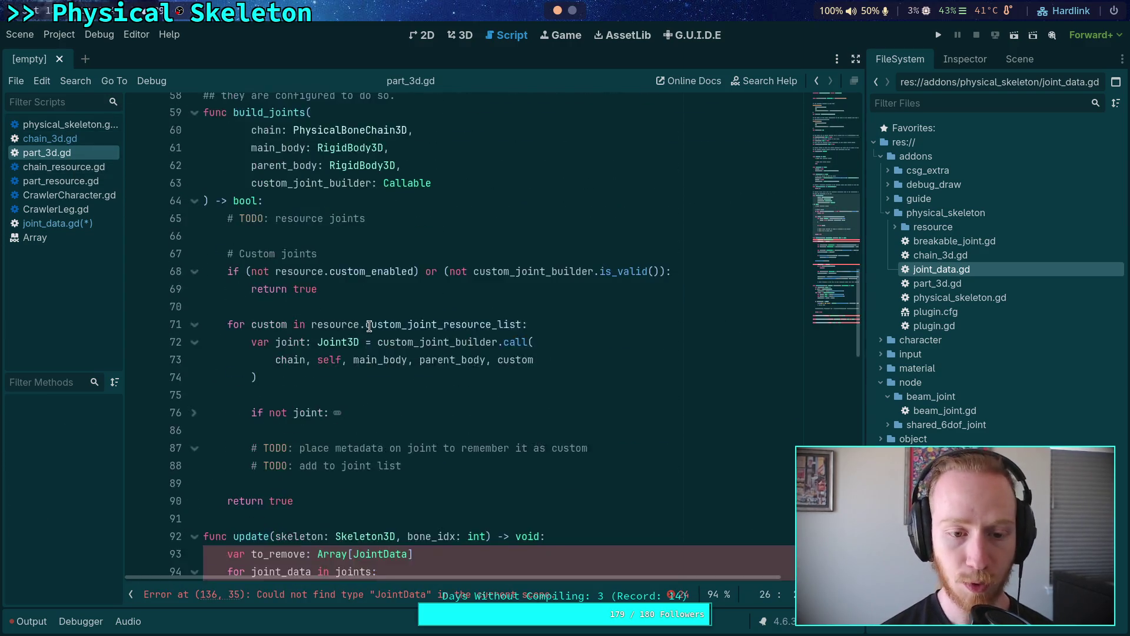
pyautogui.scroll(-10, 369, 327)
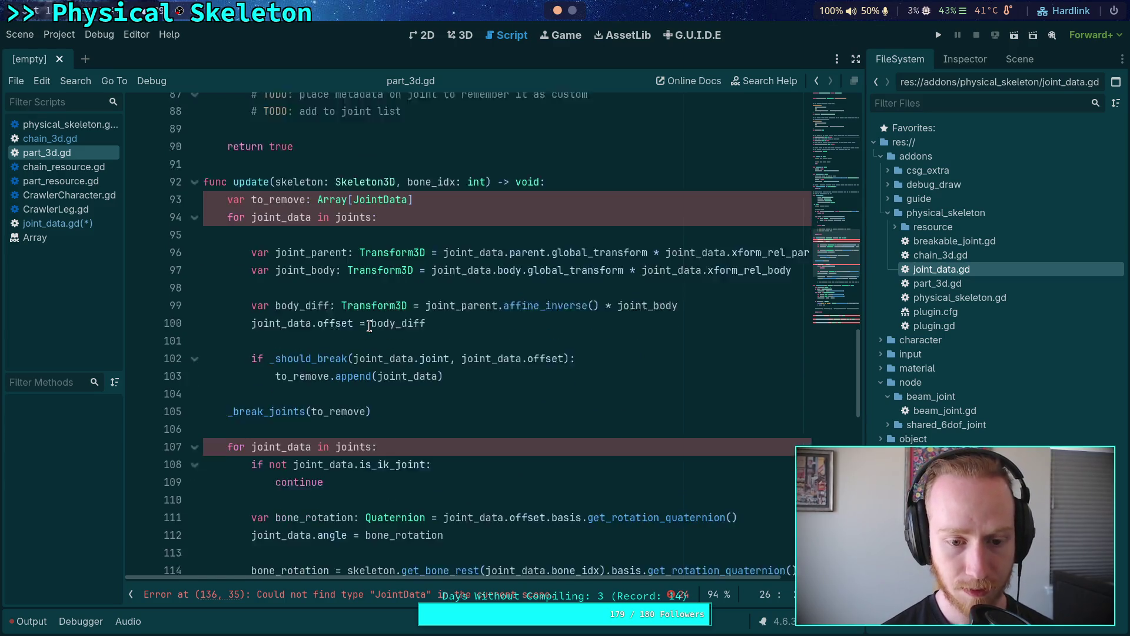
pyautogui.scroll(-2, 369, 326)
pyautogui.doubleClick(385, 246)
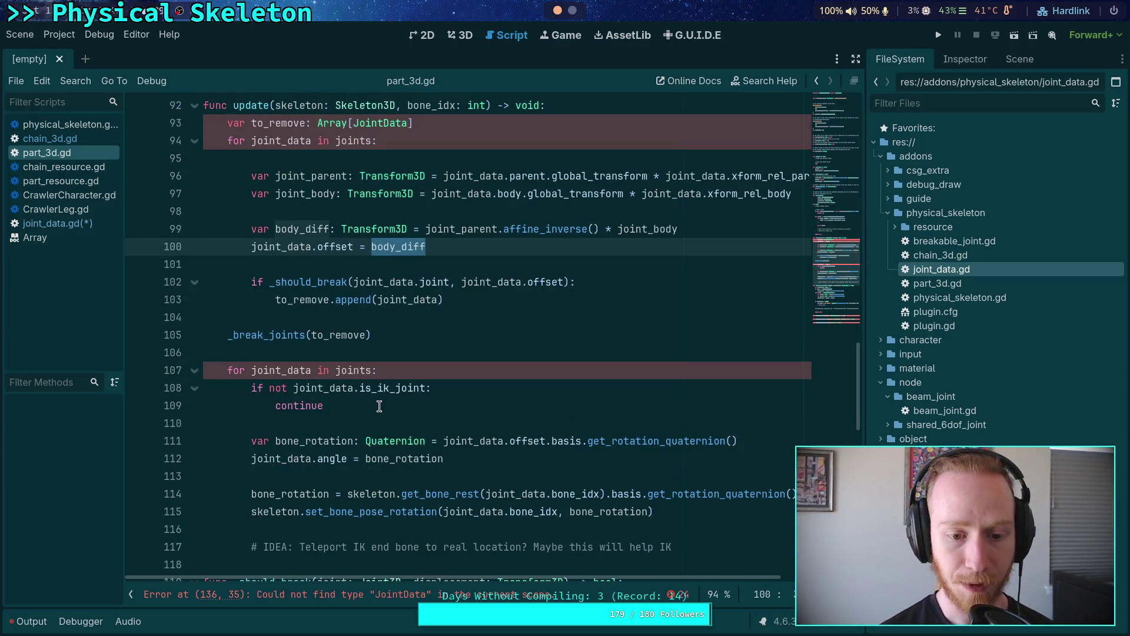
pyautogui.scroll(-1, 379, 406)
pyautogui.doubleClick(411, 406)
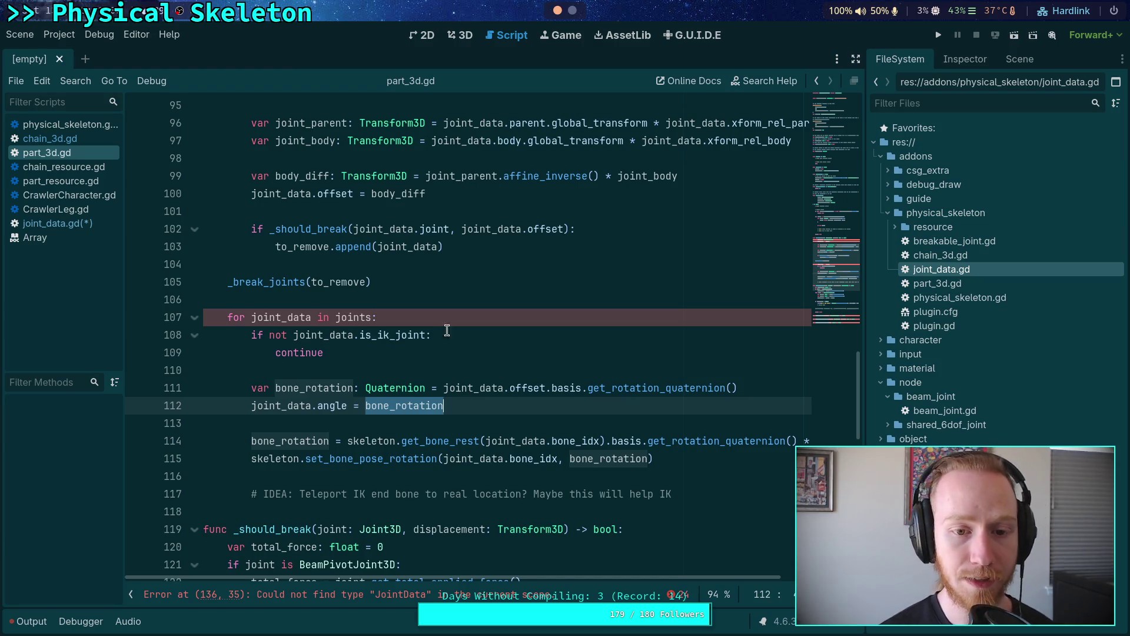
# Step: Go back to joint_data.gd and select the offset field declaration on line 7
pyautogui.click(701, 177)
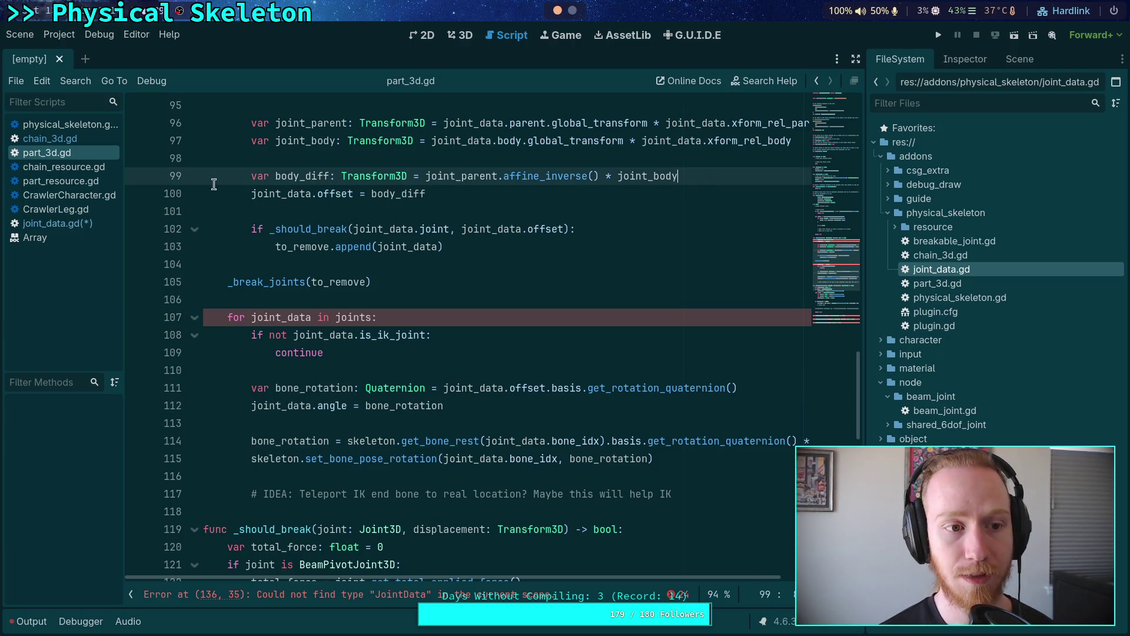
pyautogui.click(53, 223)
pyautogui.moveTo(422, 212); pyautogui.dragTo(444, 196)
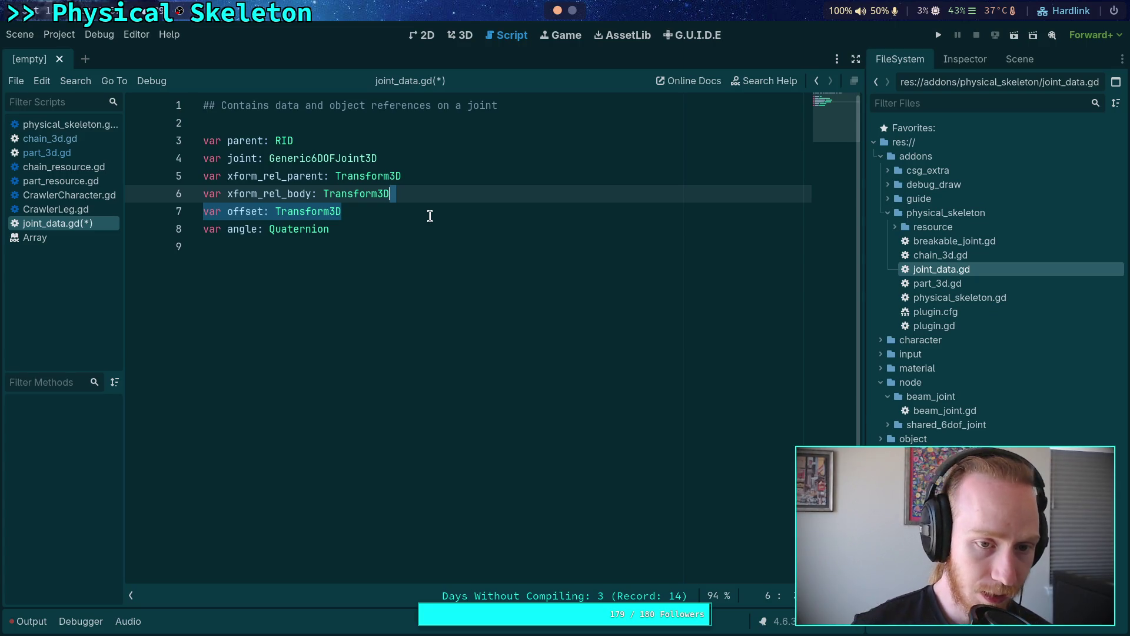
# Step: Save joint_data.gd and return to part_3d.gd
pyautogui.hotkey('ctrl', 's')
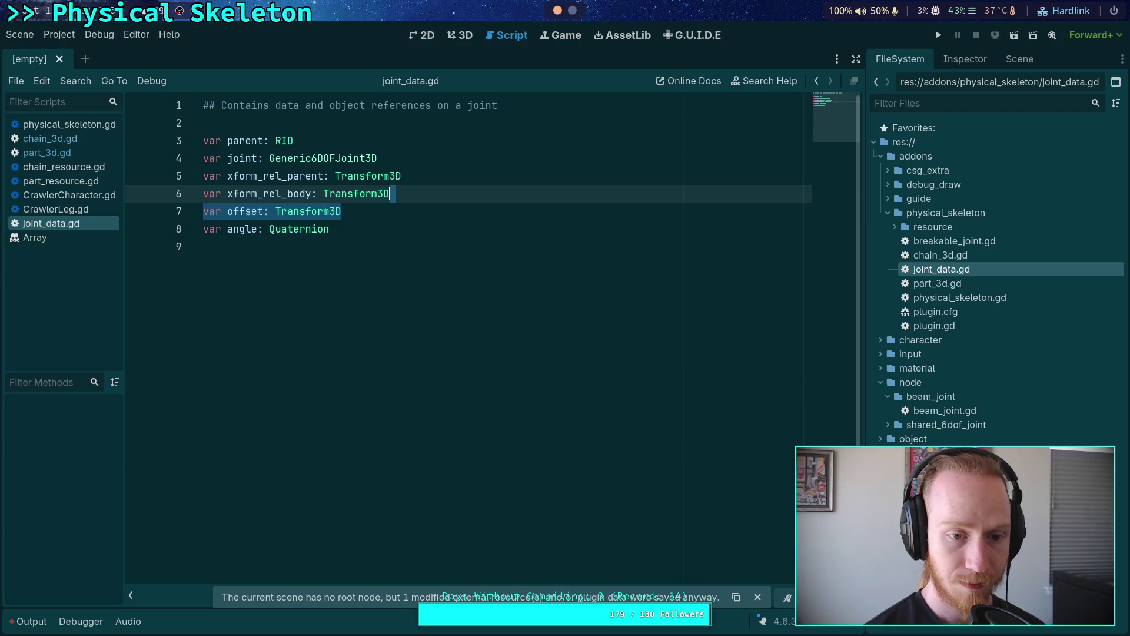
pyautogui.click(493, 188)
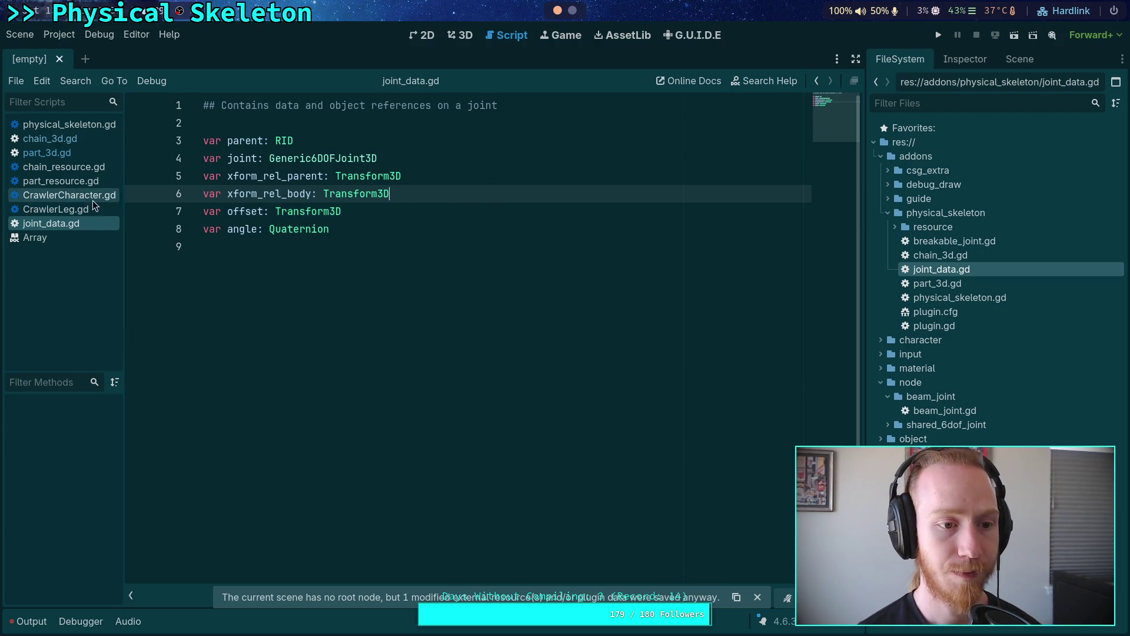
pyautogui.click(83, 152)
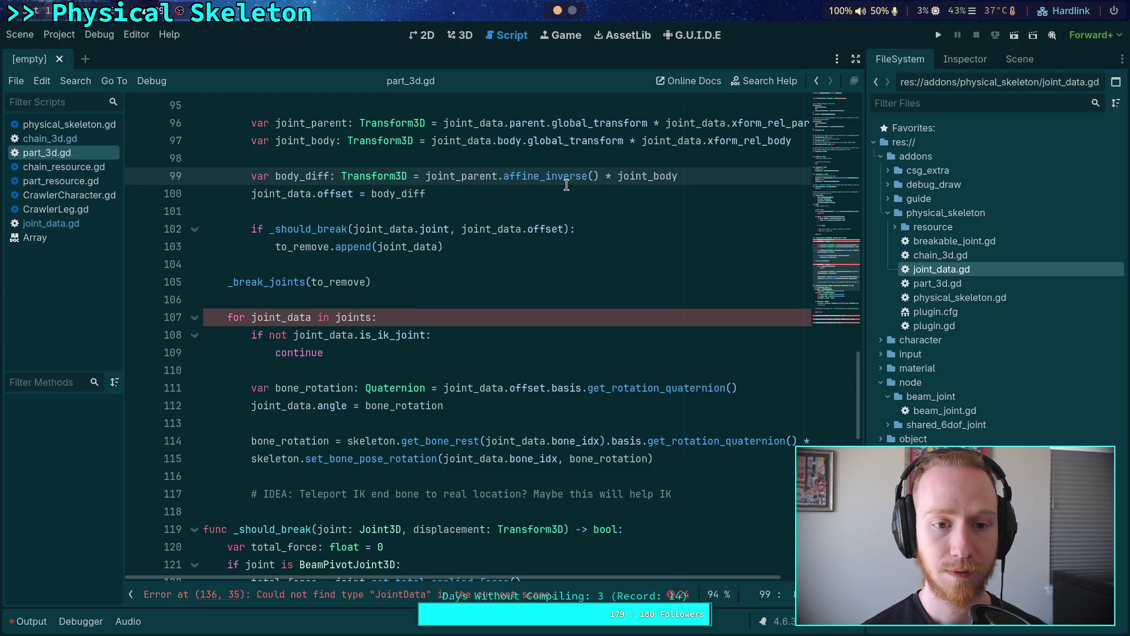
# Step: Add line 101: joint_data.angle = body_diff.basis.get_rotation_quaternion()
pyautogui.click(657, 190)
pyautogui.press('Return')
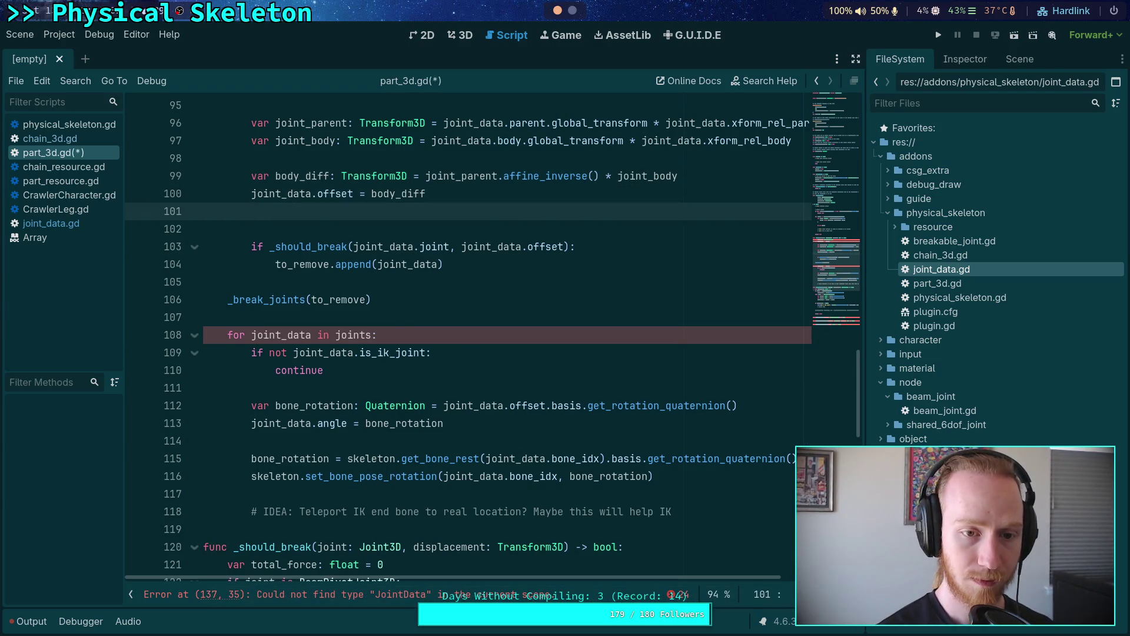
pyautogui.write('joint_dat')
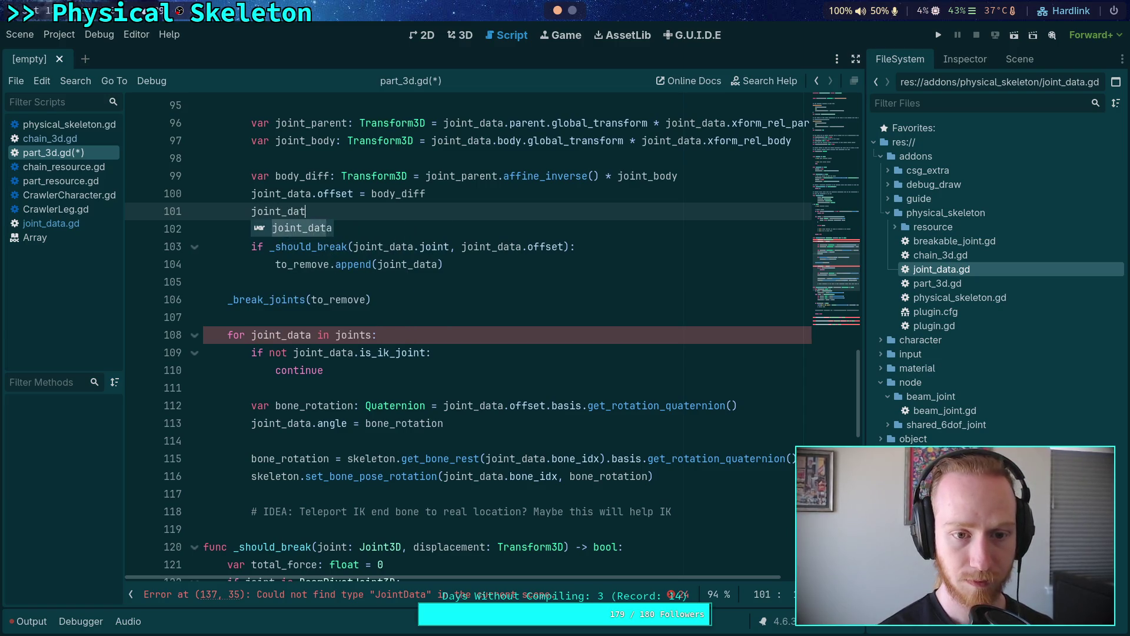
pyautogui.write('a.angle ')
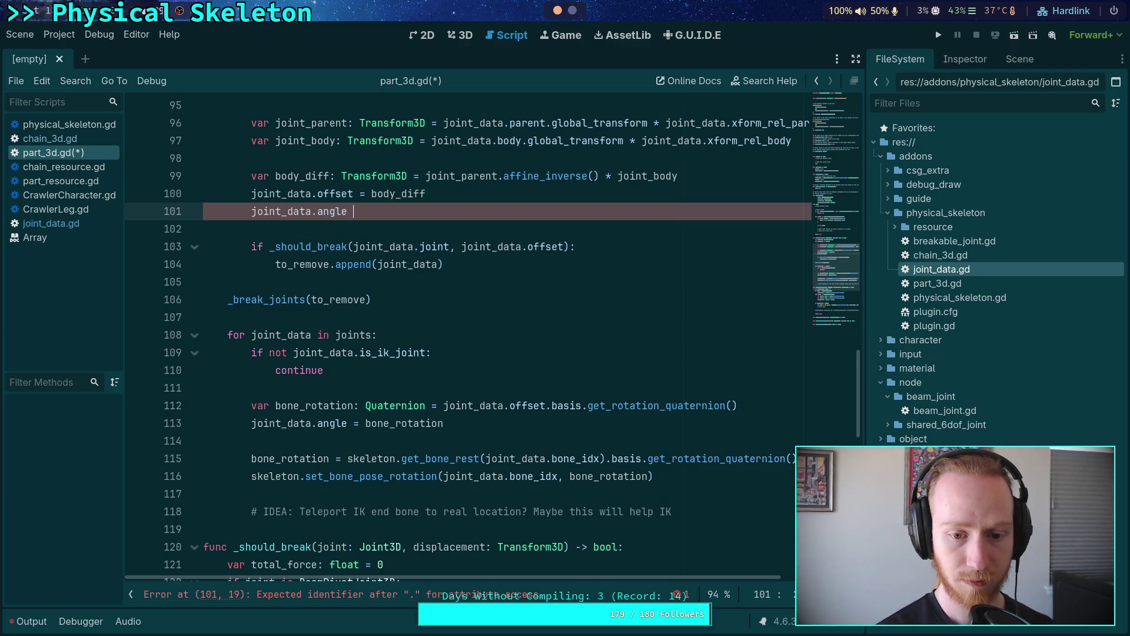
pyautogui.write('= body')
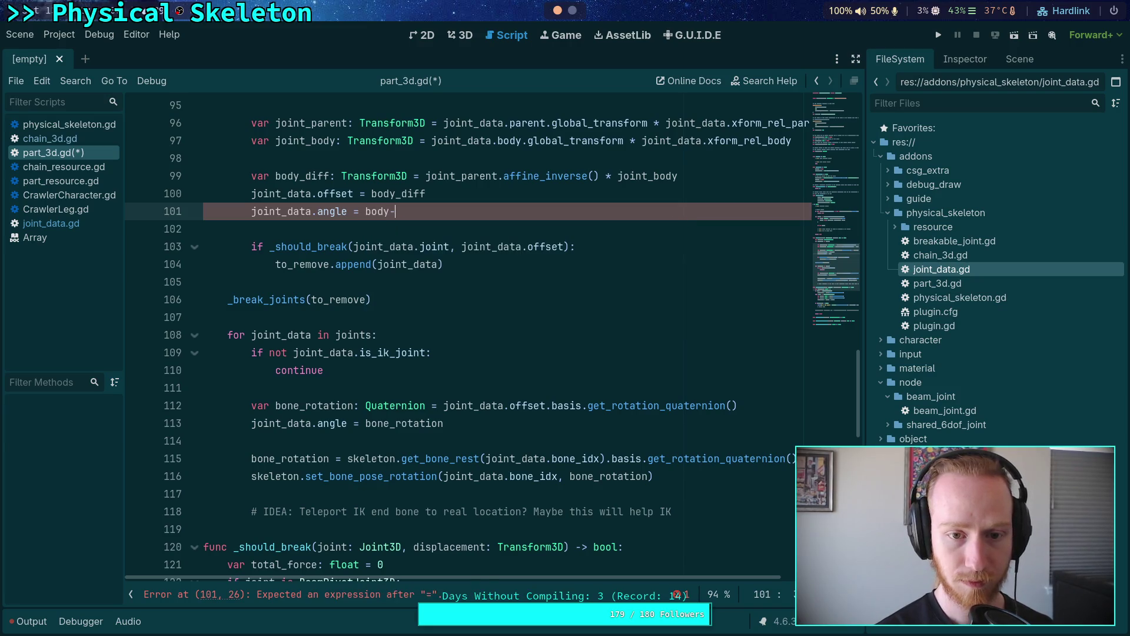
pyautogui.write('_diff.')
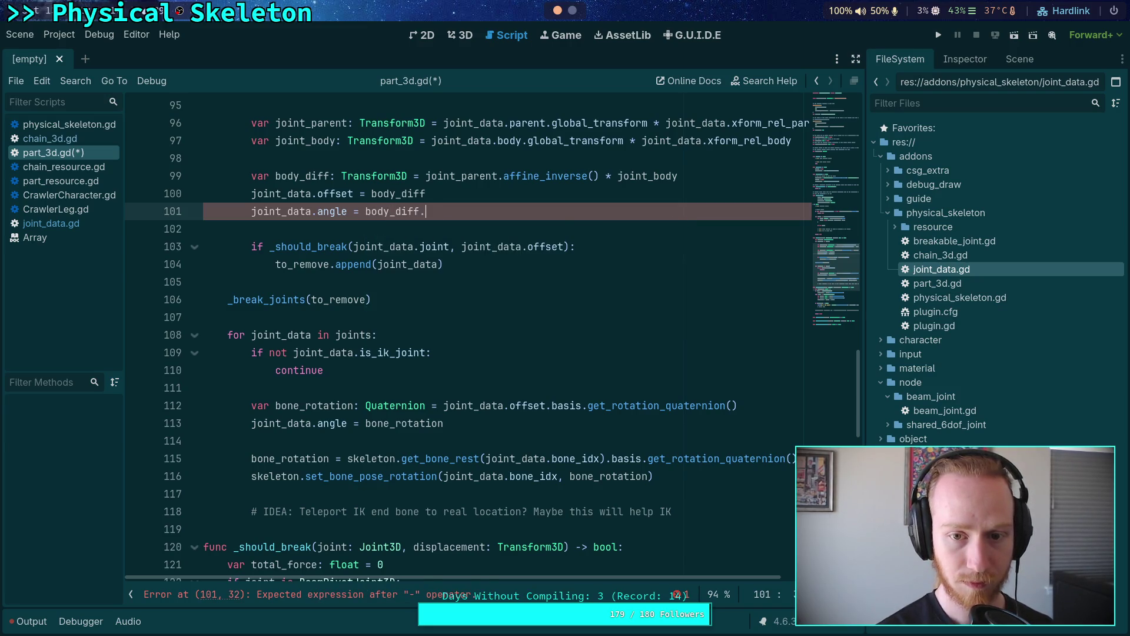
pyautogui.write('basis.')
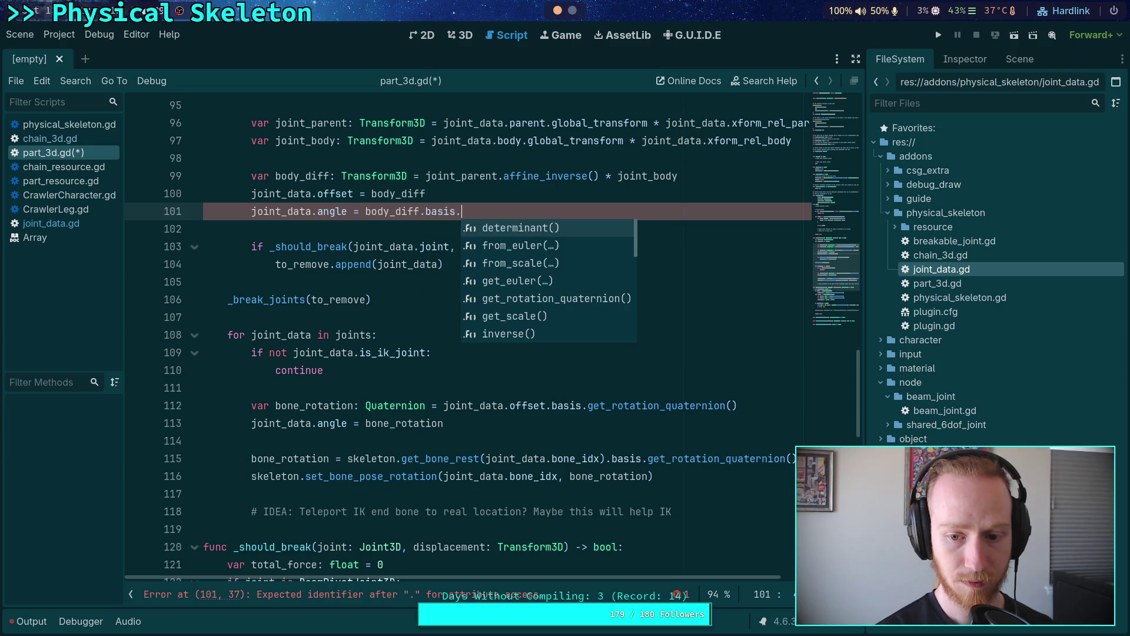
pyautogui.write('get_rotation_qua')
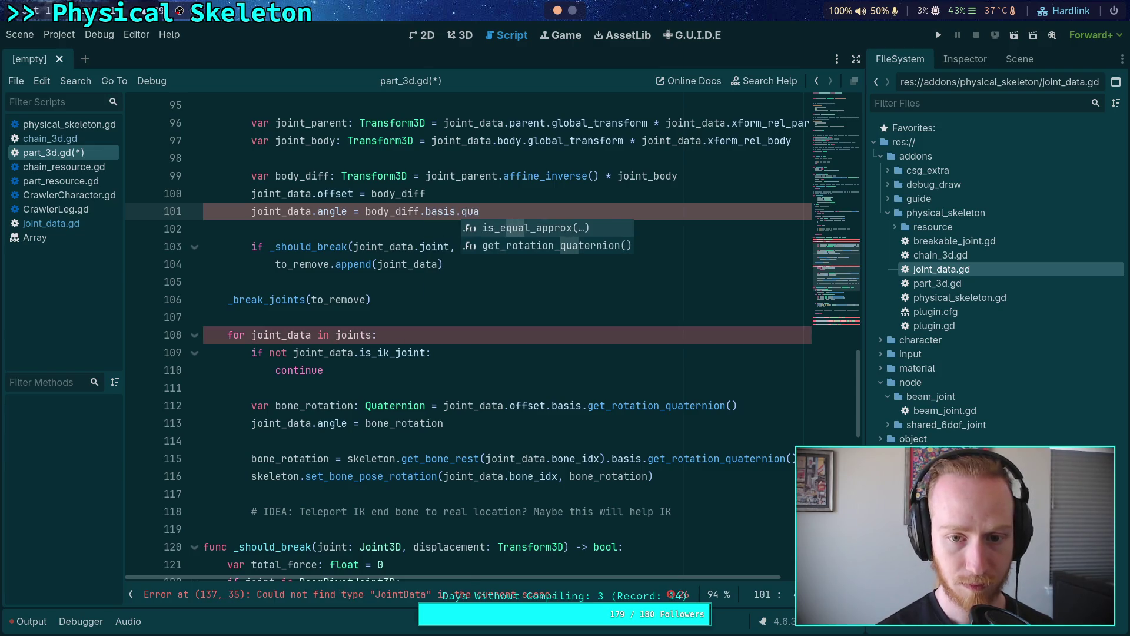
pyautogui.press('Down')
pyautogui.press('Return')
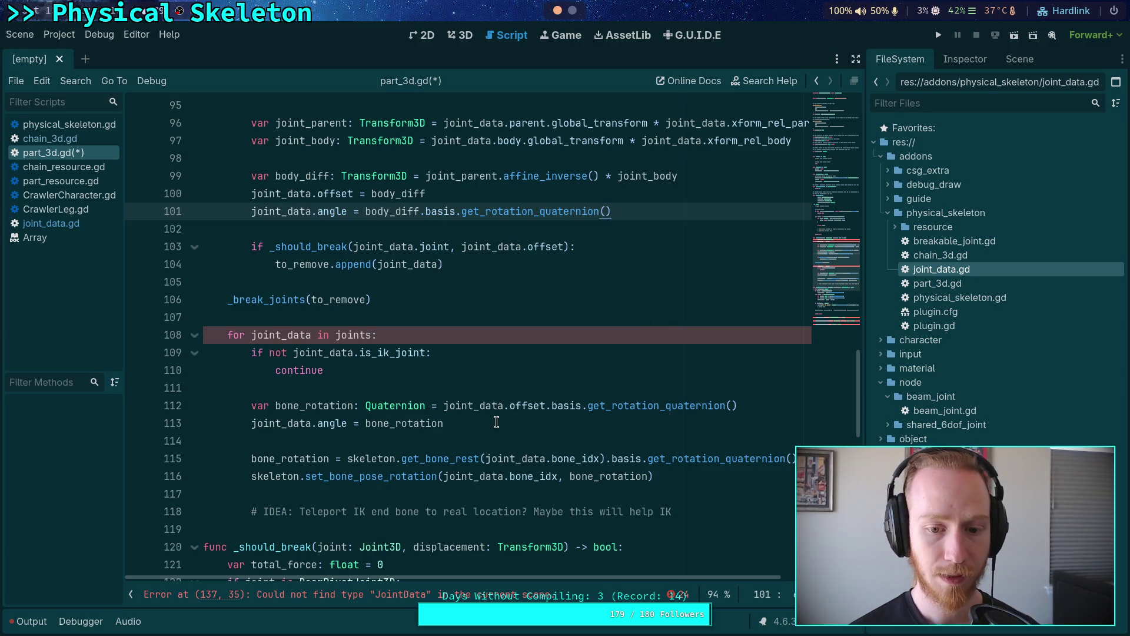
# Step: Select bone_rotation on line 112 to see its other uses
pyautogui.click(500, 424)
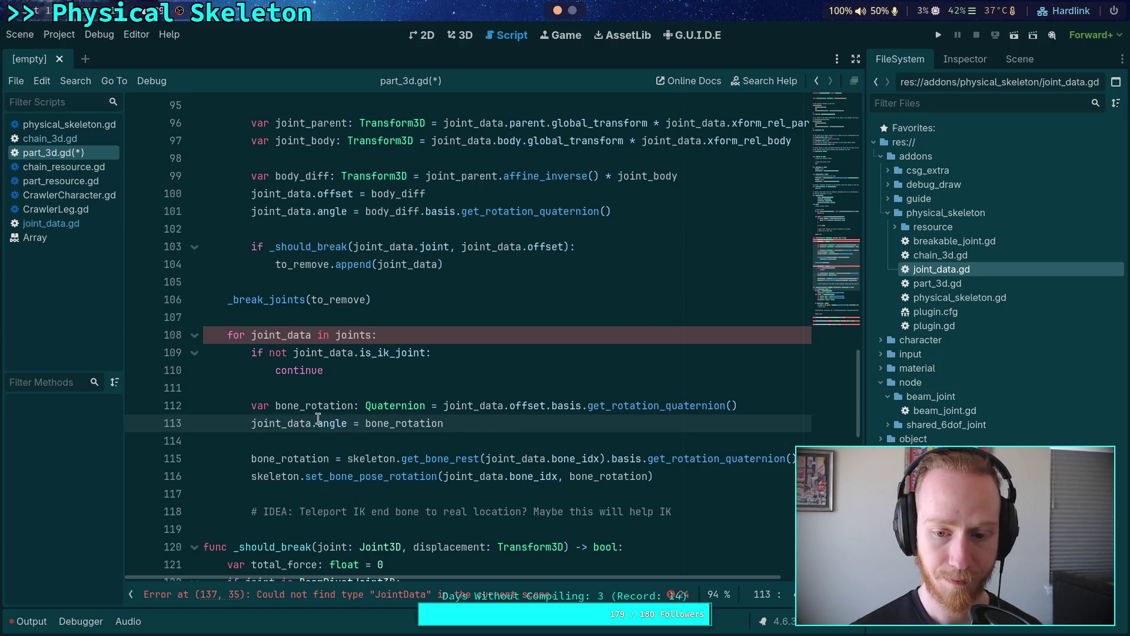
pyautogui.click(332, 406)
pyautogui.doubleClick(332, 406)
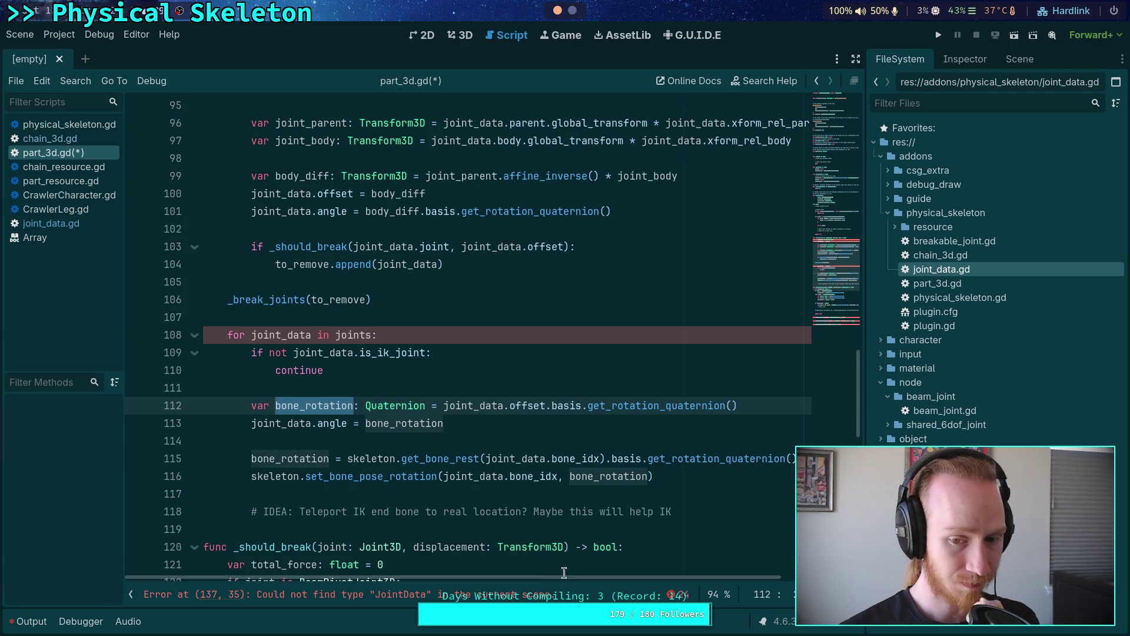
# Step: Move the 'var bone_rotation: Quaternion =' declaration from line 112 onto the line 115 assignment
pyautogui.hscroll(2, 595, 576)
pyautogui.hscroll(-2, 594, 577)
pyautogui.click(252, 406)
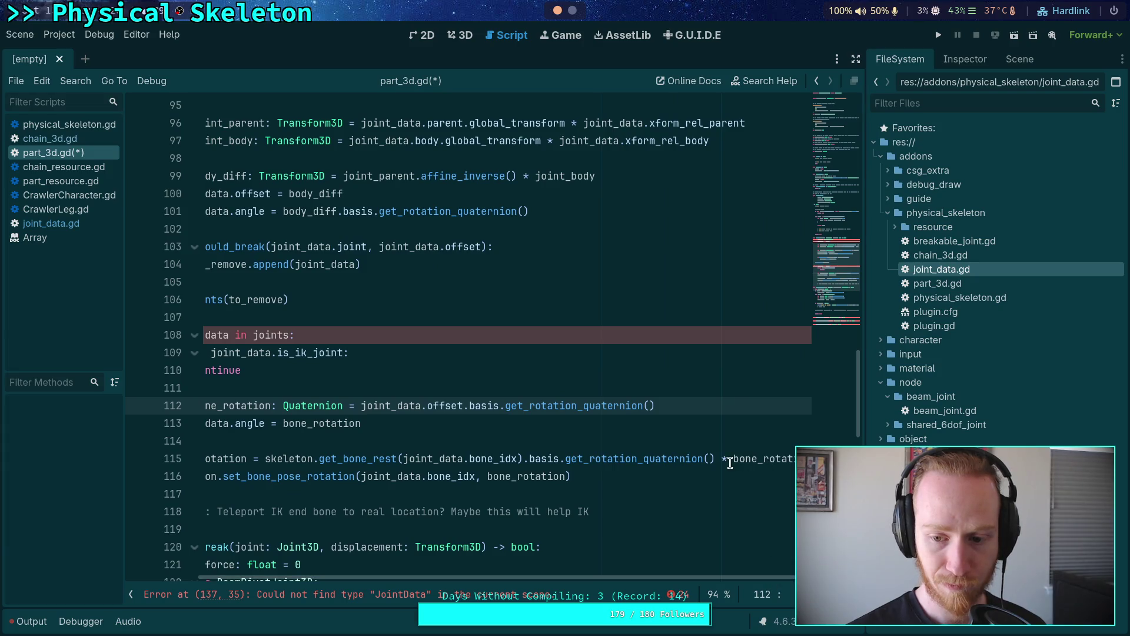
pyautogui.doubleClick(806, 459)
pyautogui.hscroll(-2, 486, 350)
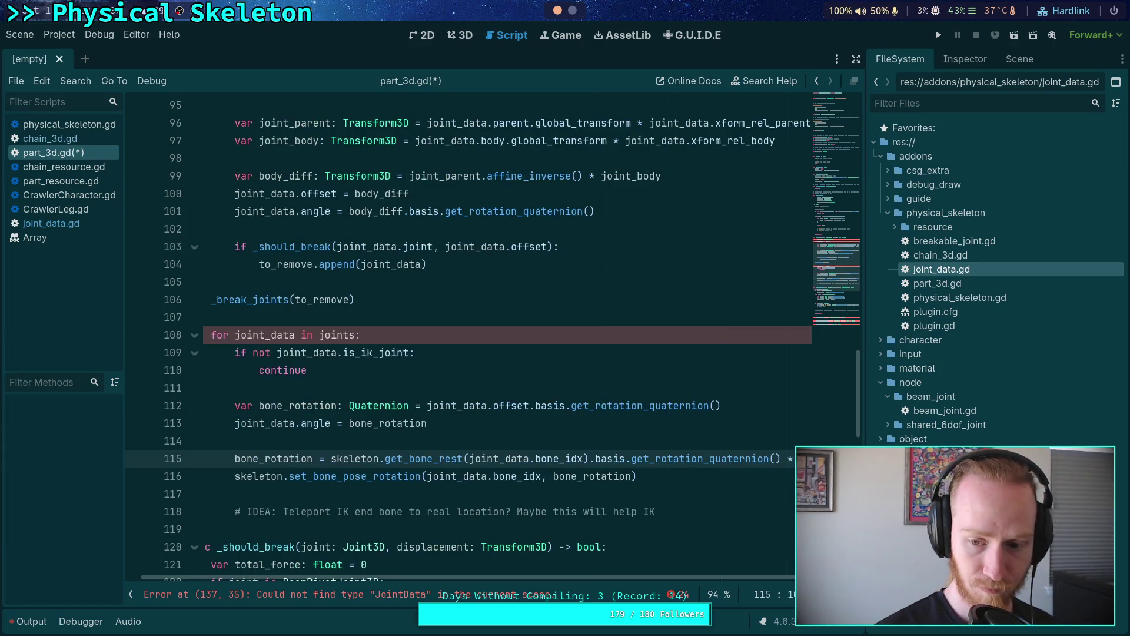
pyautogui.hscroll(1, 486, 350)
pyautogui.hscroll(2, 501, 350)
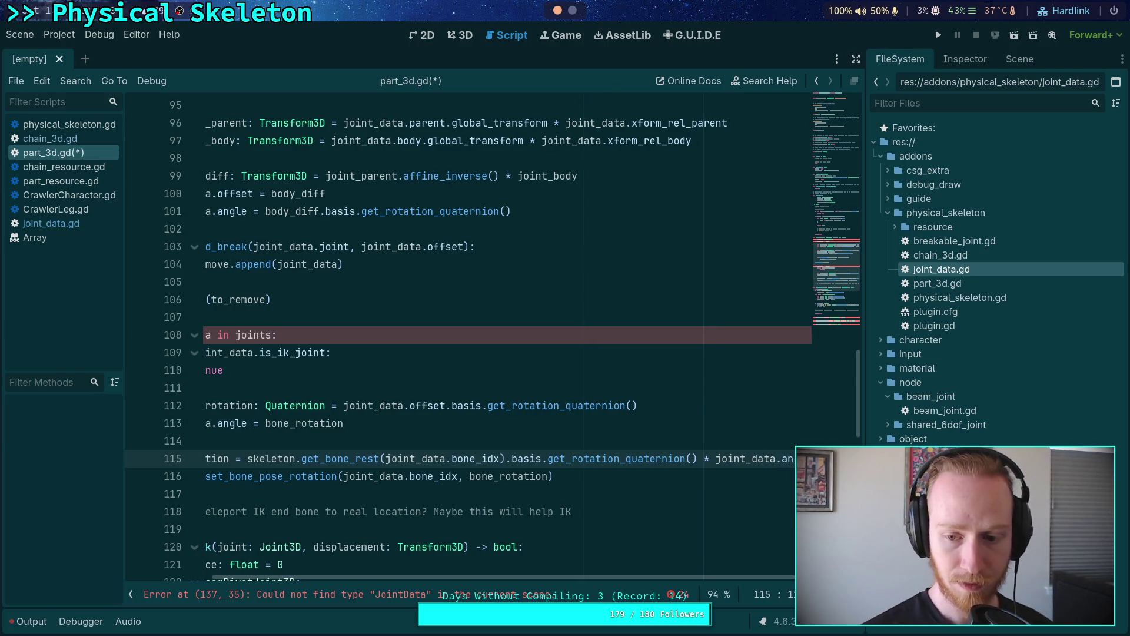
pyautogui.hscroll(-3, 652, 577)
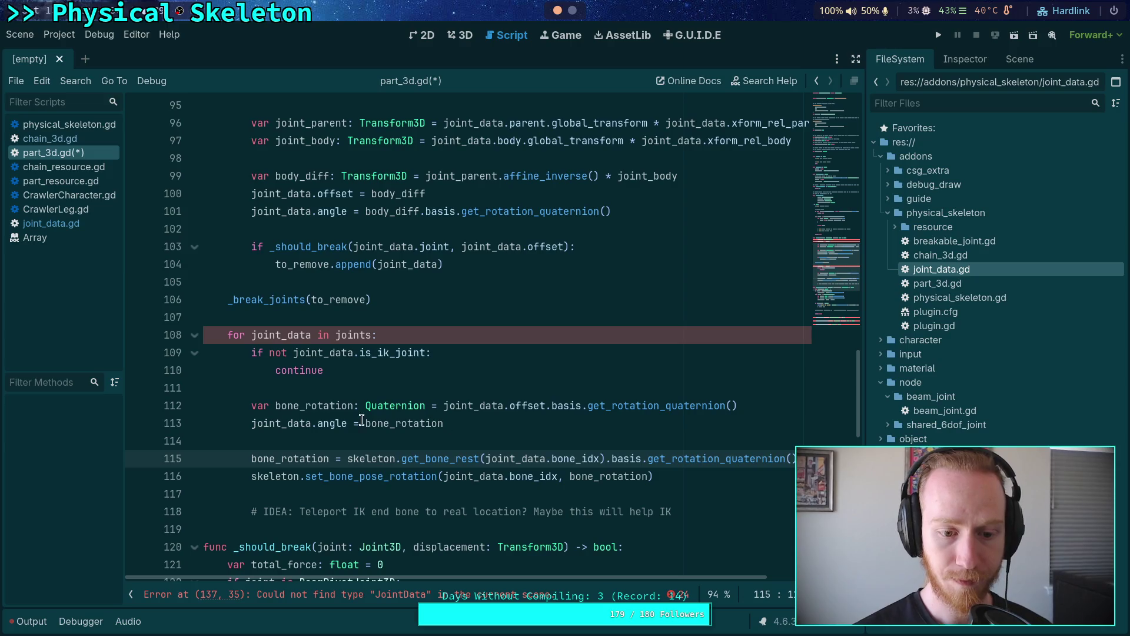
pyautogui.moveTo(249, 405); pyautogui.dragTo(440, 405)
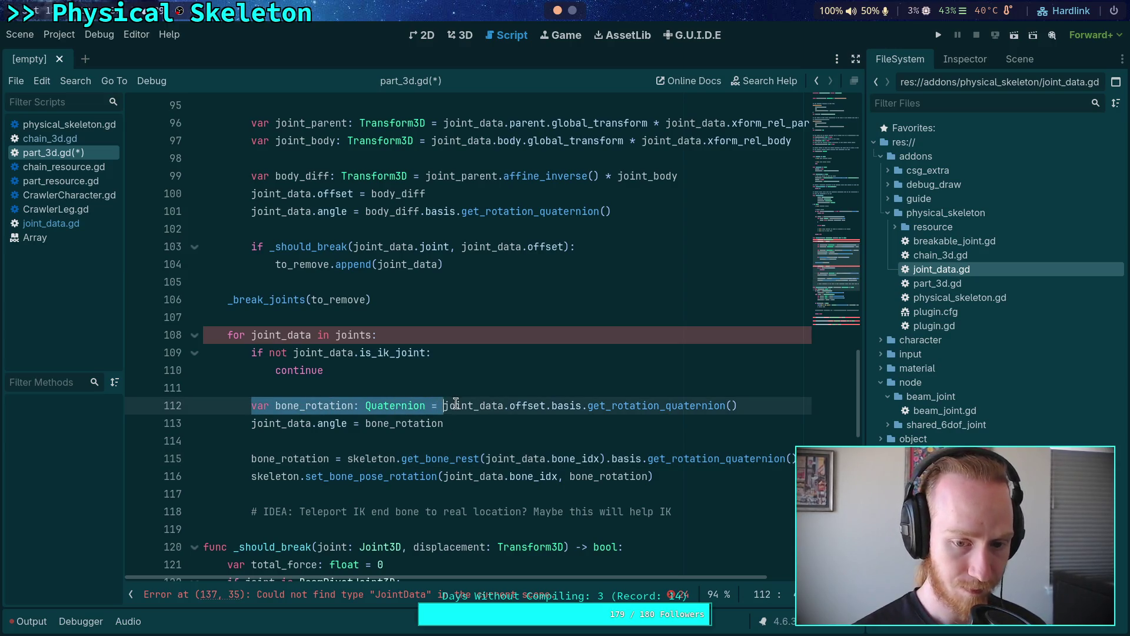
pyautogui.hotkey('ctrl', 'x')
pyautogui.moveTo(250, 458); pyautogui.dragTo(341, 459)
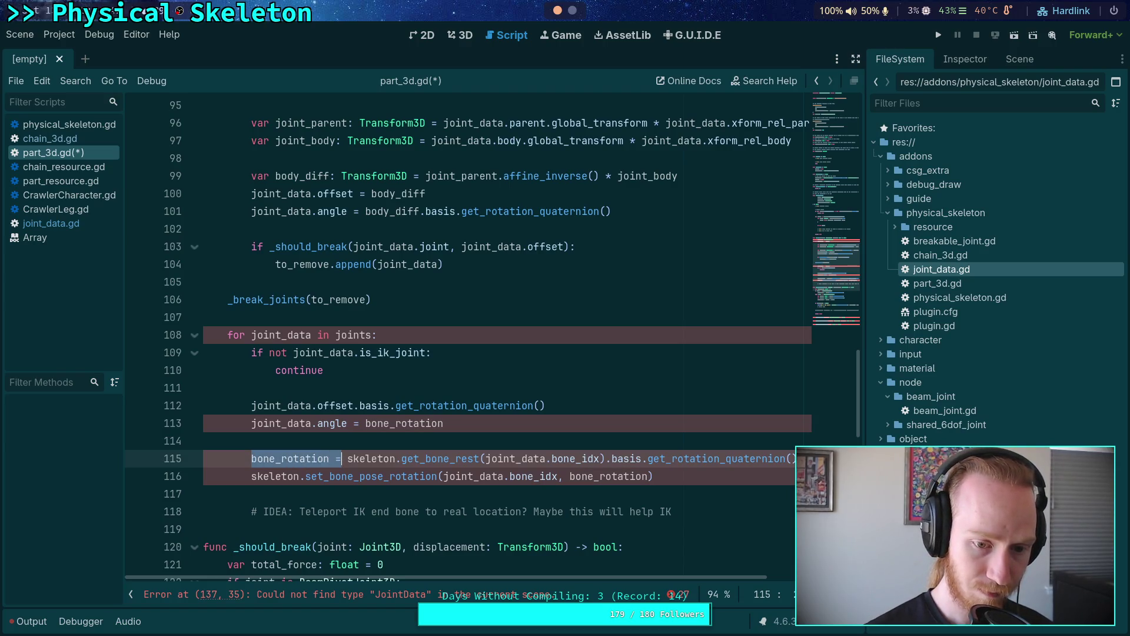
pyautogui.hotkey('ctrl', 'v')
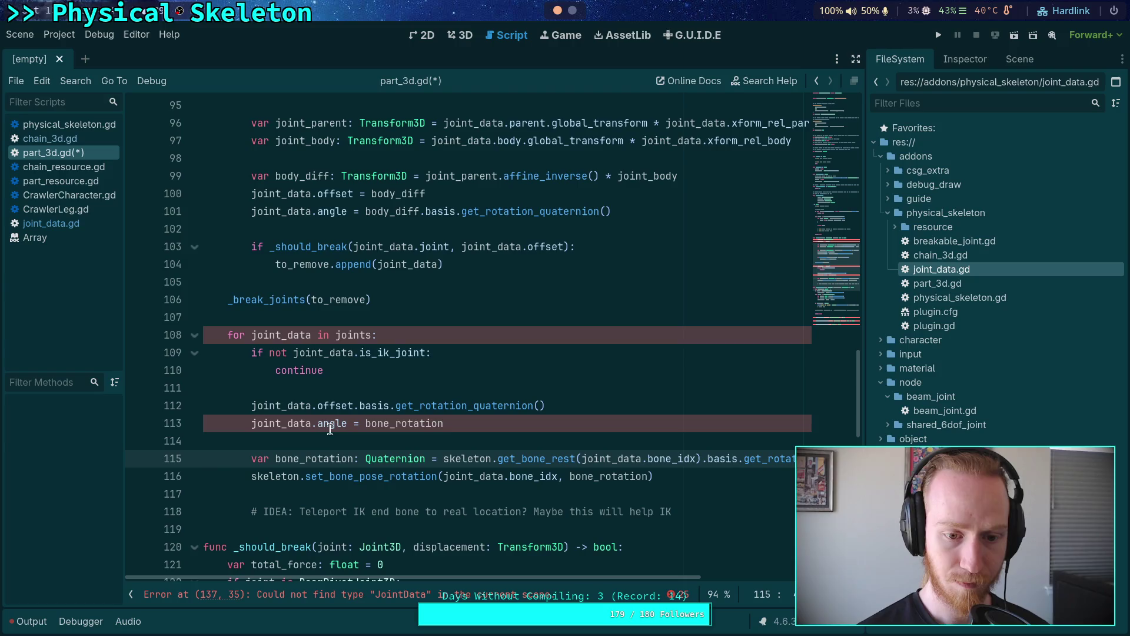
# Step: Delete the leftover offset and angle lines, then remove and restore the IDEA comment
pyautogui.moveTo(496, 419); pyautogui.dragTo(501, 392)
pyautogui.press('BackSpace')
pyautogui.press('BackSpace')
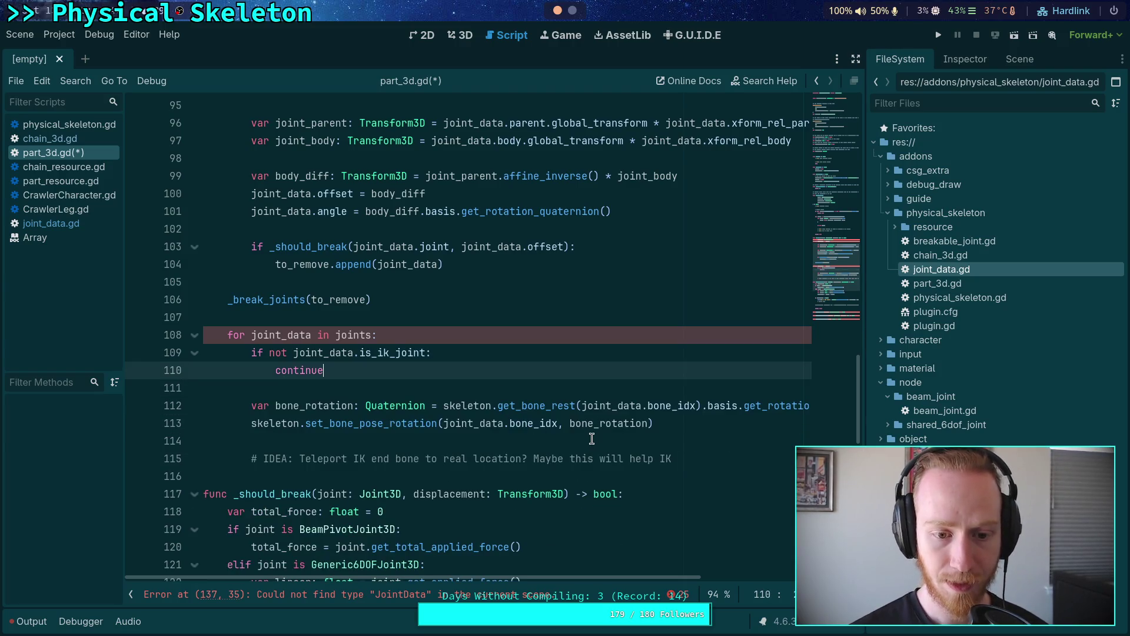
pyautogui.click(596, 440)
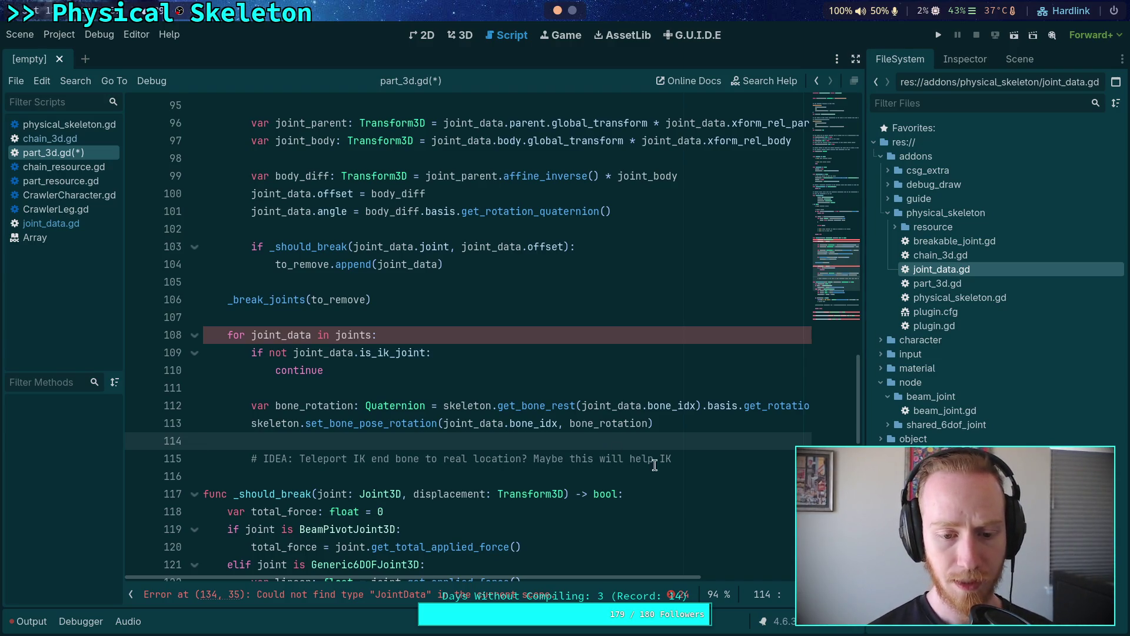
pyautogui.keyDown('shift'); pyautogui.click(705, 454); pyautogui.keyUp('shift')
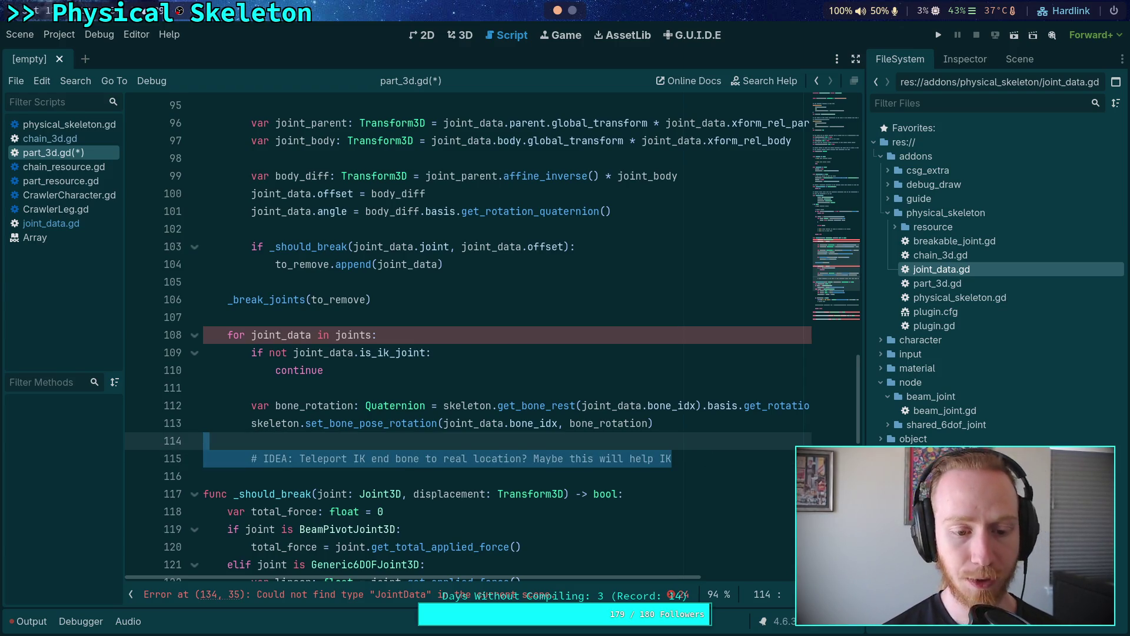
pyautogui.press('BackSpace')
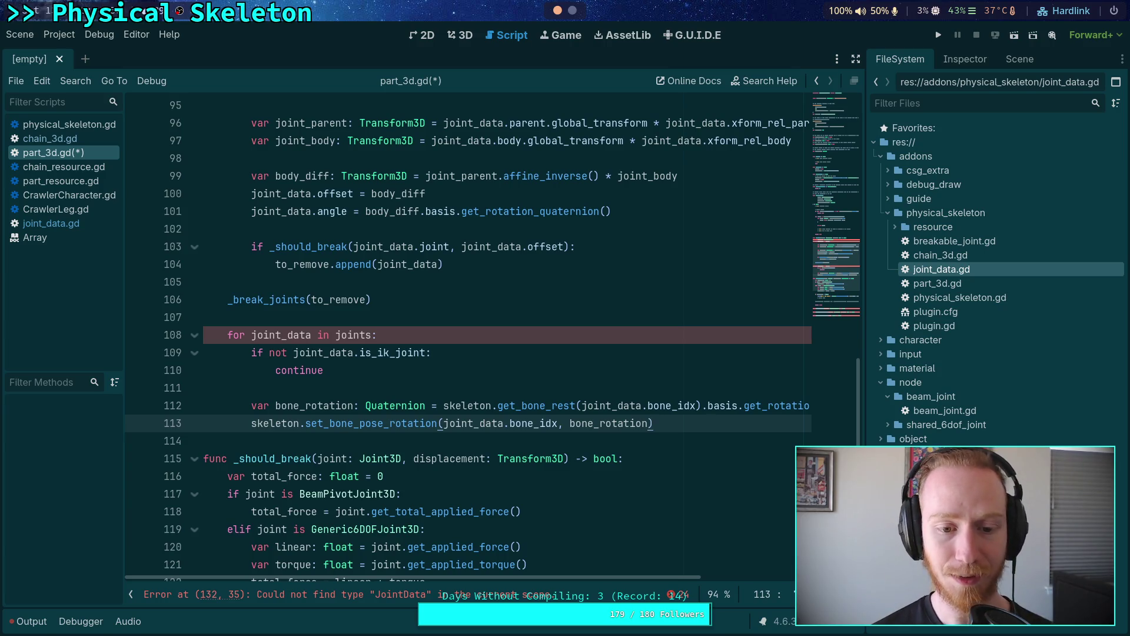
pyautogui.hotkey('ctrl', 'z')
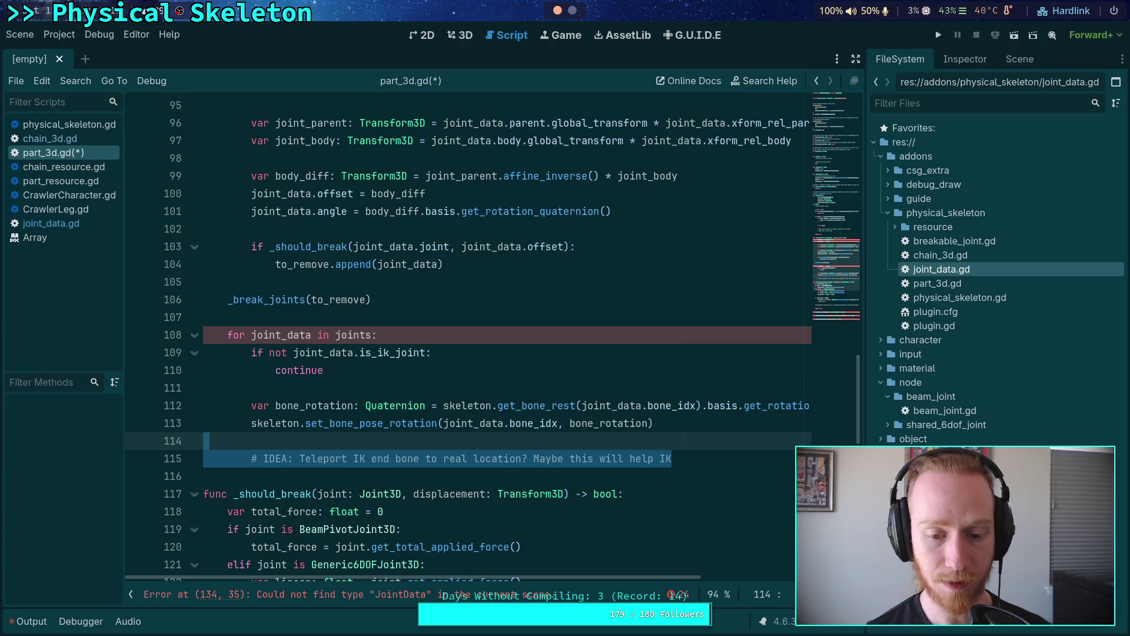
# Step: Add a dated TODO 'I think this is still a good idea' above the IDEA comment and save
pyautogui.click(745, 455)
pyautogui.press('Return')
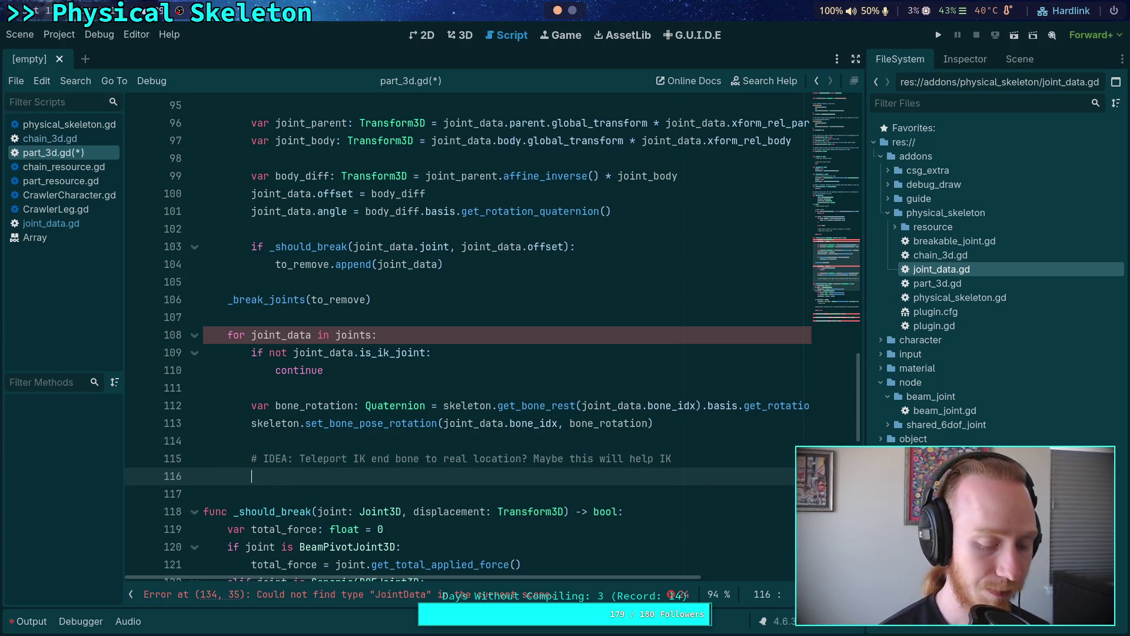
pyautogui.write('#')
pyautogui.press('BackSpace')
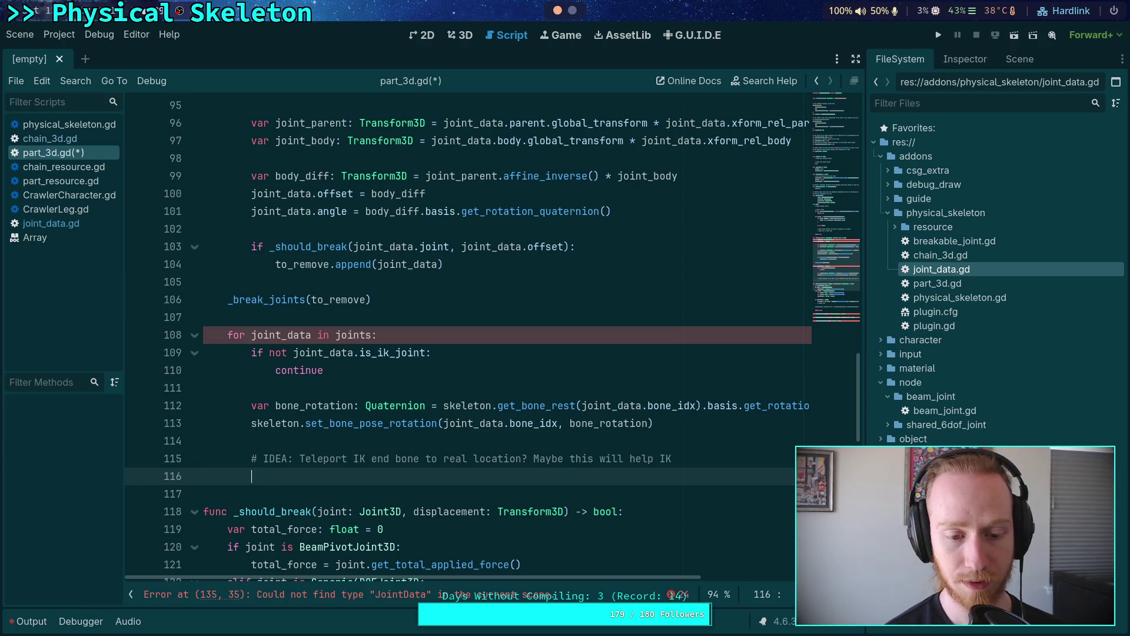
pyautogui.hotkey('alt', 'Up')
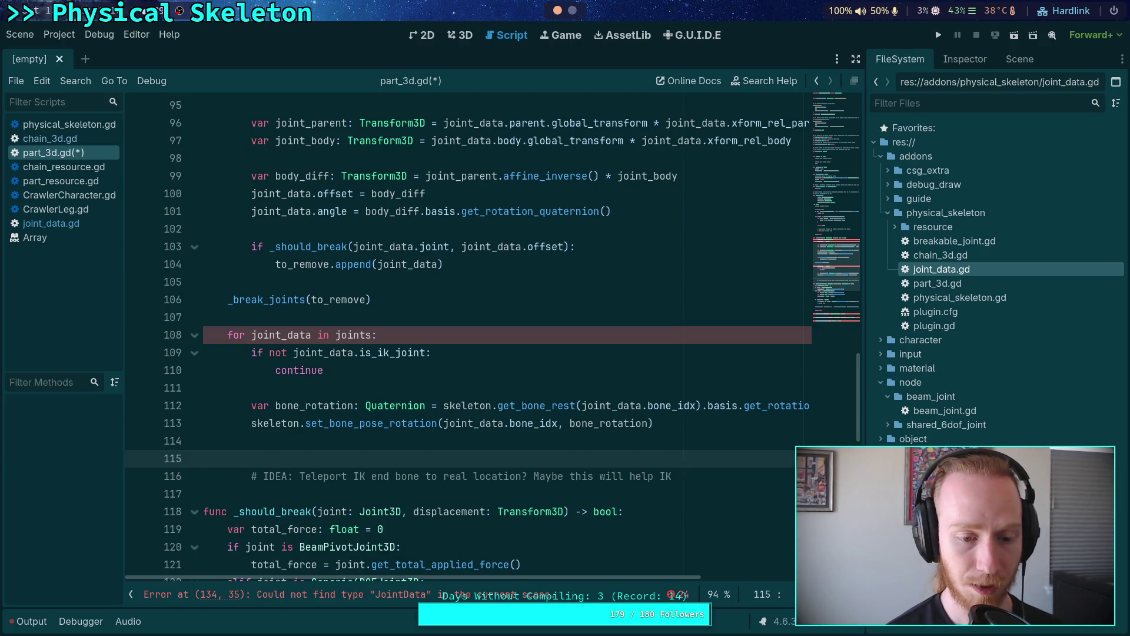
pyautogui.write('#')
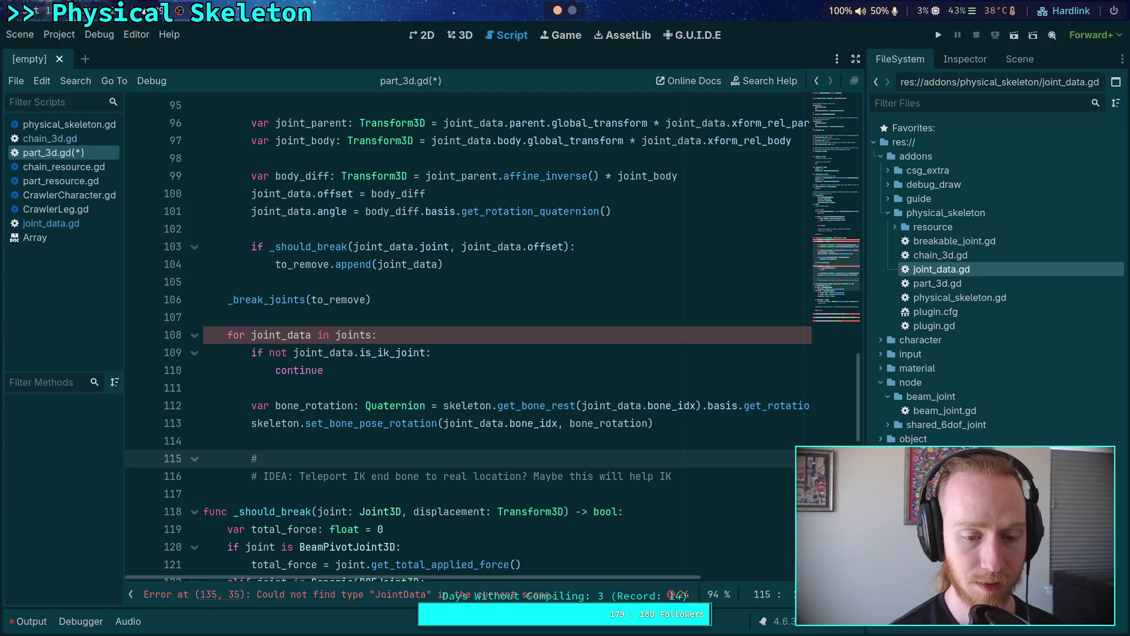
pyautogui.write(' TO')
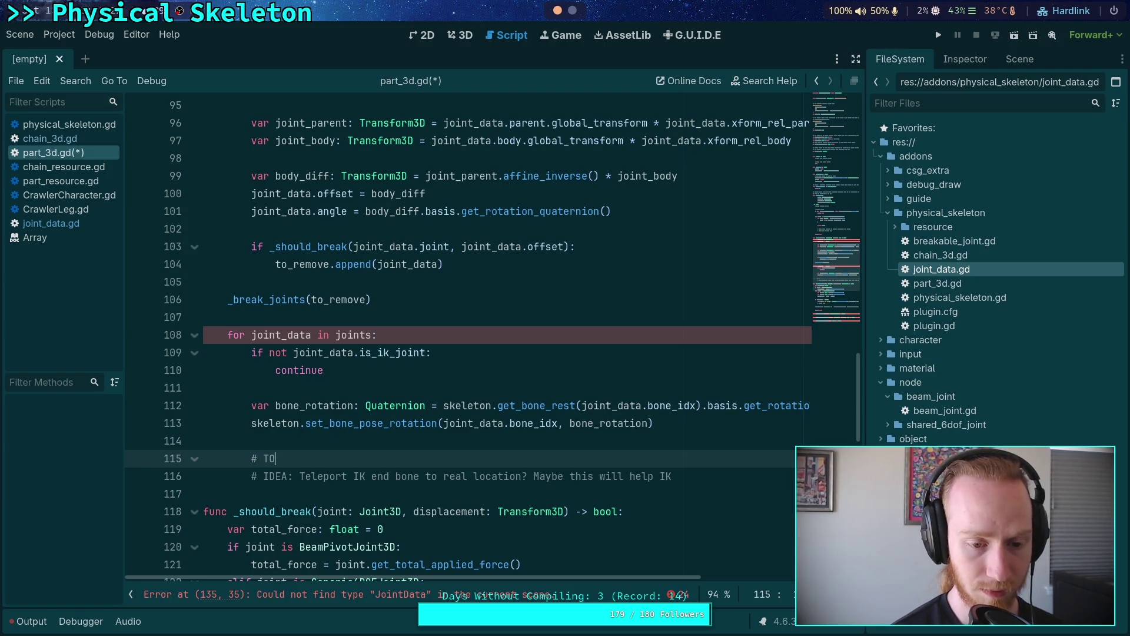
pyautogui.write('DO: I think this')
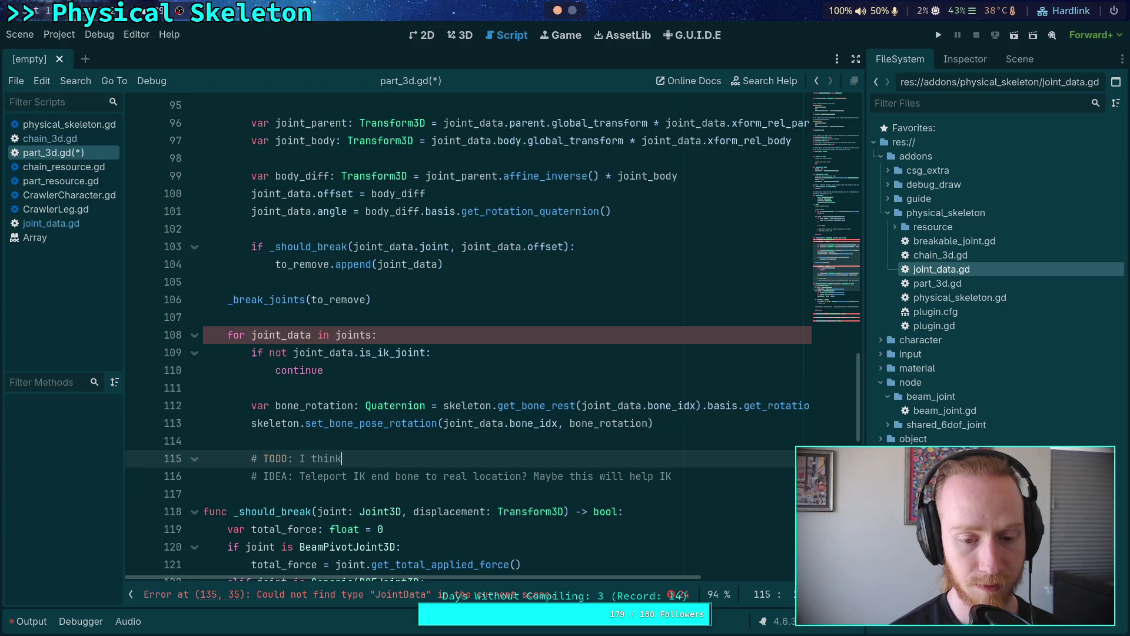
pyautogui.write(' is s')
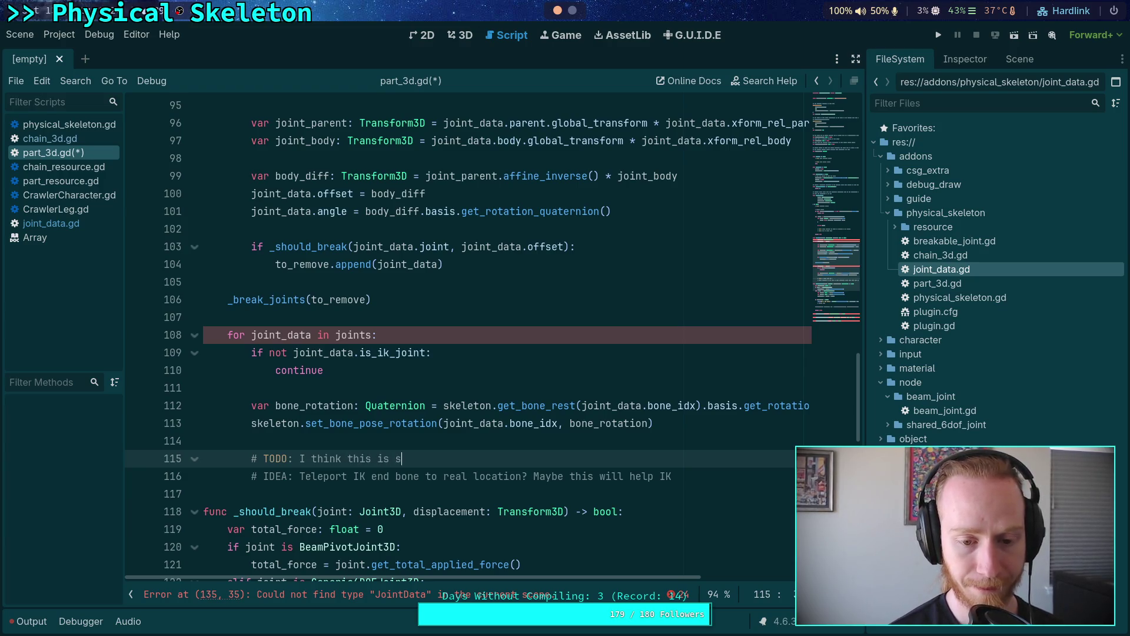
pyautogui.write('till a good a')
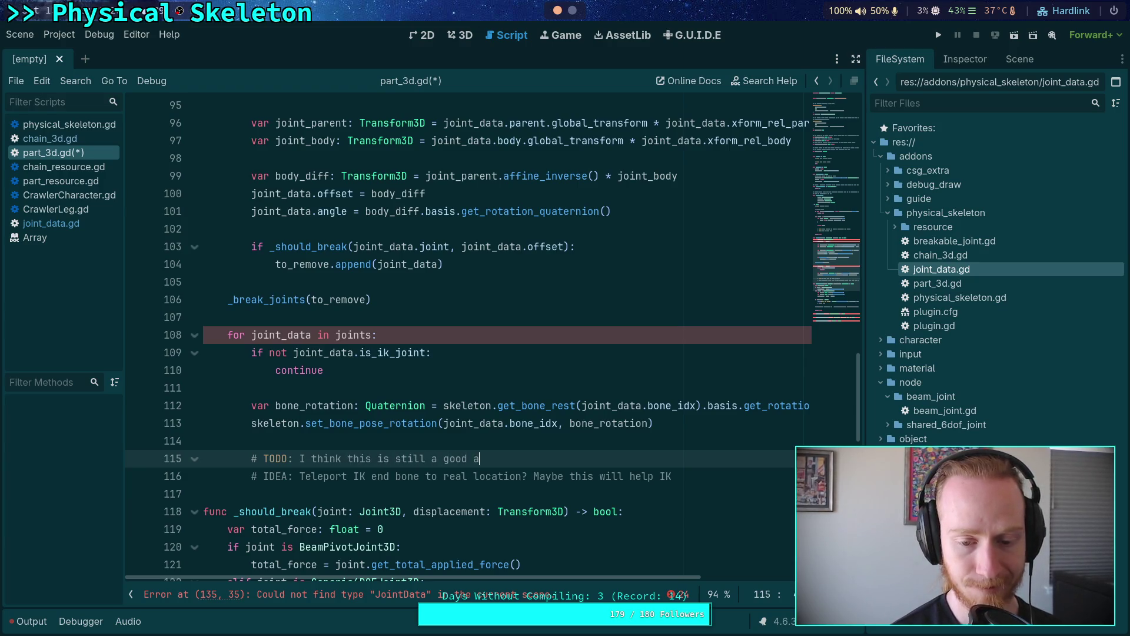
pyautogui.press('BackSpace')
pyautogui.write('idea (')
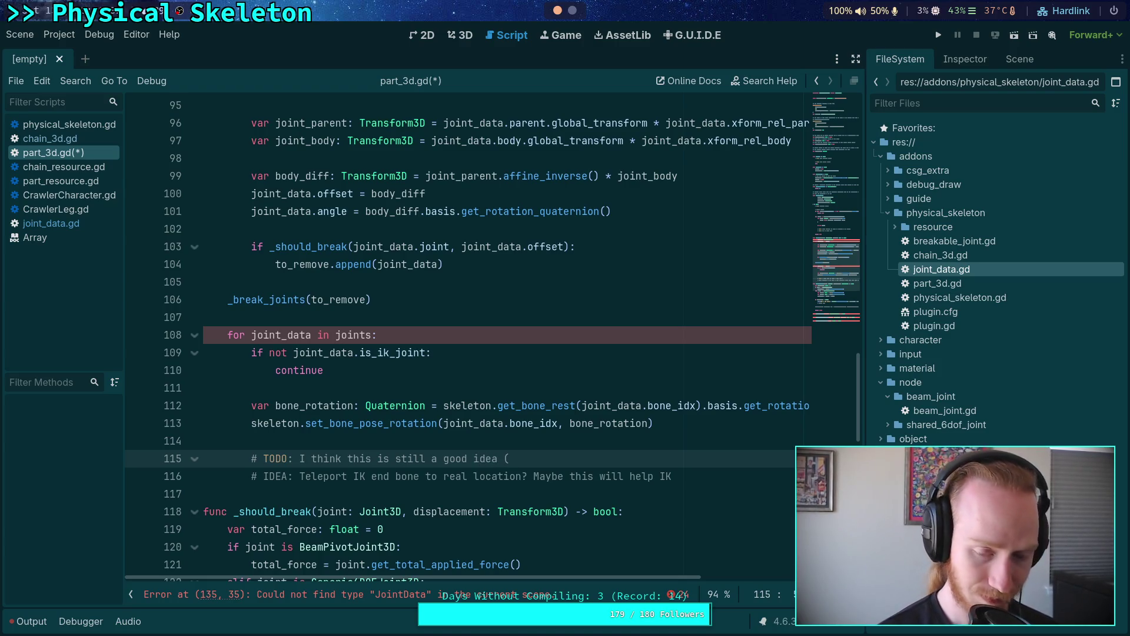
pyautogui.write('Jun')
pyautogui.press('BackSpace')
pyautogui.press('BackSpace')
pyautogui.press('BackSpace')
pyautogui.write('J')
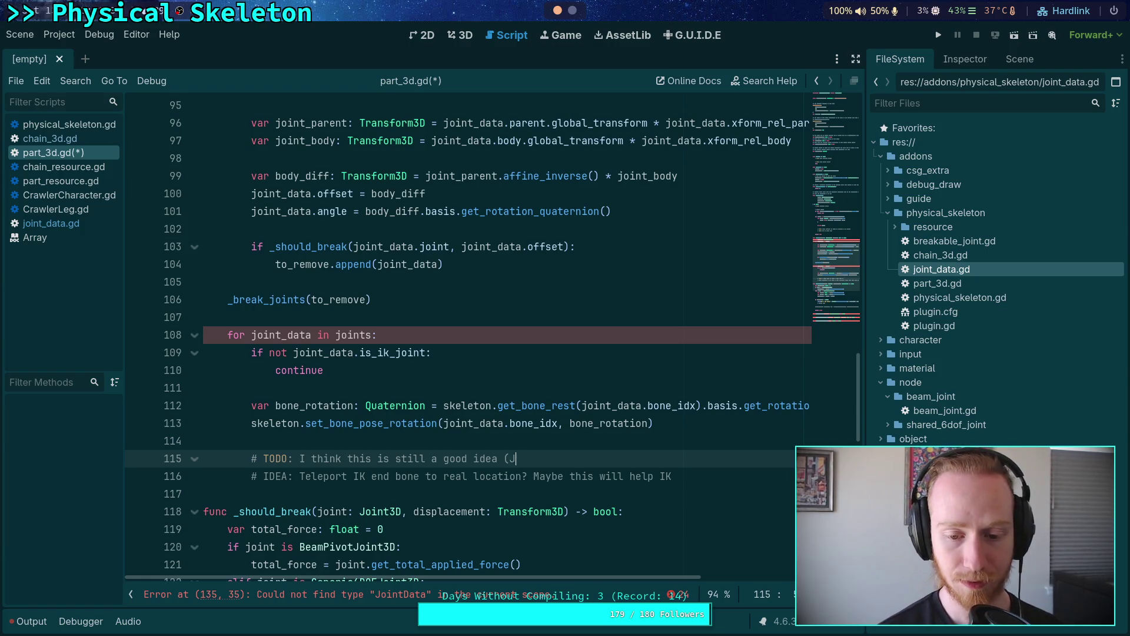
pyautogui.write('une 14')
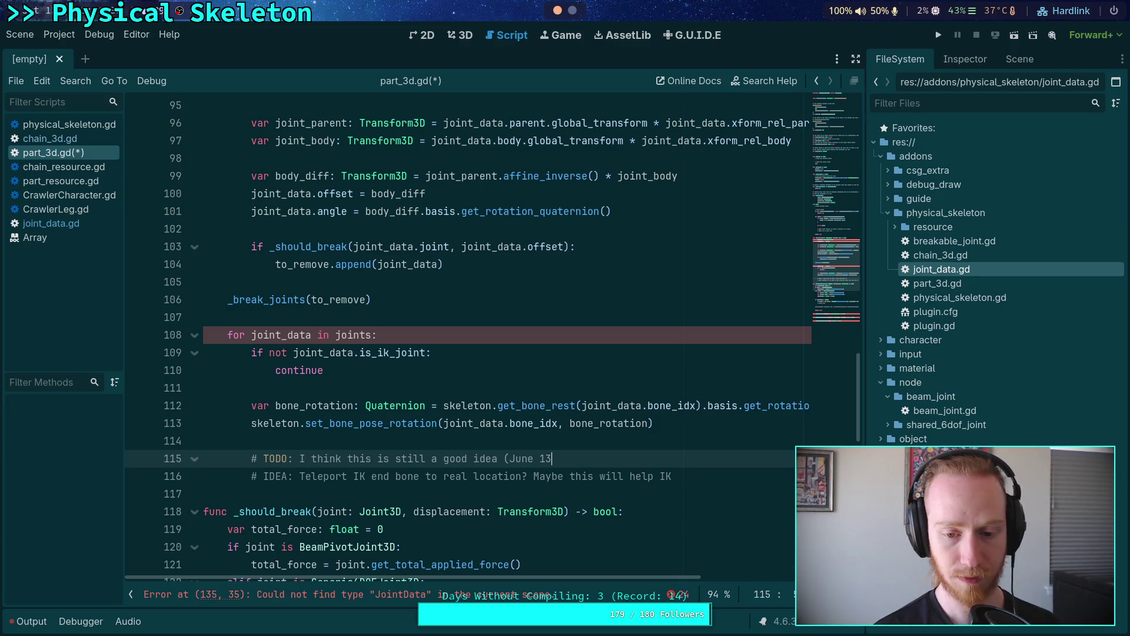
pyautogui.write(')')
pyautogui.hotkey('ctrl', 's')
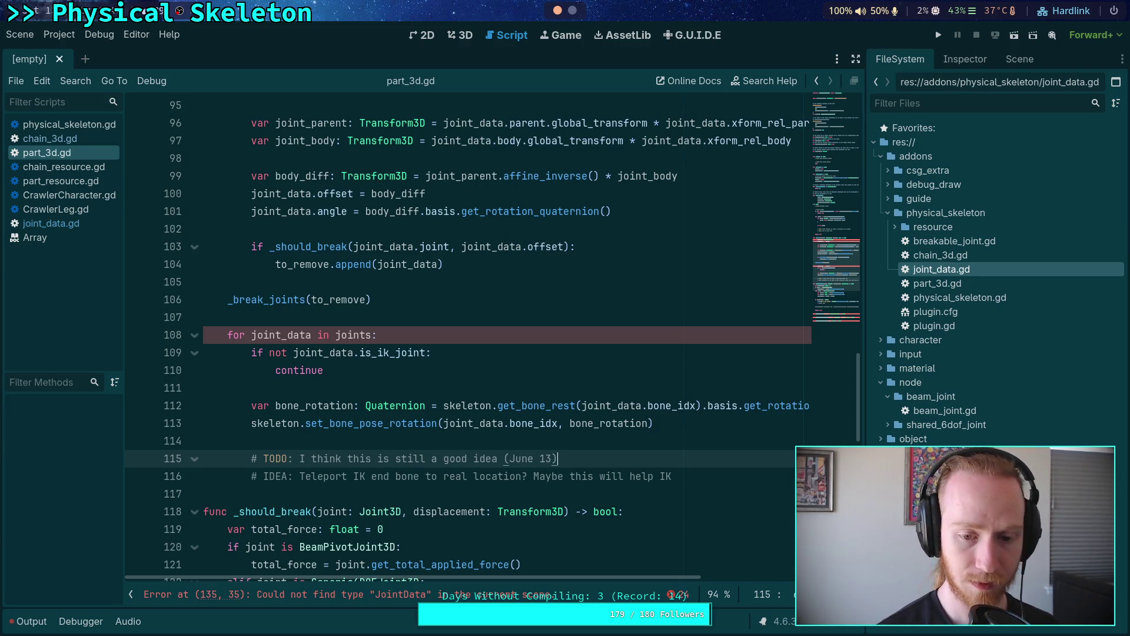
# Step: Start a new line 96 declaring parent_xform: Transform3D from PhysicsServer3D.body_get_param
pyautogui.click(516, 440)
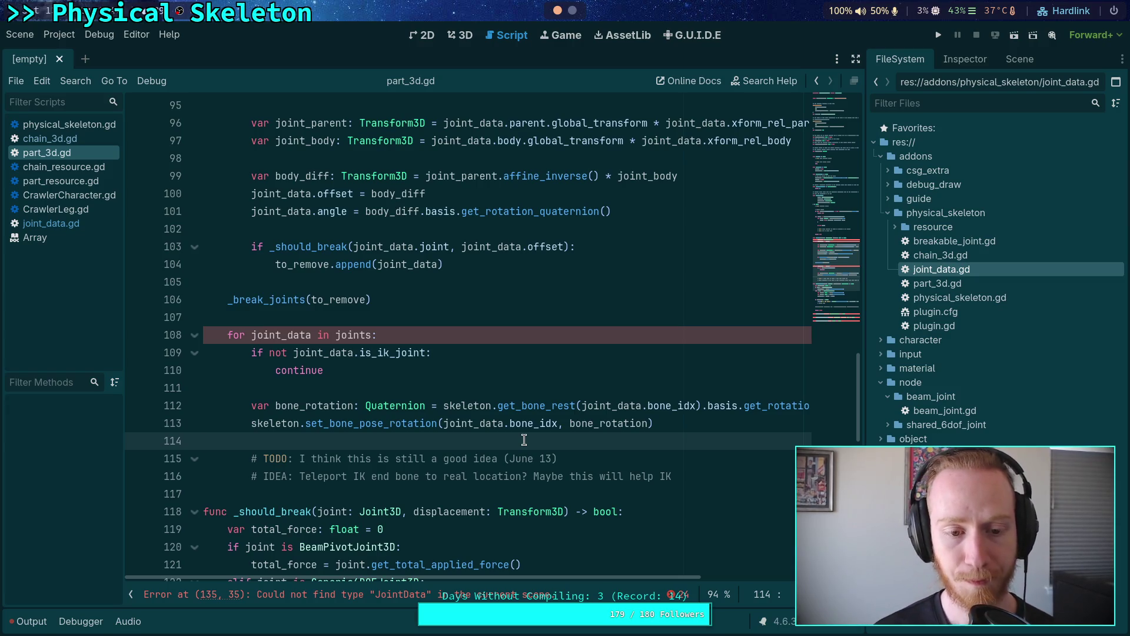
pyautogui.scroll(3, 465, 439)
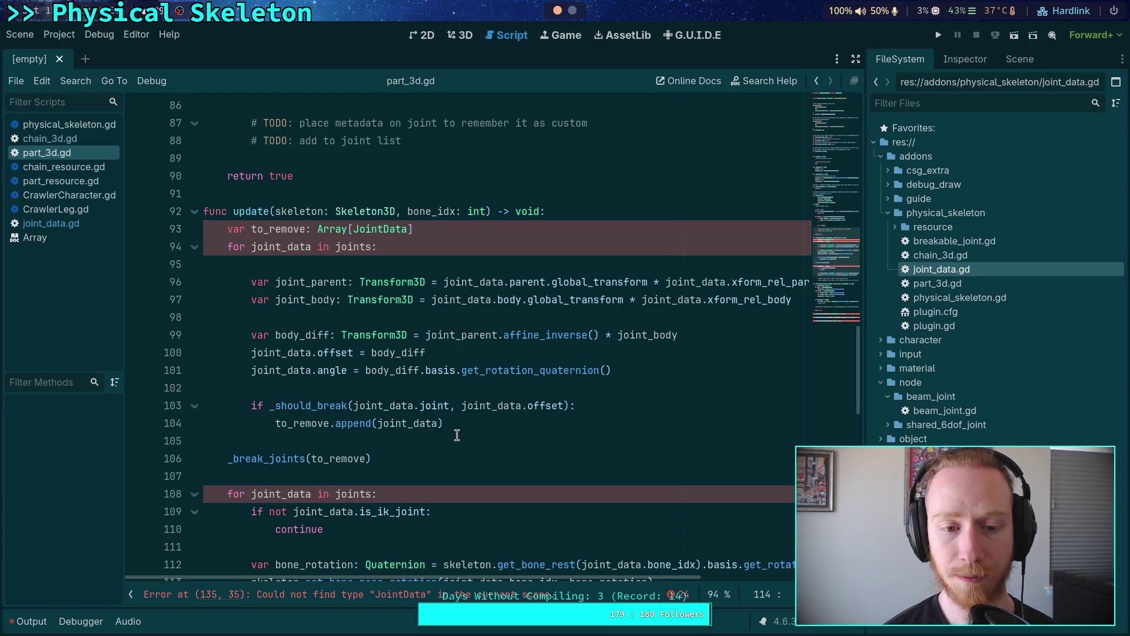
pyautogui.click(461, 263)
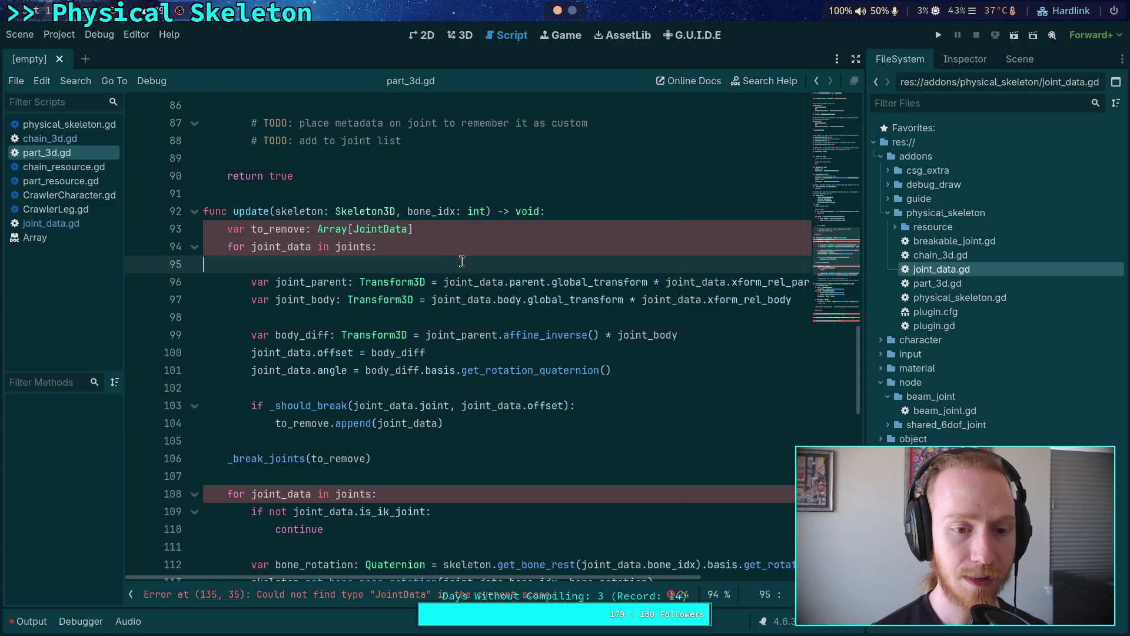
pyautogui.press('Return')
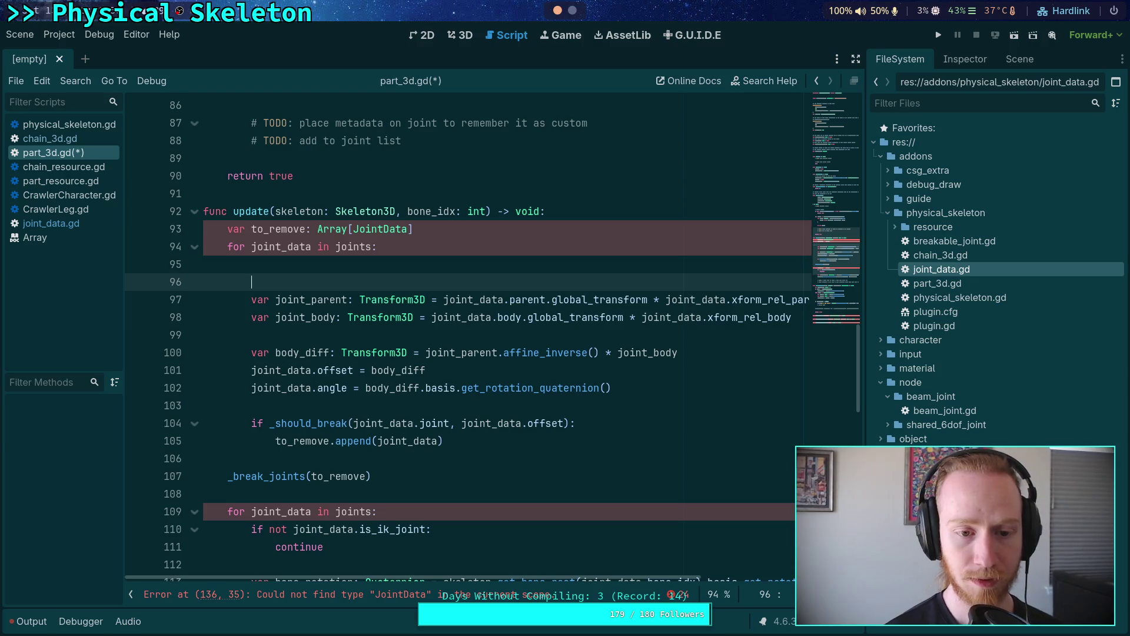
pyautogui.write('var parent_xform')
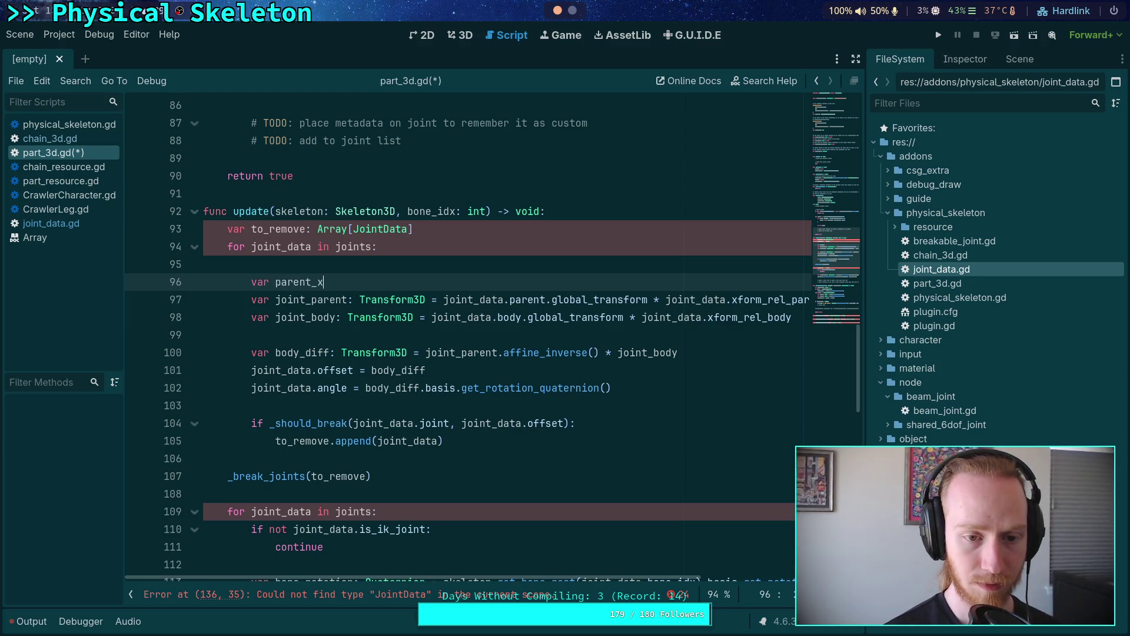
pyautogui.write(': T')
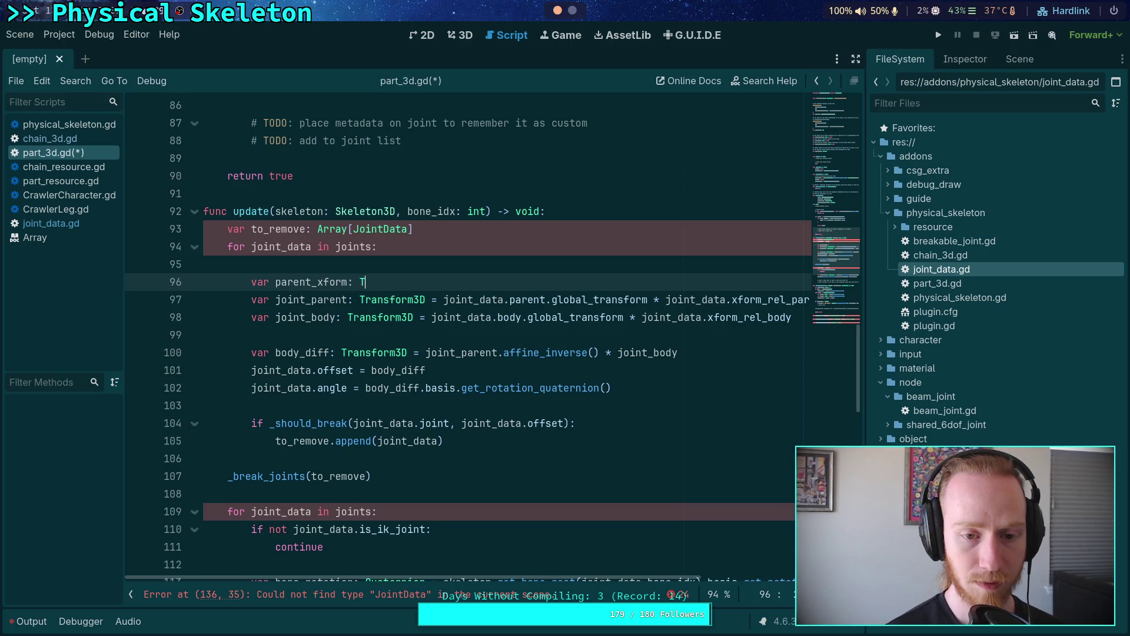
pyautogui.write('ransform')
pyautogui.press('Return')
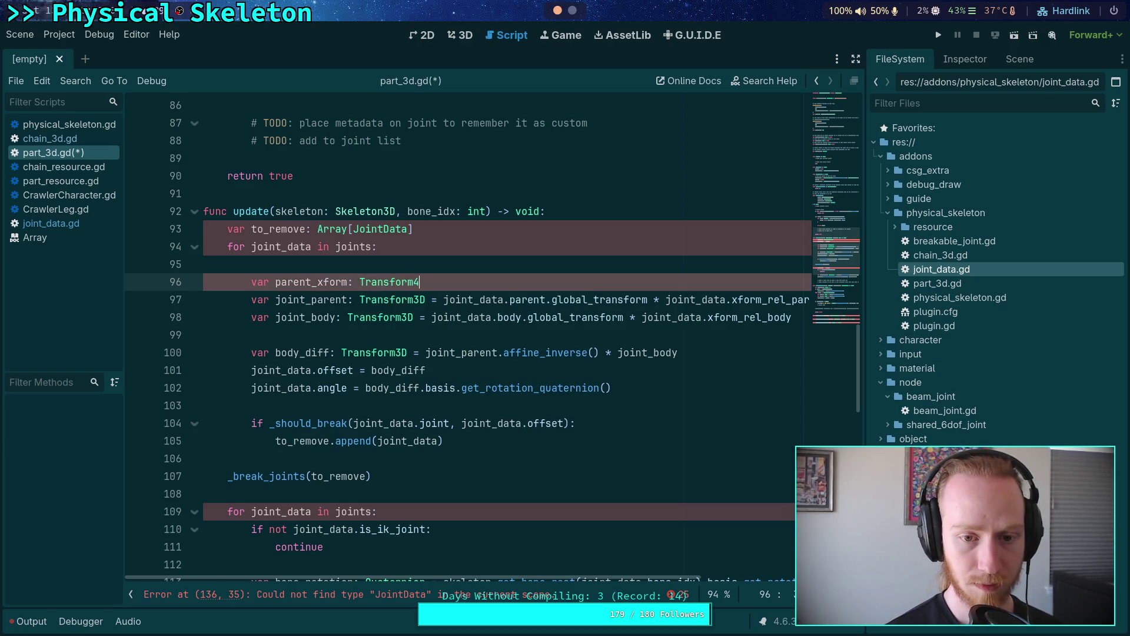
pyautogui.write('= Physics')
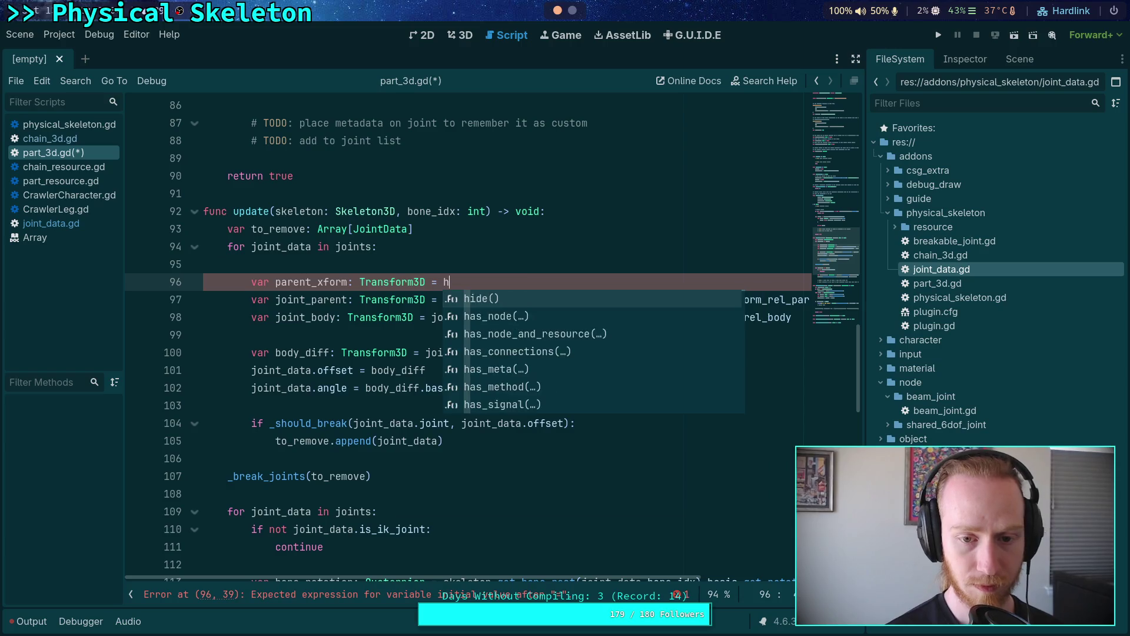
pyautogui.write('Server3D')
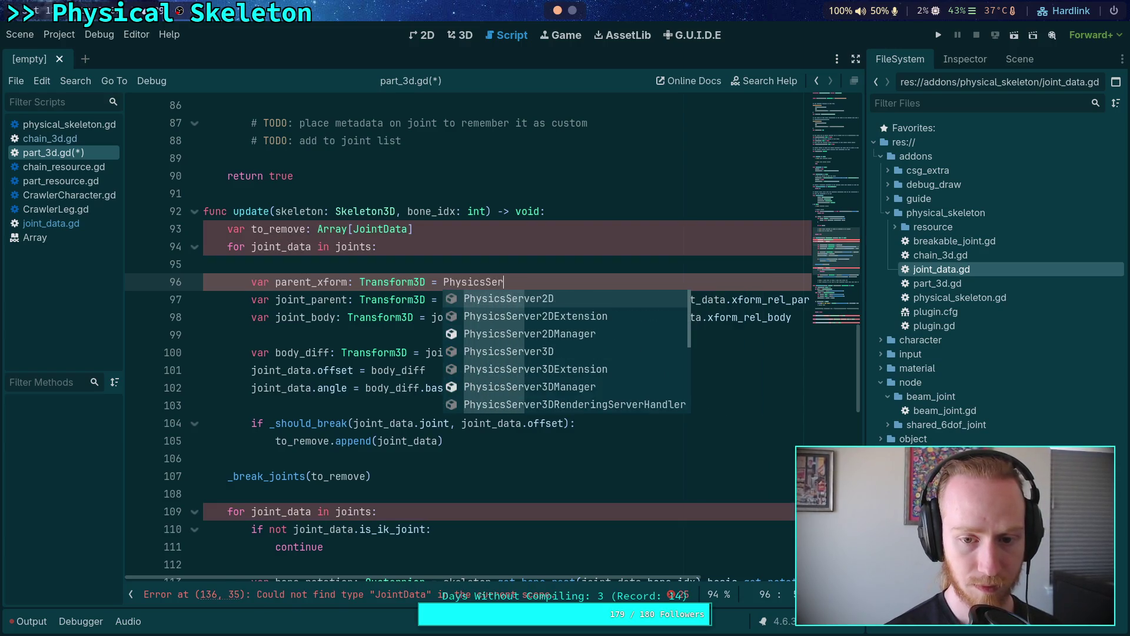
pyautogui.press('Return')
pyautogui.write('.body')
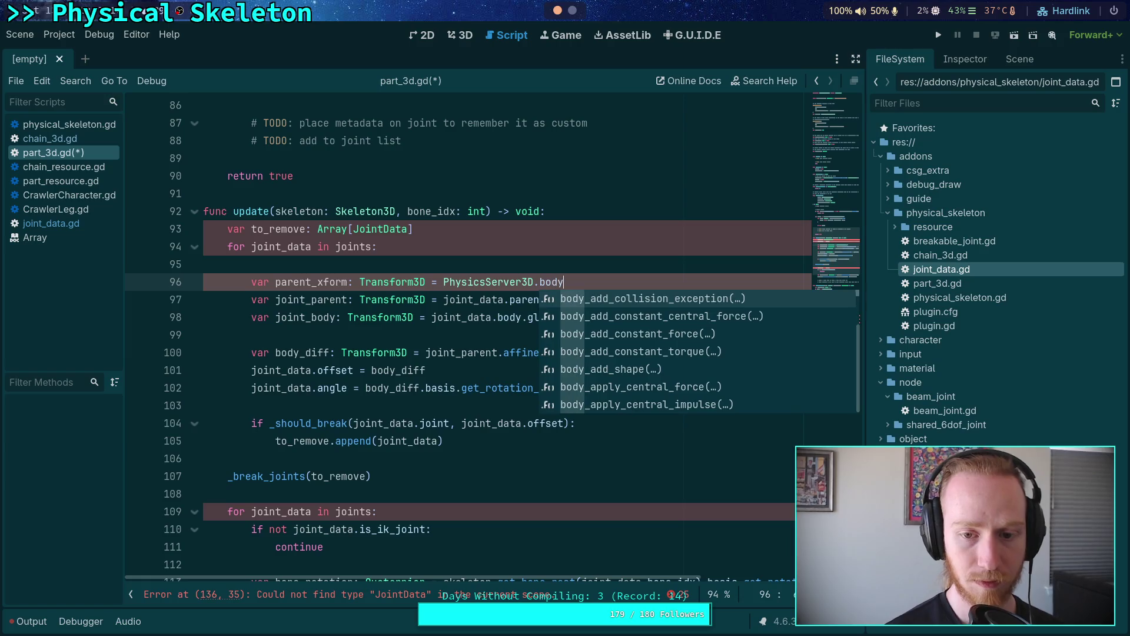
pyautogui.write('_get_pa')
pyautogui.press('Return')
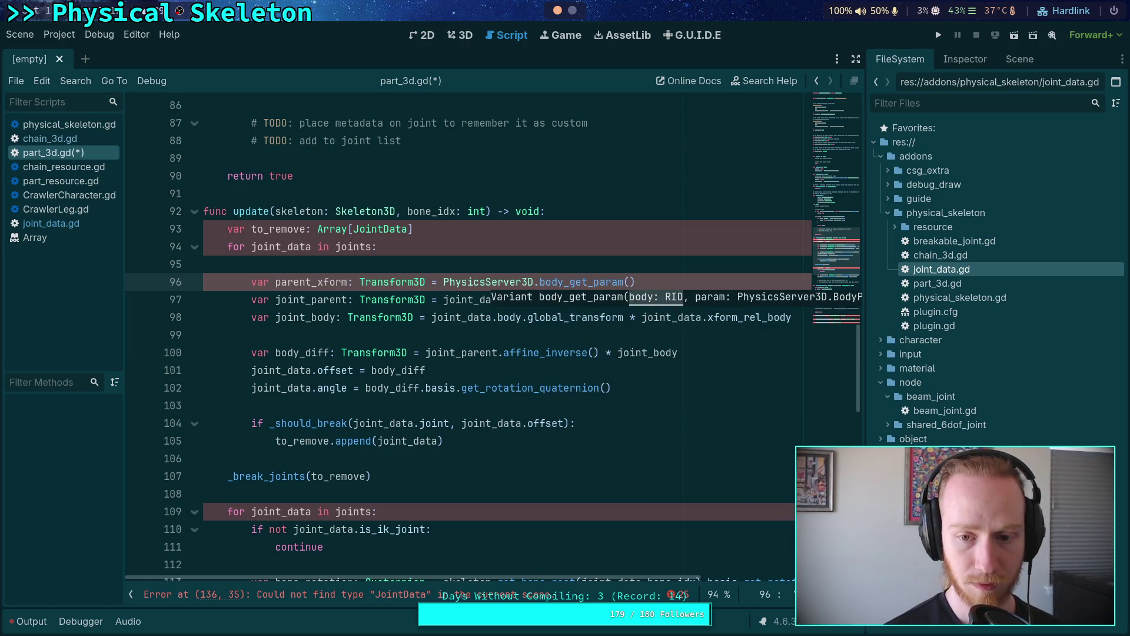
# Step: Browse body_get methods and BODY_PARAM constants for body_get_param(joint_data.parent, …)
pyautogui.press('BackSpace')
pyautogui.press('BackSpace')
pyautogui.press('BackSpace')
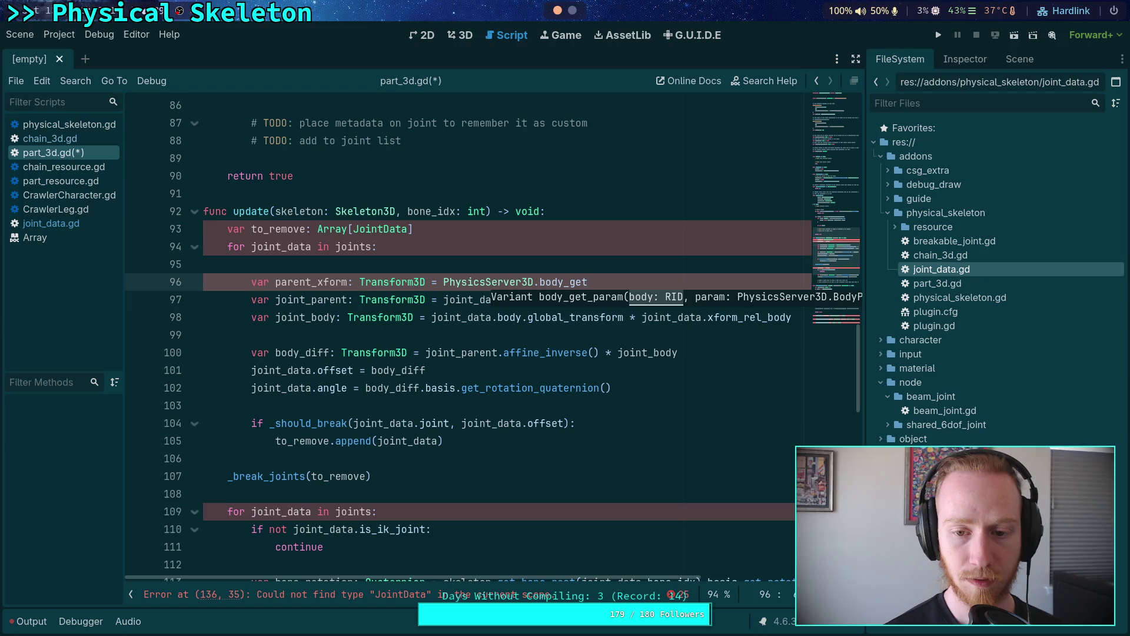
pyautogui.hotkey('ctrl', 'space')
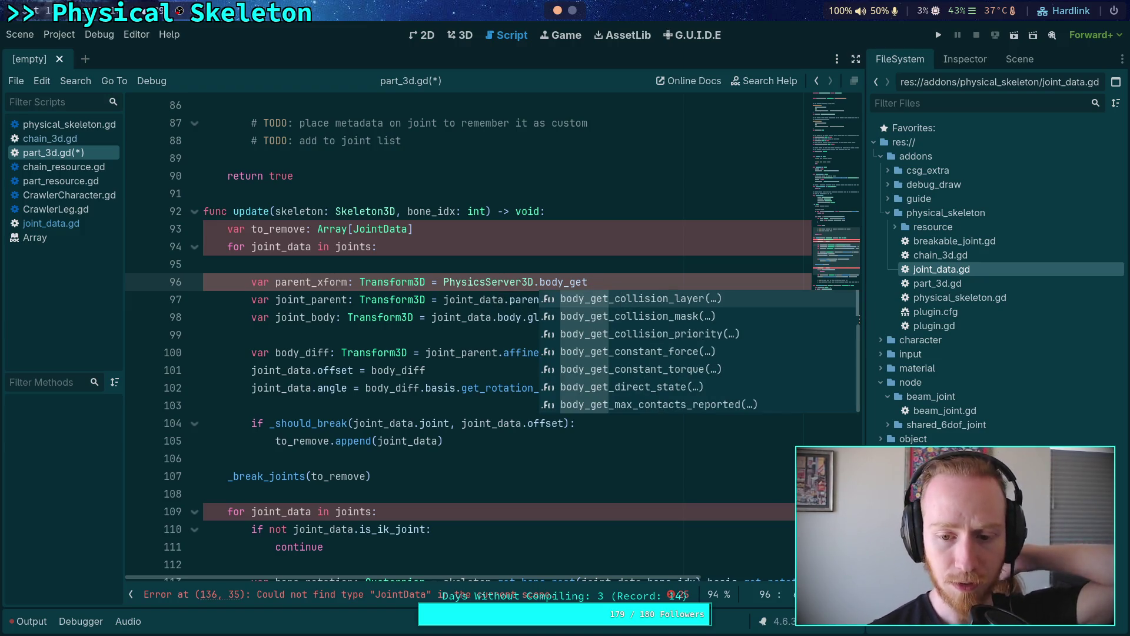
pyautogui.press('Down')
pyautogui.press('Down')
pyautogui.press('Down')
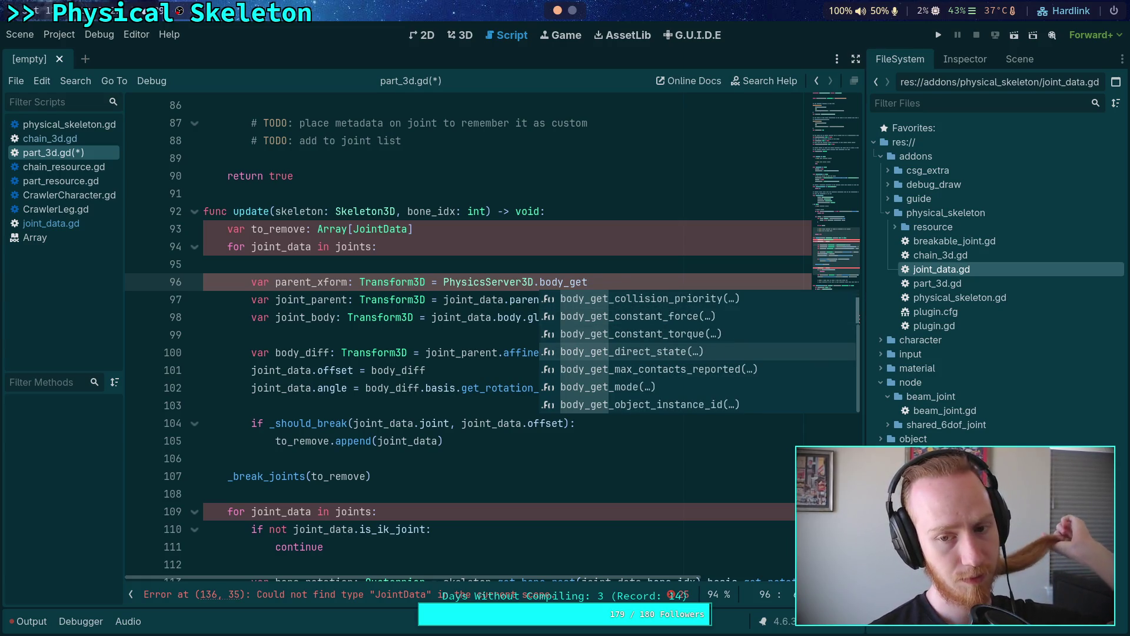
pyautogui.write('_')
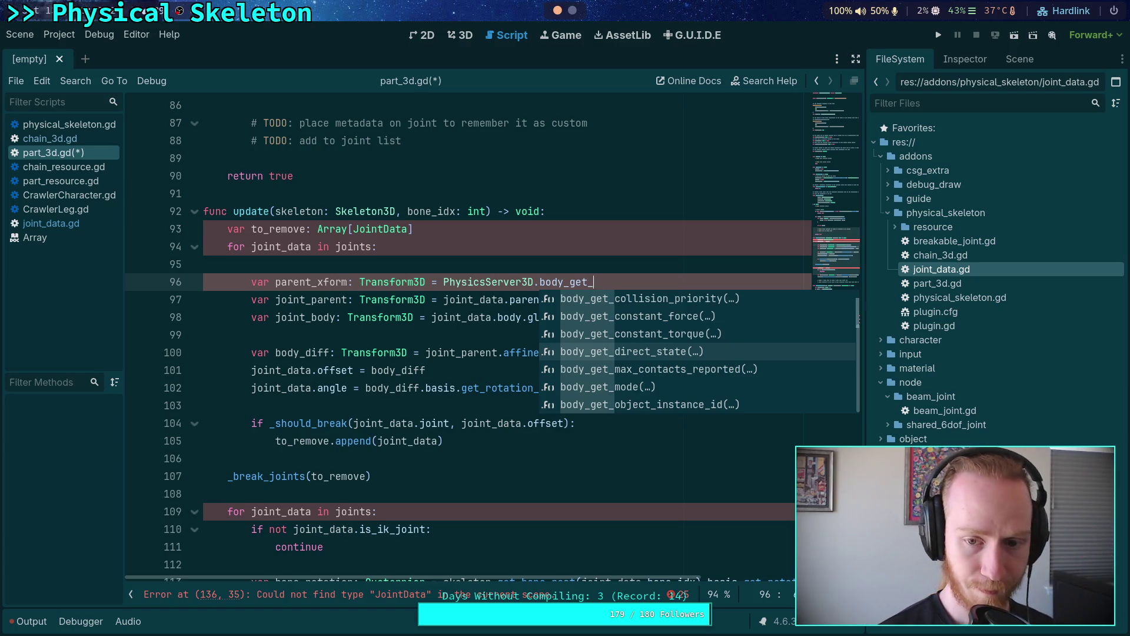
pyautogui.write('param')
pyautogui.press('Return')
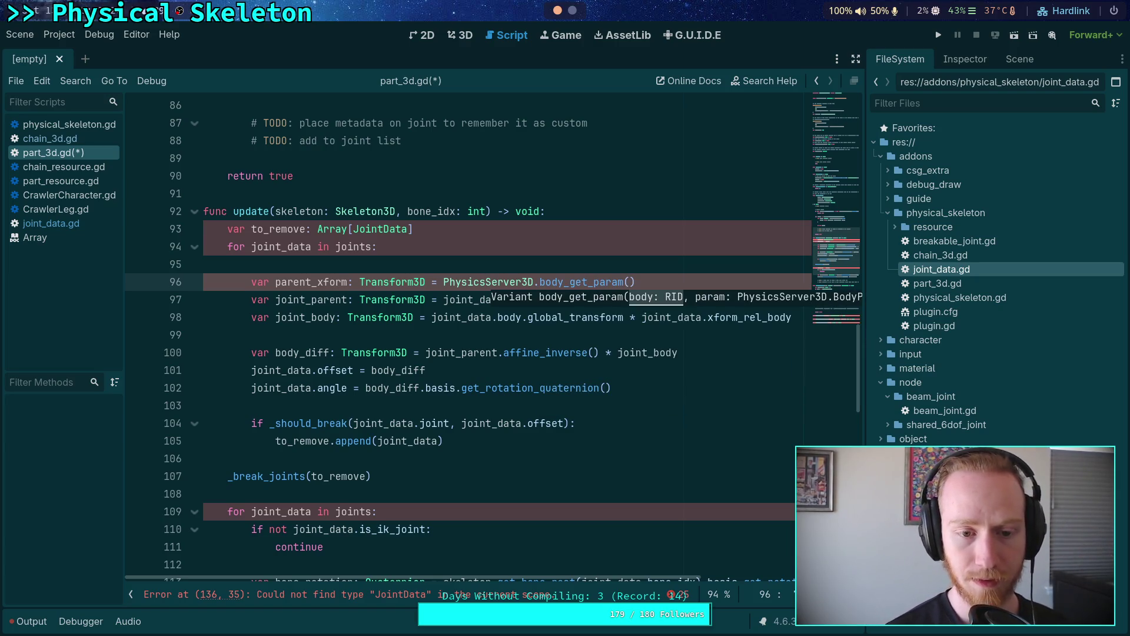
pyautogui.write('joint_data.')
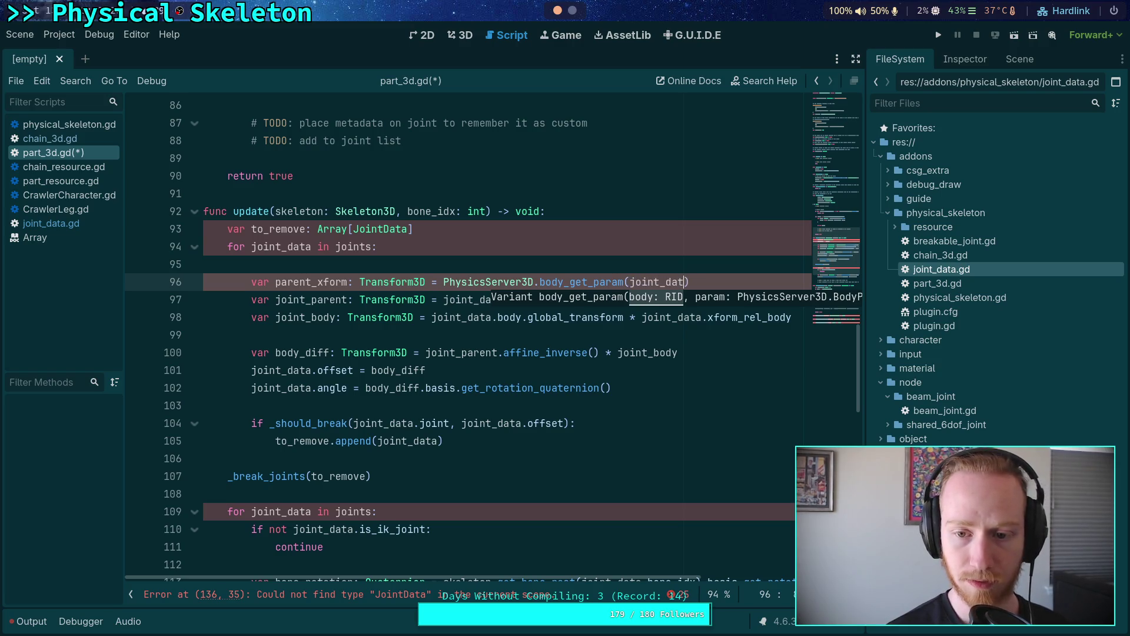
pyautogui.write('parent,')
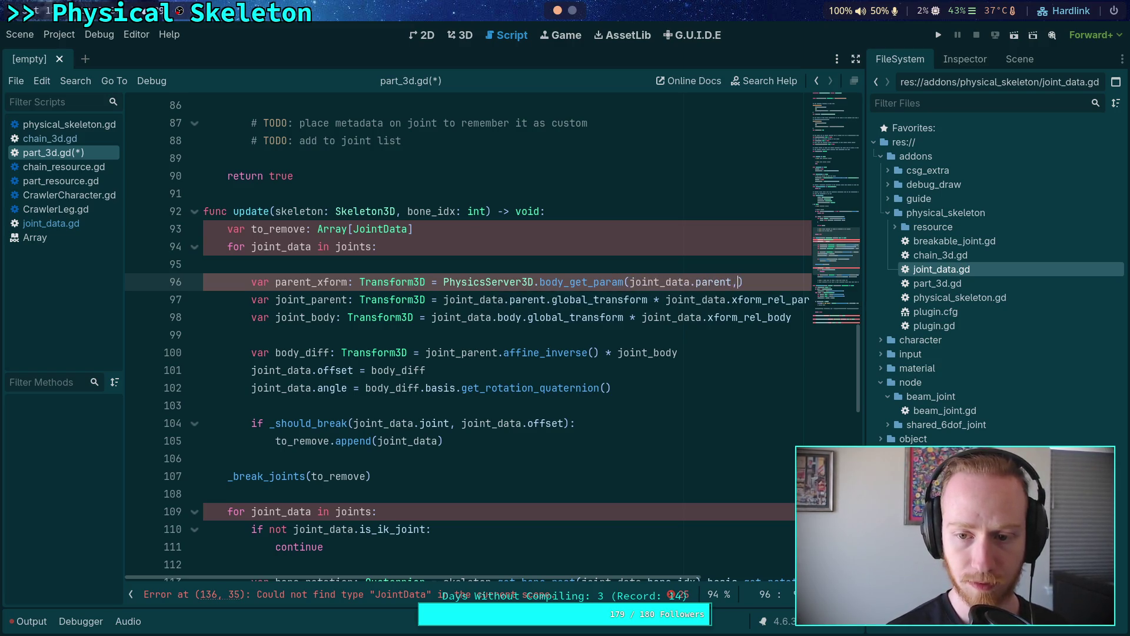
pyautogui.press('Down')
pyautogui.press('Down')
pyautogui.press('Down')
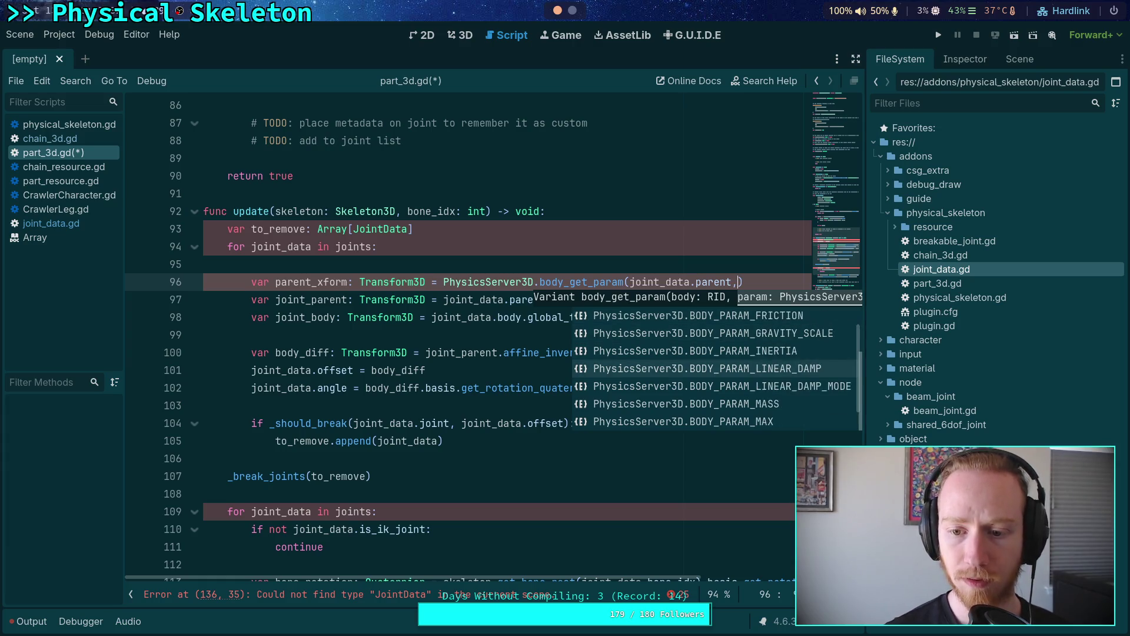
pyautogui.press('Down')
pyautogui.press('Down')
pyautogui.press('Down')
pyautogui.press('Up')
pyautogui.press('Up')
pyautogui.press('Up')
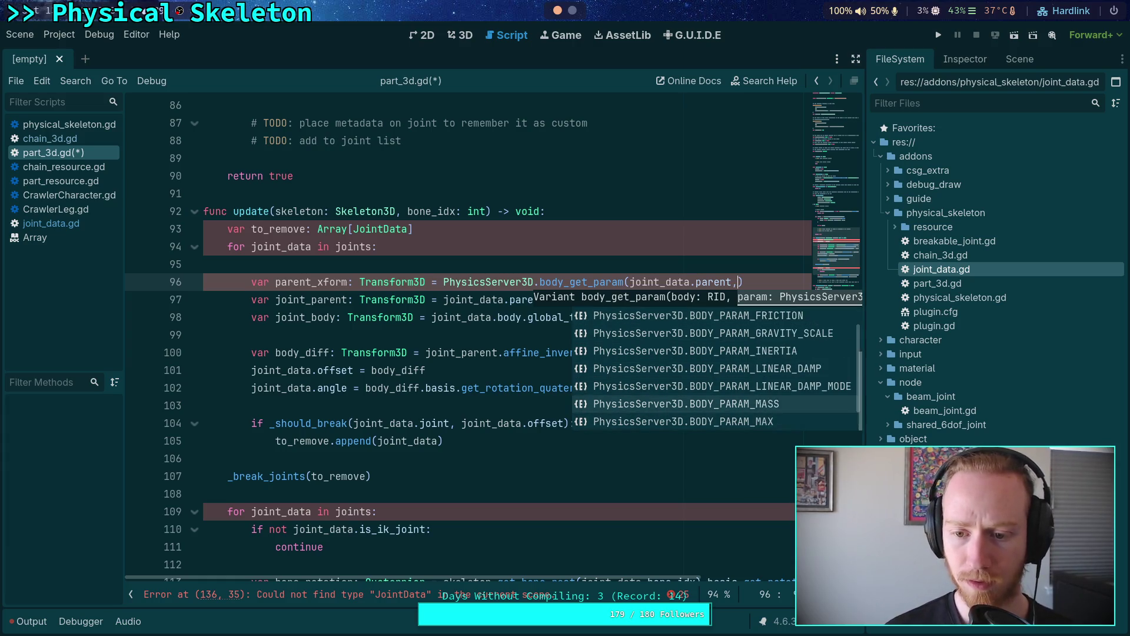
pyautogui.press('Up')
pyautogui.press('Up')
pyautogui.press('Up')
# Step: Switch the call to body_get_direct_state(joint_data.parent)
pyautogui.press('Escape')
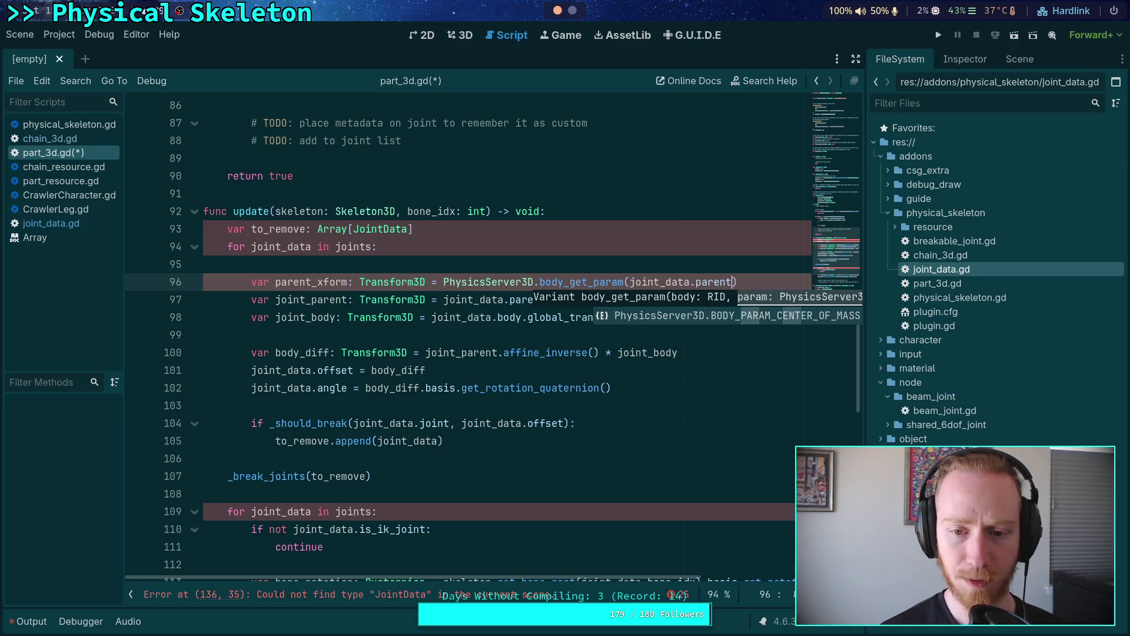
pyautogui.hotkey('ctrl', 'BackSpace')
pyautogui.hotkey('ctrl', 'BackSpace')
pyautogui.hotkey('ctrl', 'BackSpace')
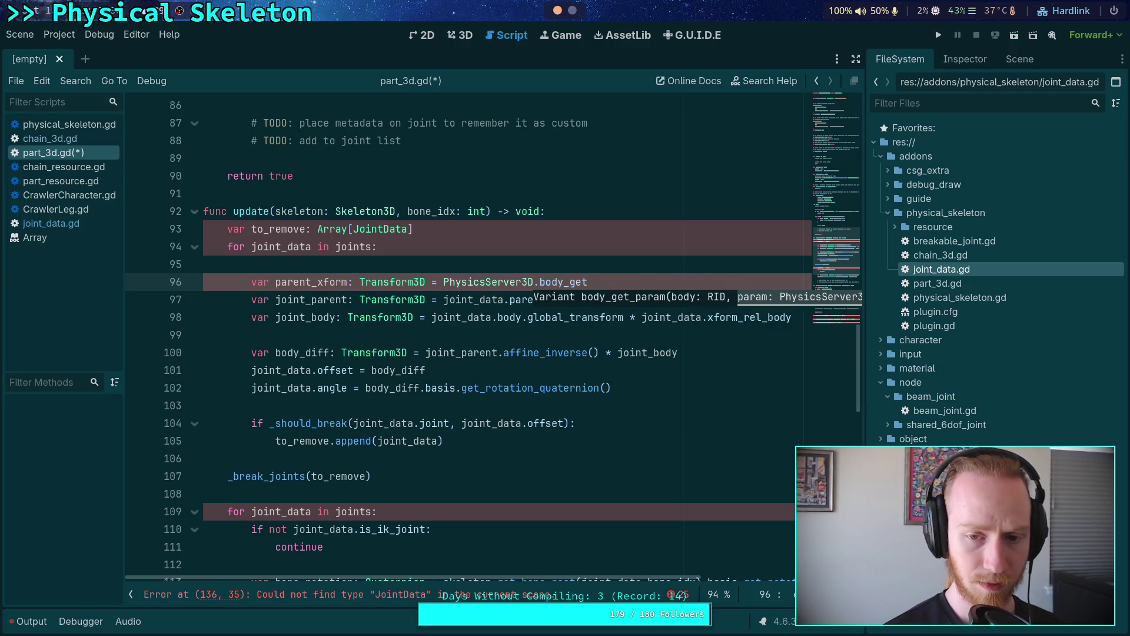
pyautogui.write('_d')
pyautogui.press('Return')
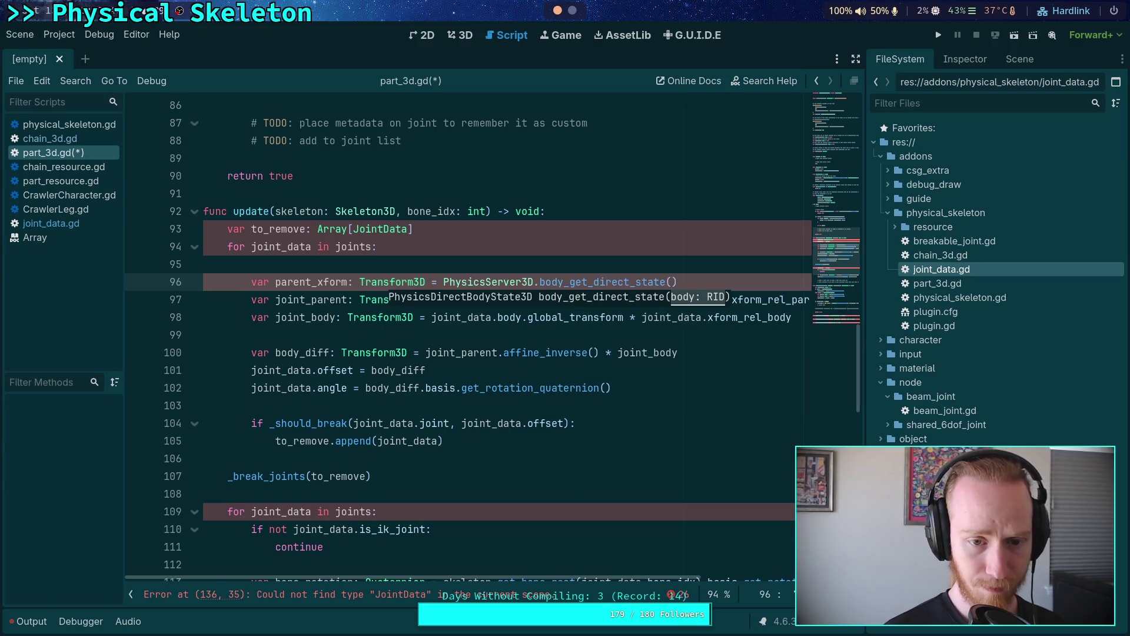
pyautogui.write('joint_data.par')
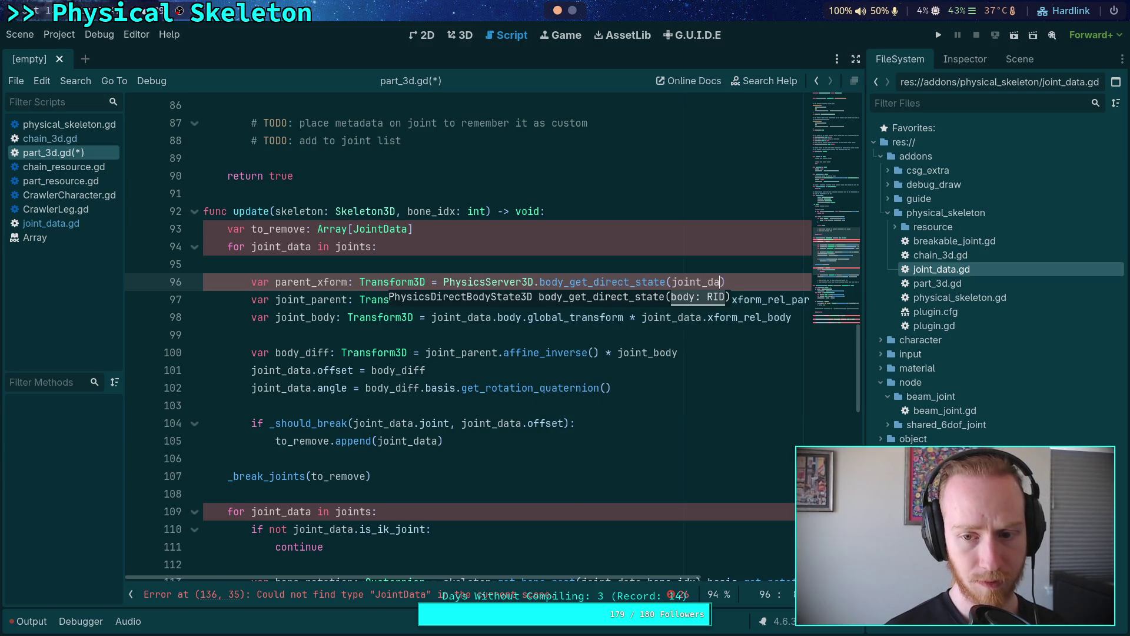
pyautogui.write('ent')
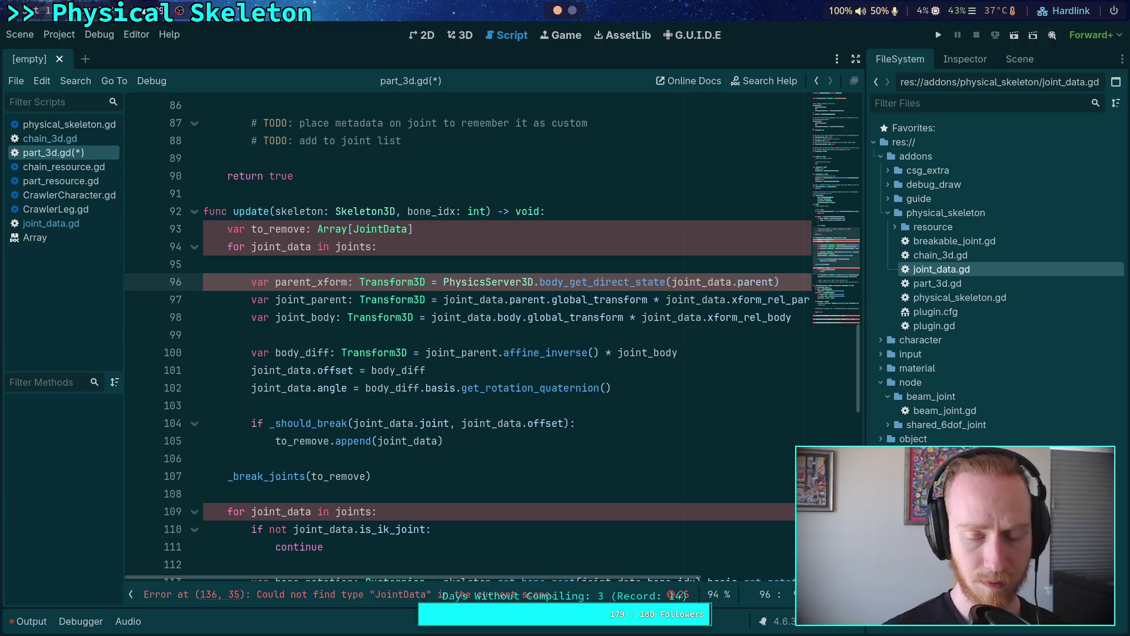
# Step: Move the body_get_direct_state(joint_data.parent) call into a new 'var parent_state :=' line, then begin an if below
pyautogui.moveTo(443, 281); pyautogui.dragTo(783, 281)
pyautogui.hotkey('ctrl', 'c')
pyautogui.press('BackSpace')
pyautogui.press('Up')
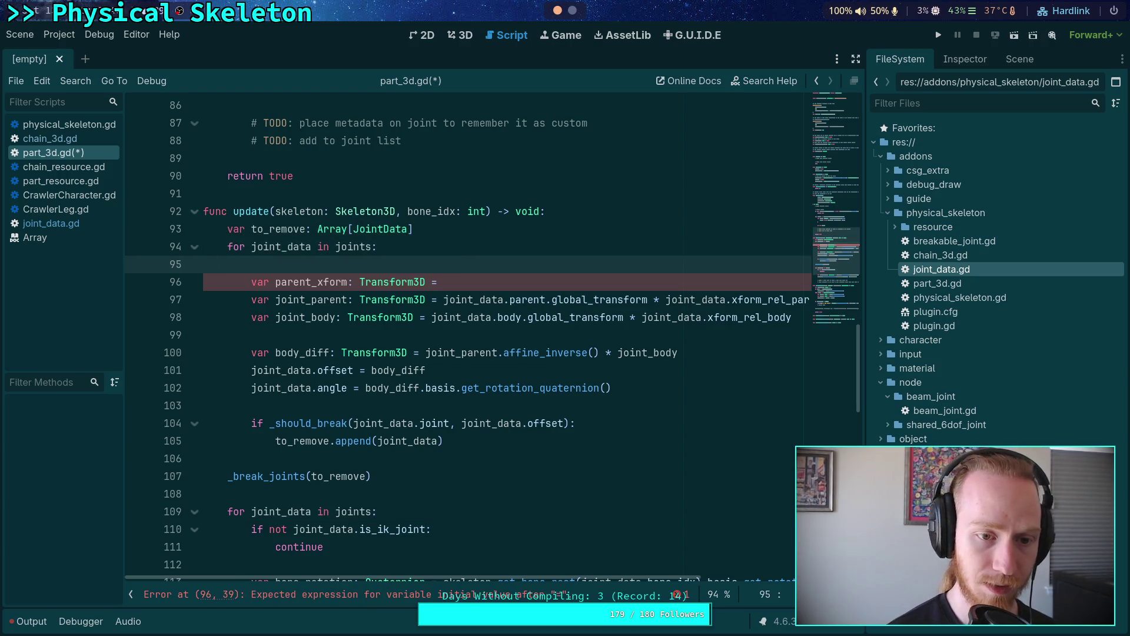
pyautogui.write('var')
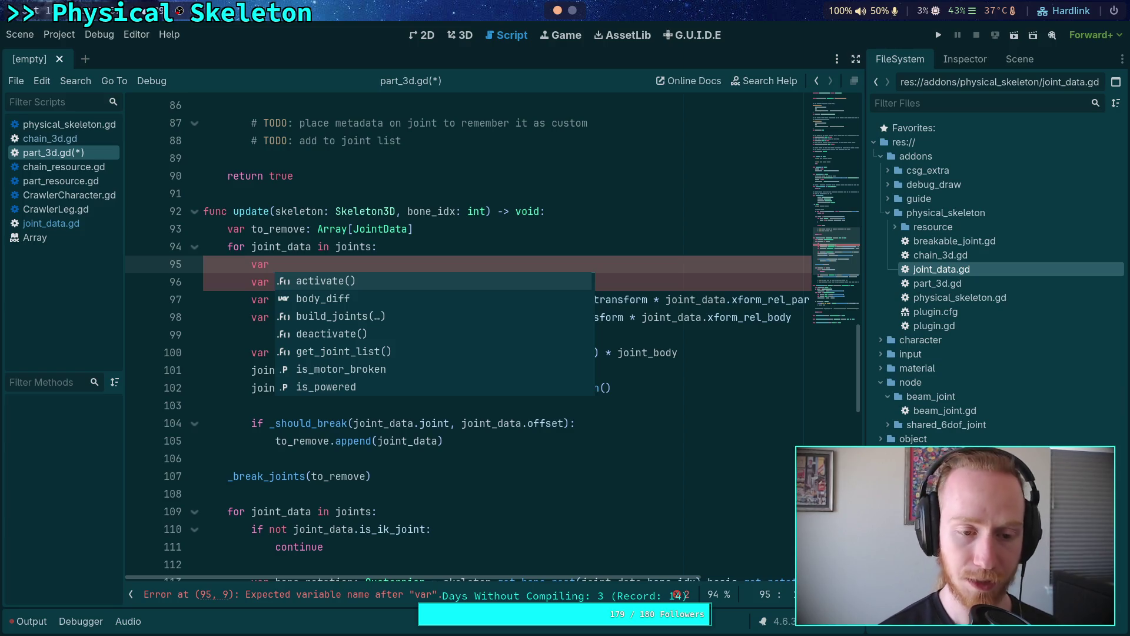
pyautogui.write('parent')
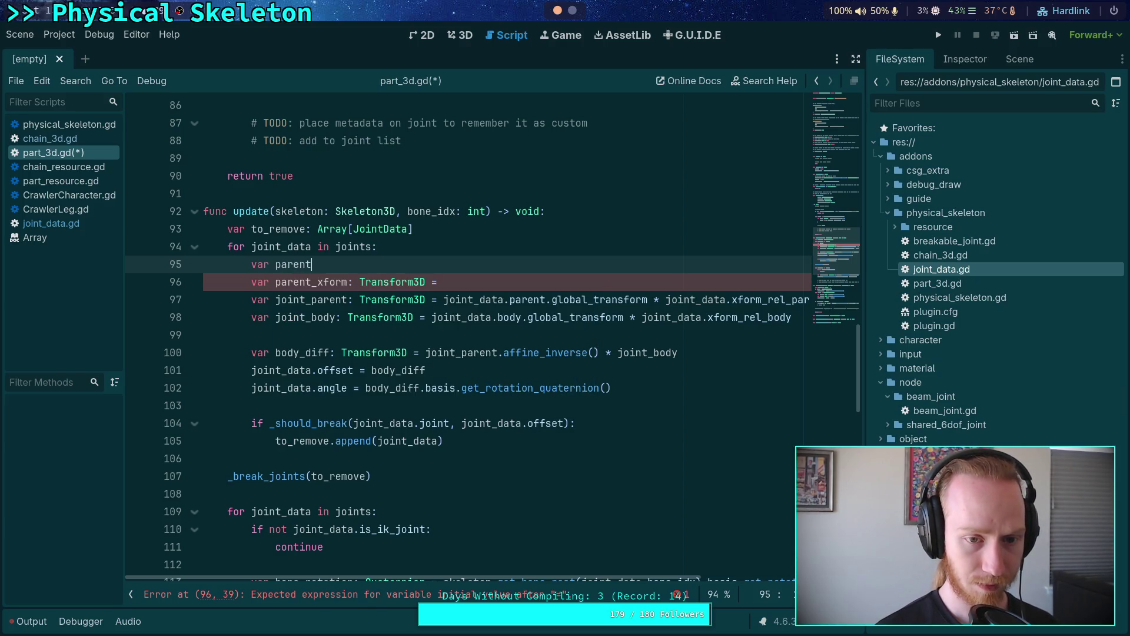
pyautogui.write('_state:')
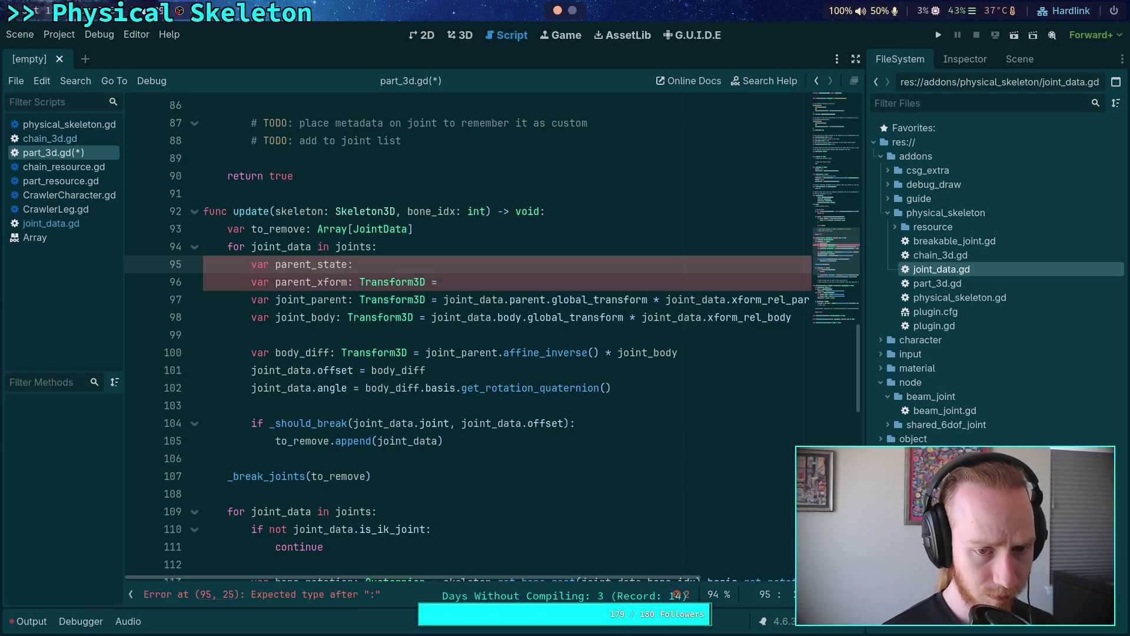
pyautogui.press('BackSpace')
pyautogui.write(' :=')
pyautogui.hotkey('ctrl', 'v')
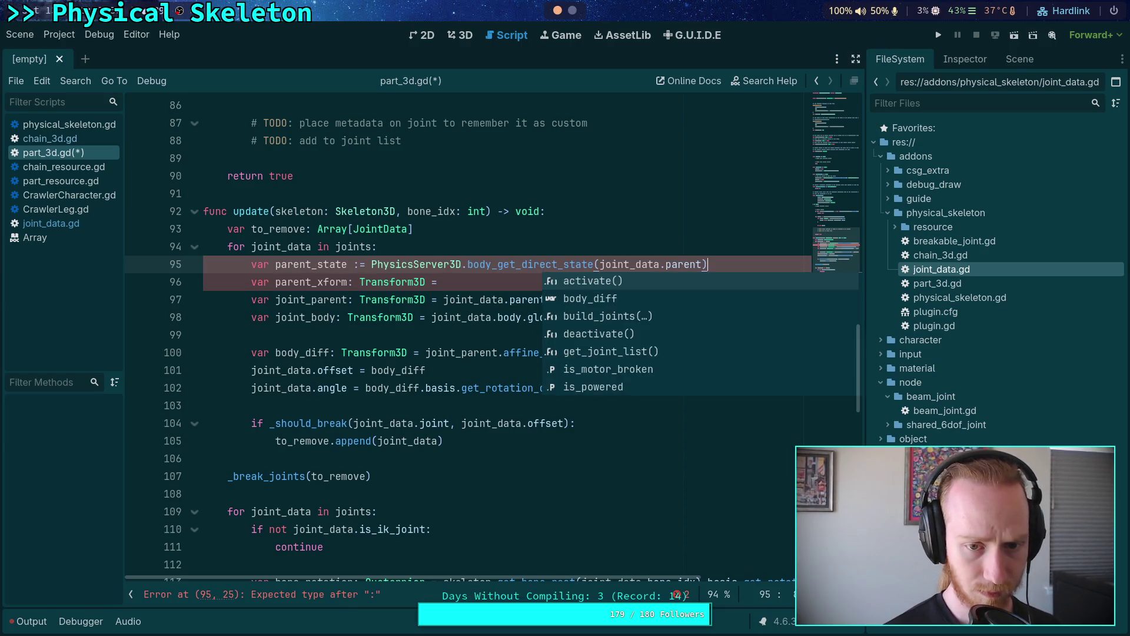
pyautogui.press('Return')
pyautogui.hotkey('ctrl', 'z')
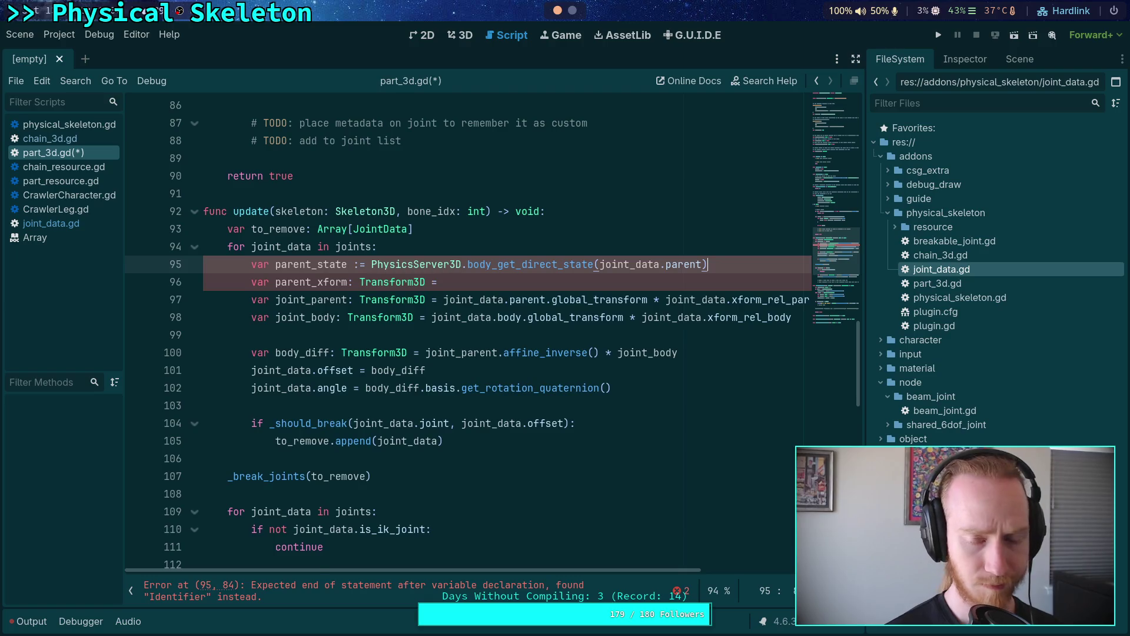
pyautogui.press('Return')
pyautogui.write('if')
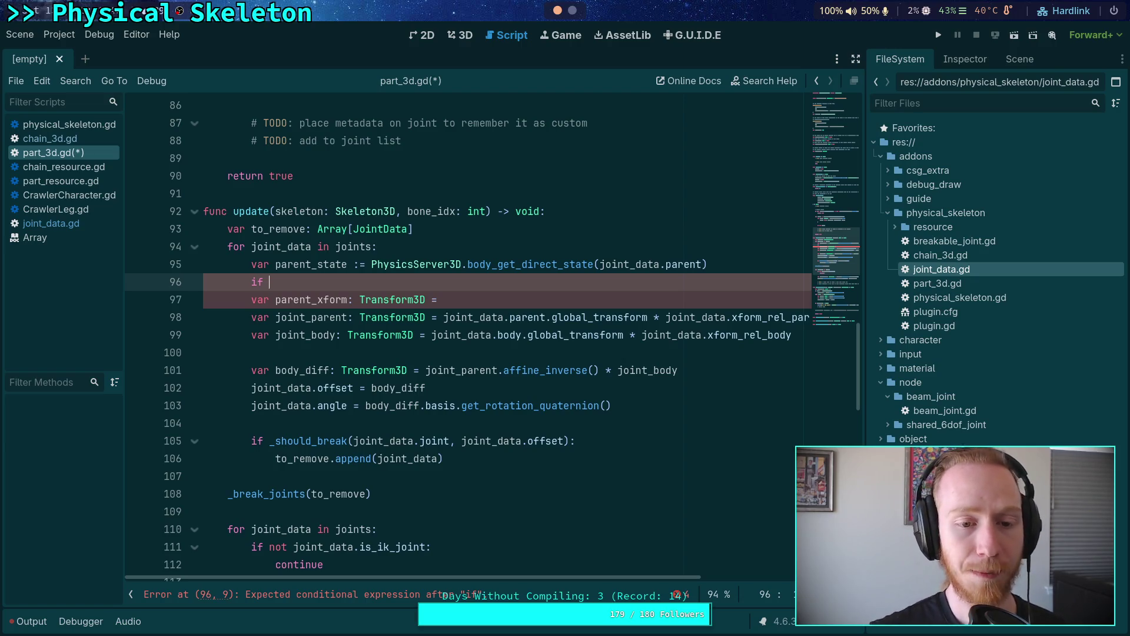
pyautogui.click(87, 126)
pyautogui.scroll(-6, 373, 457)
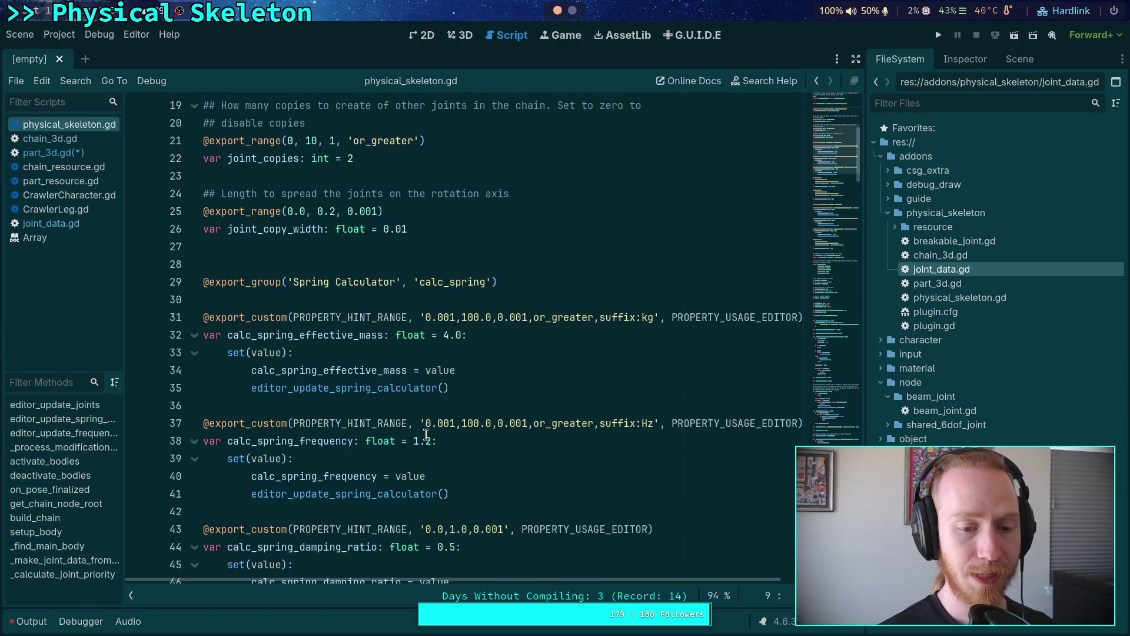
pyautogui.scroll(-20, 427, 435)
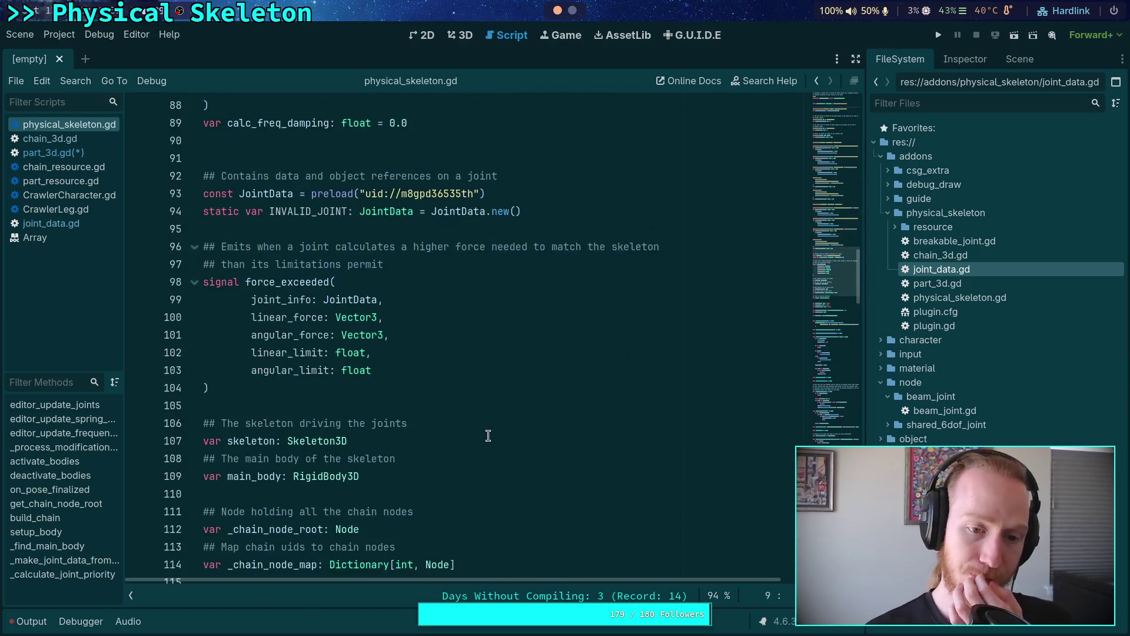
pyautogui.scroll(-6, 516, 424)
pyautogui.scroll(-4, 531, 421)
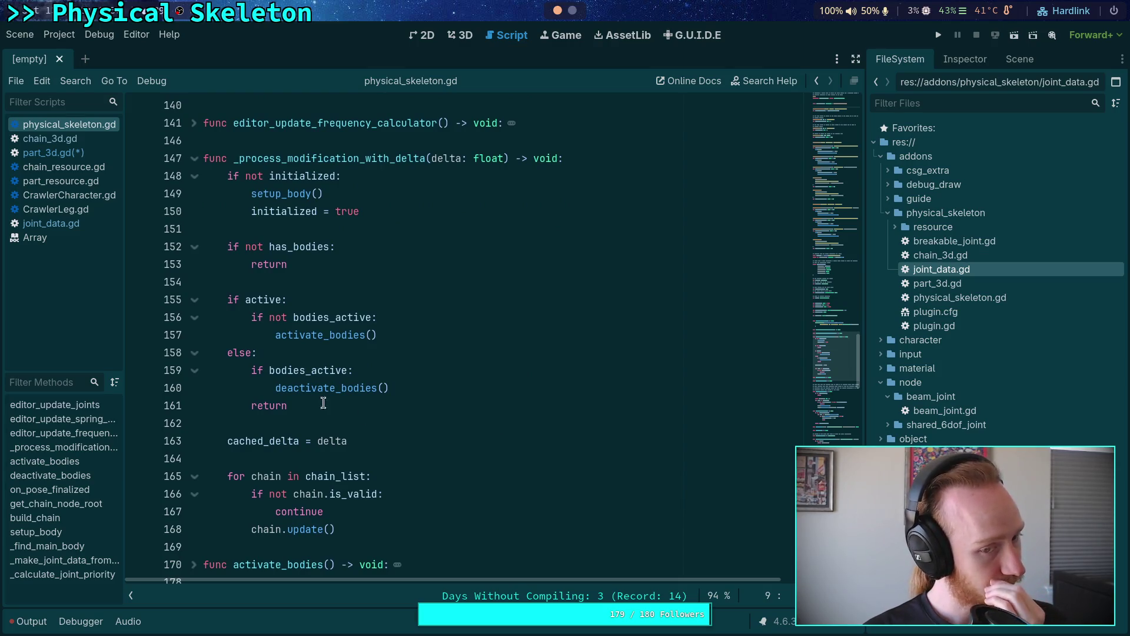
pyautogui.moveTo(310, 407); pyautogui.dragTo(228, 303)
pyautogui.scroll(-3, 338, 340)
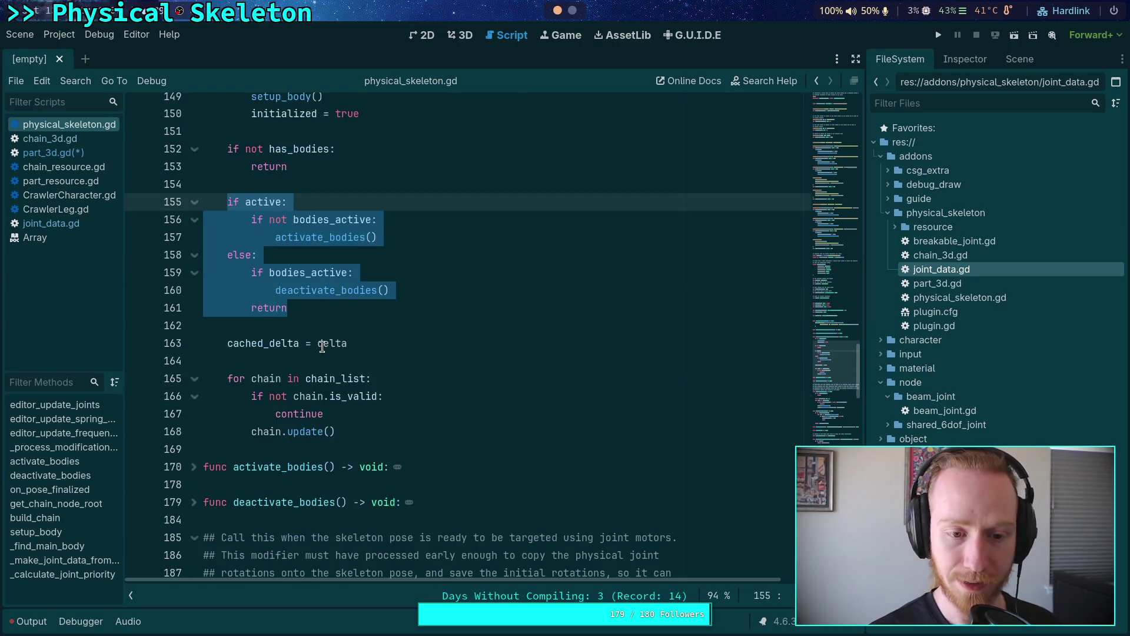
pyautogui.click(369, 424)
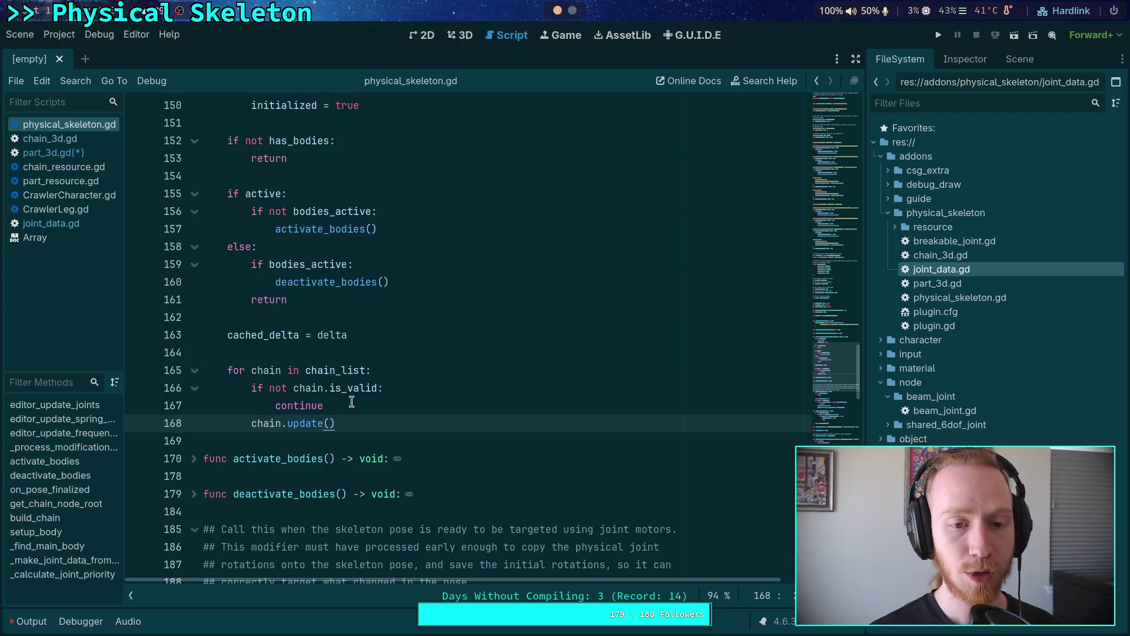
pyautogui.click(84, 155)
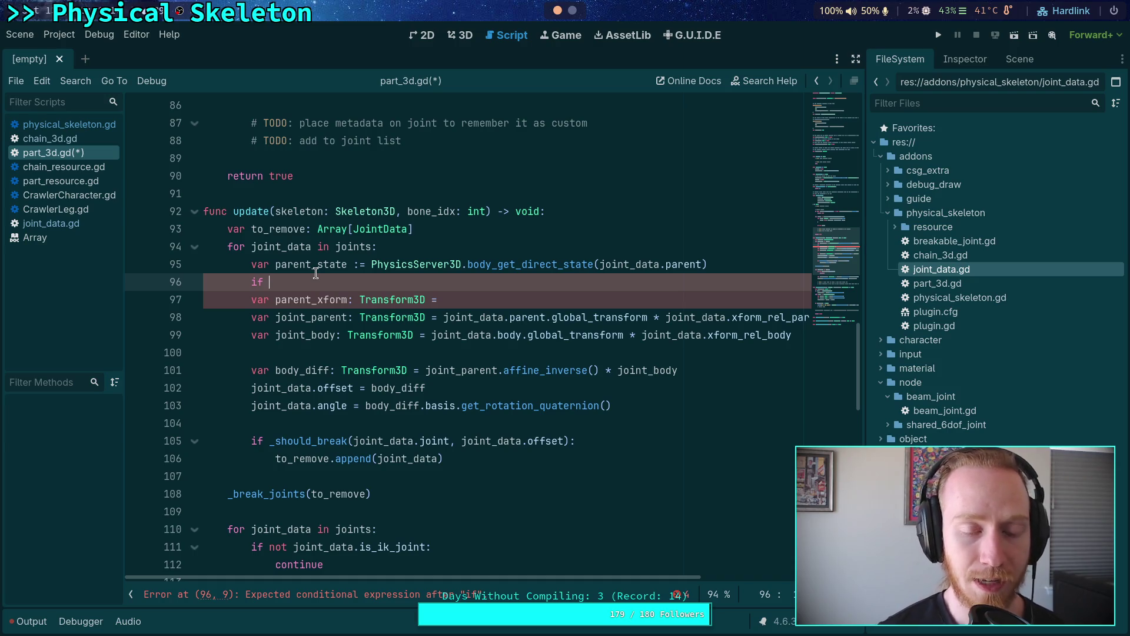
# Step: Drop the unfinished if line and have joint_parent use parent_state.transform instead of joint_data.parent.global_transform
pyautogui.press('BackSpace')
pyautogui.press('BackSpace')
pyautogui.press('BackSpace')
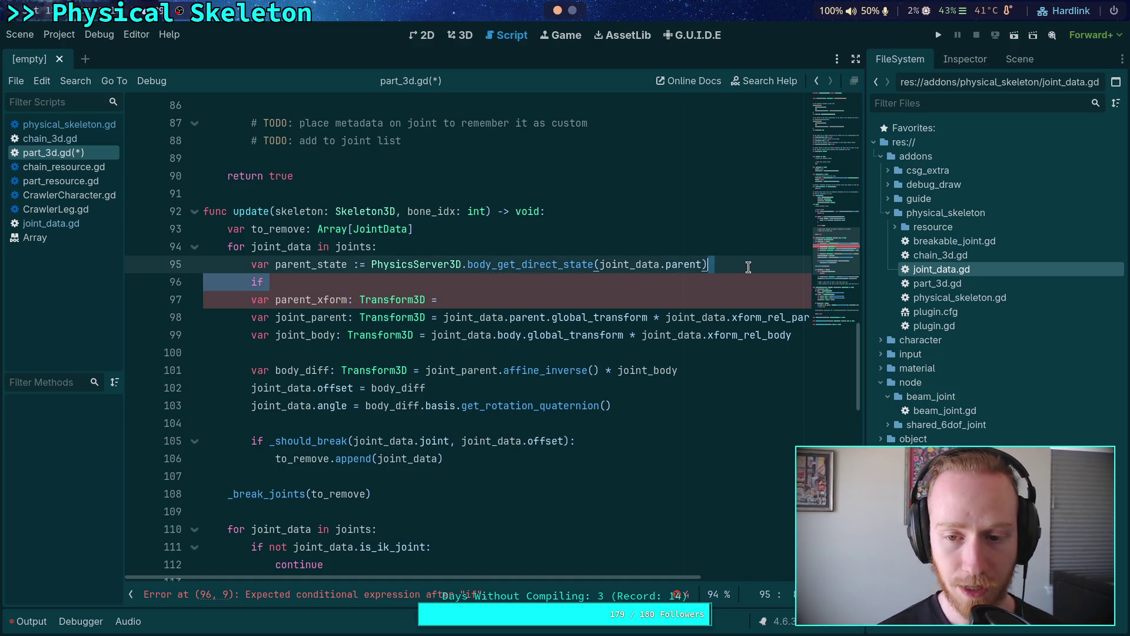
pyautogui.click(679, 280)
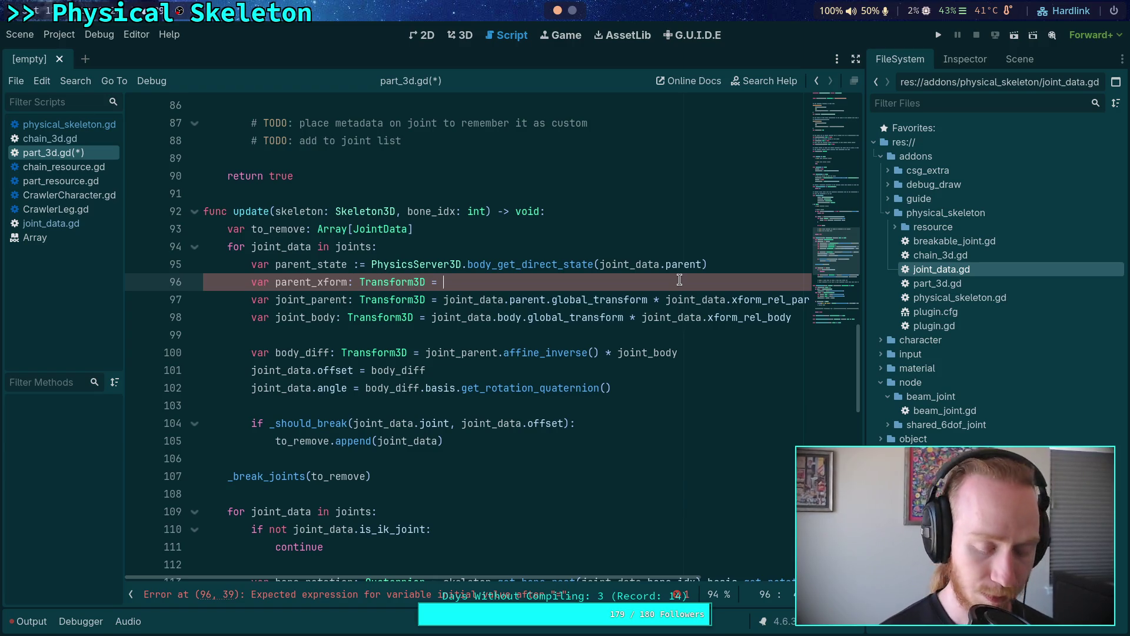
pyautogui.write('par')
pyautogui.press('Return')
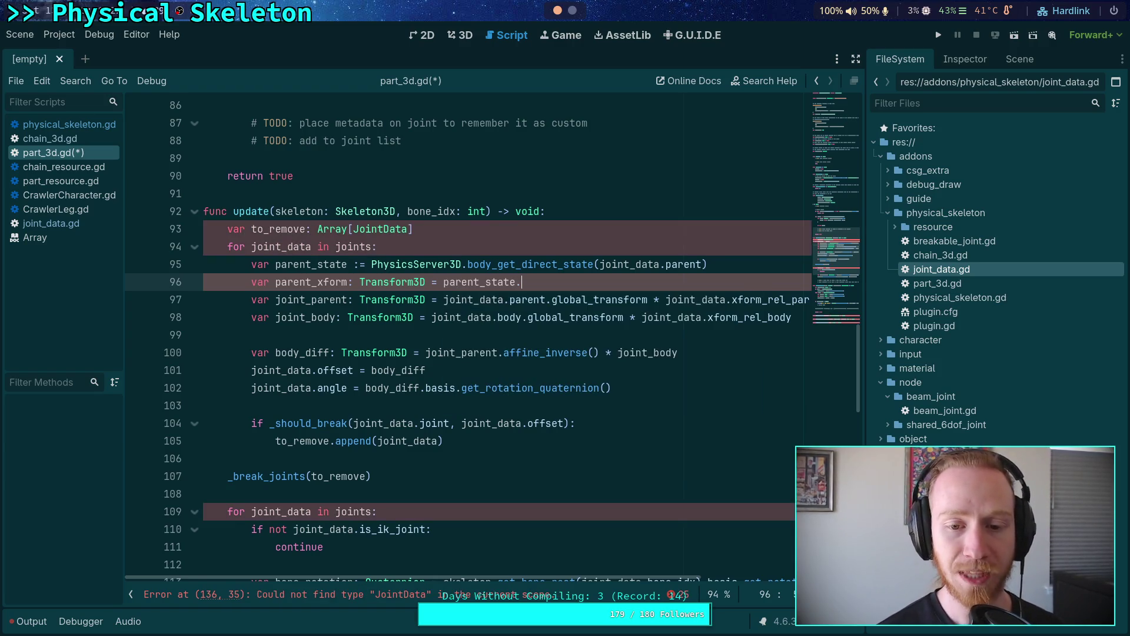
pyautogui.write('.')
pyautogui.write('t')
pyautogui.press('BackSpace')
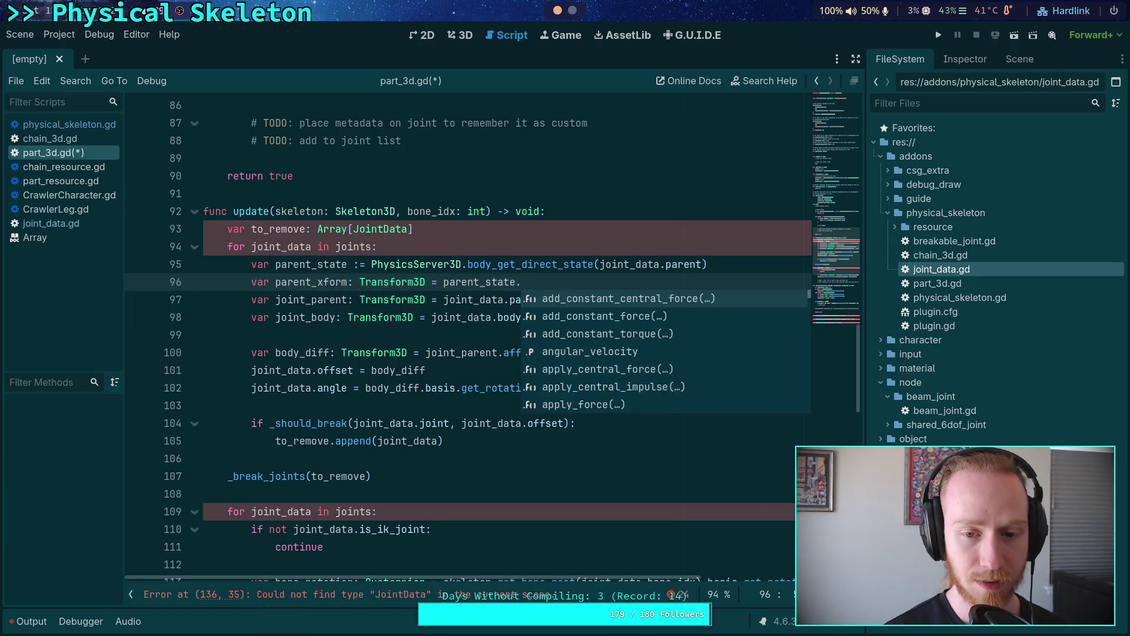
pyautogui.write('tra')
pyautogui.press('Return')
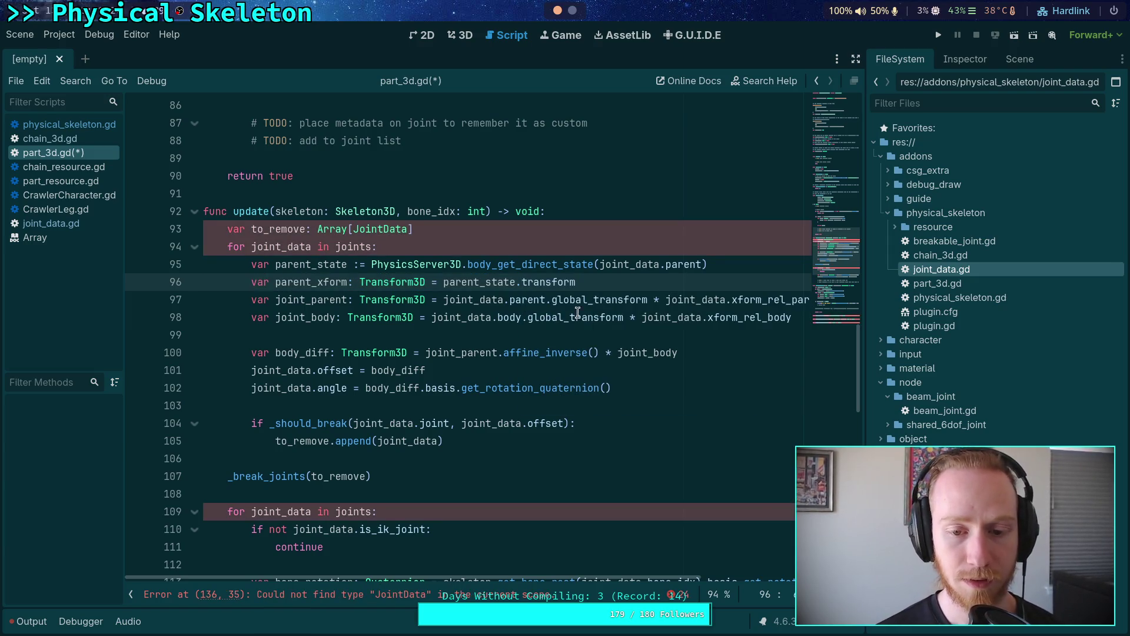
pyautogui.moveTo(440, 282); pyautogui.dragTo(612, 285)
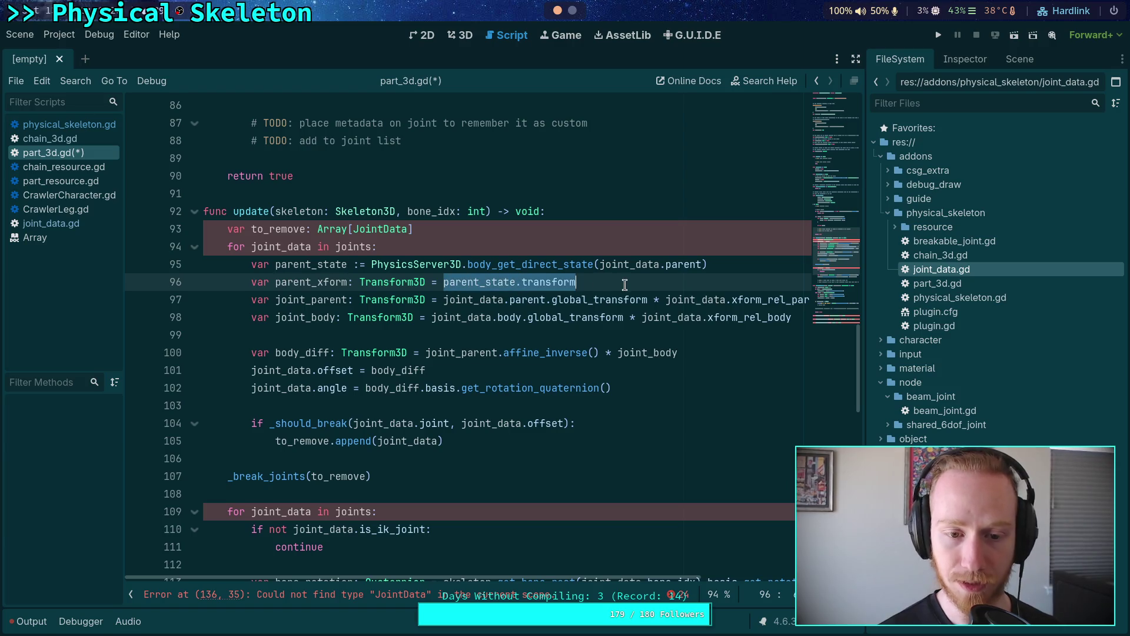
pyautogui.hotkey('ctrl', 'x')
pyautogui.moveTo(443, 300); pyautogui.dragTo(647, 299)
pyautogui.hotkey('ctrl', 'v')
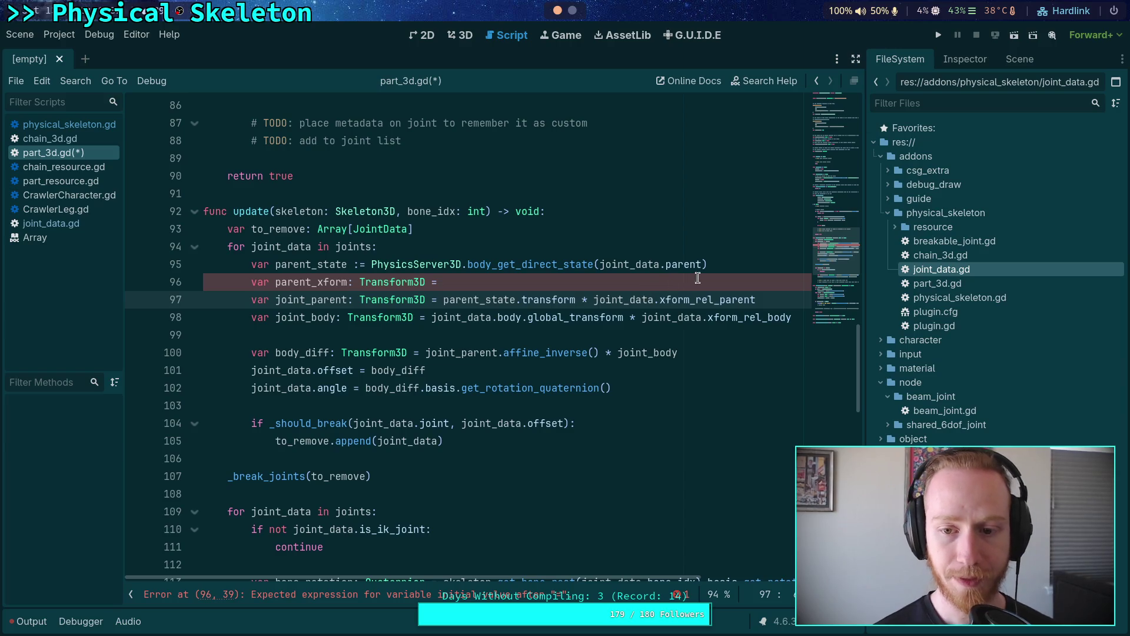
# Step: Delete the leftover parent_xform line and strip the joint_data.body. prefix from joint_body
pyautogui.click(745, 266)
pyautogui.hotkey('shift', 'Down')
pyautogui.press('Delete')
pyautogui.click(664, 319)
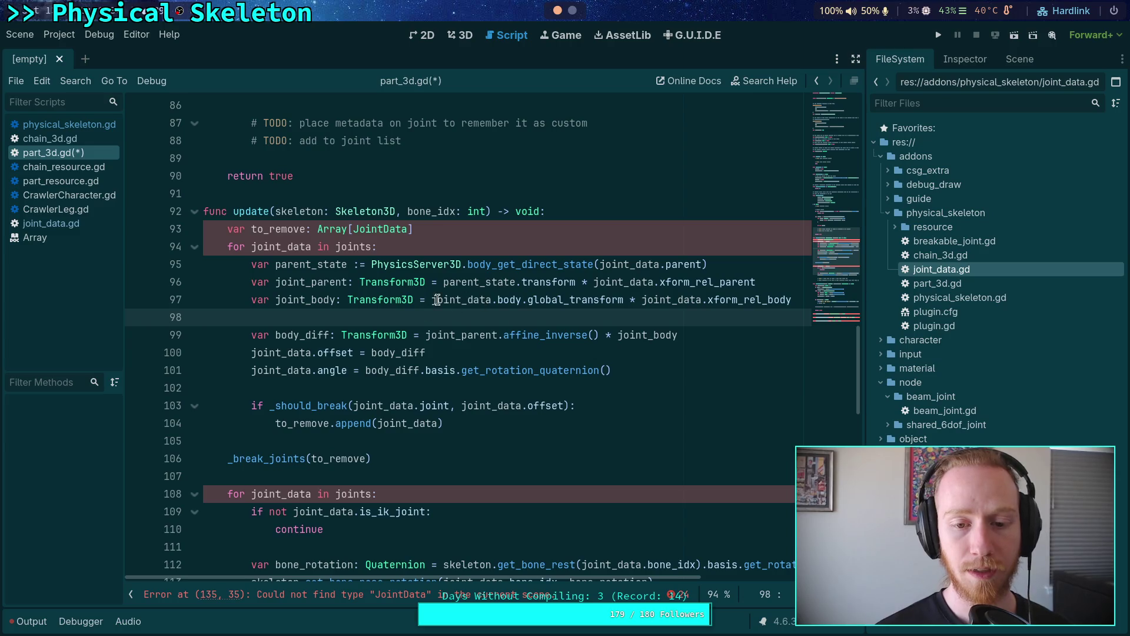
pyautogui.moveTo(432, 299); pyautogui.dragTo(526, 295)
pyautogui.press('BackSpace')
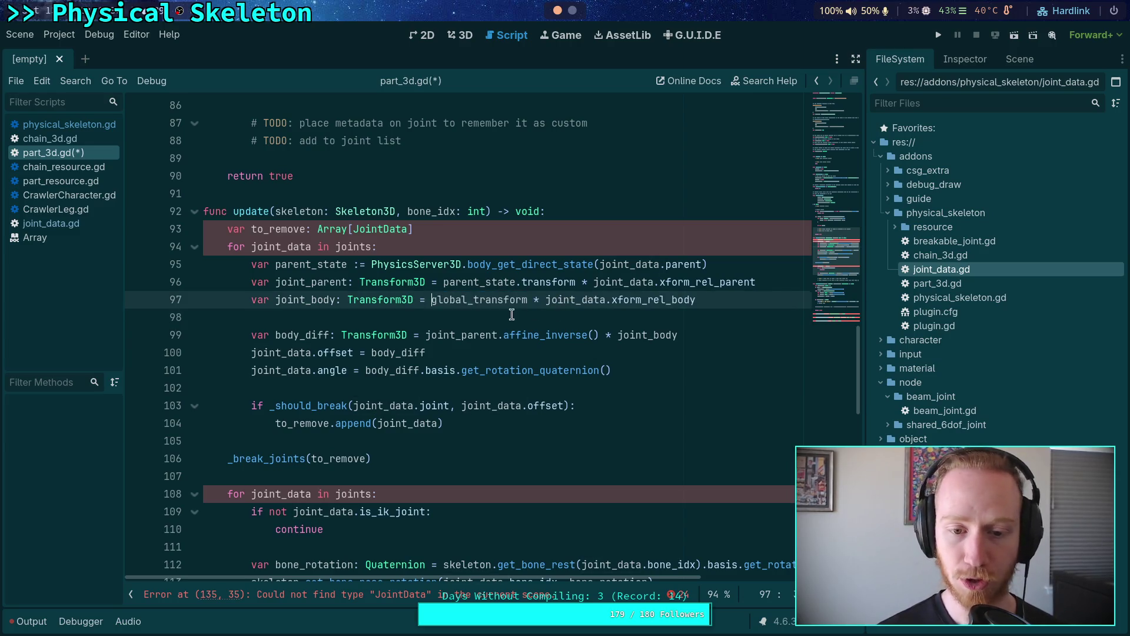
pyautogui.click(499, 318)
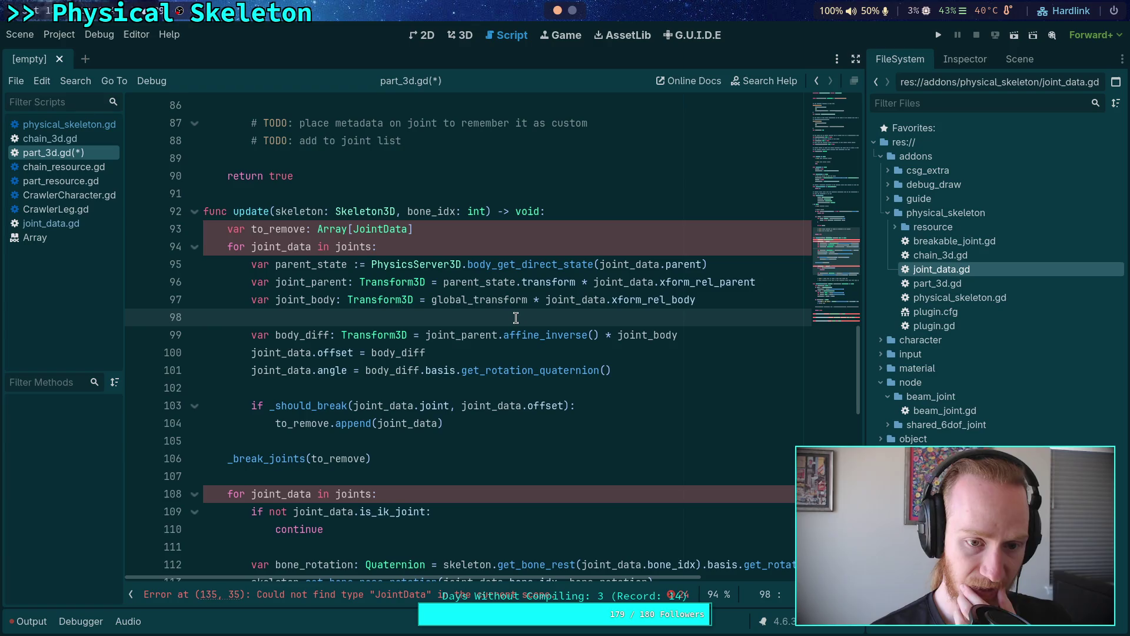
pyautogui.click(510, 357)
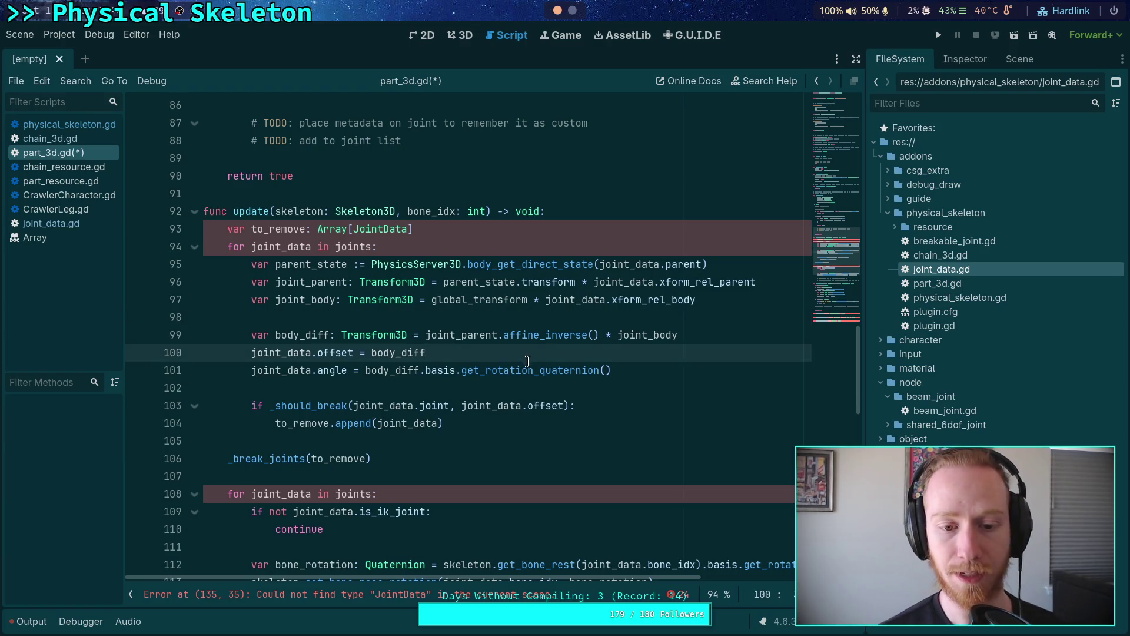
pyautogui.click(577, 375)
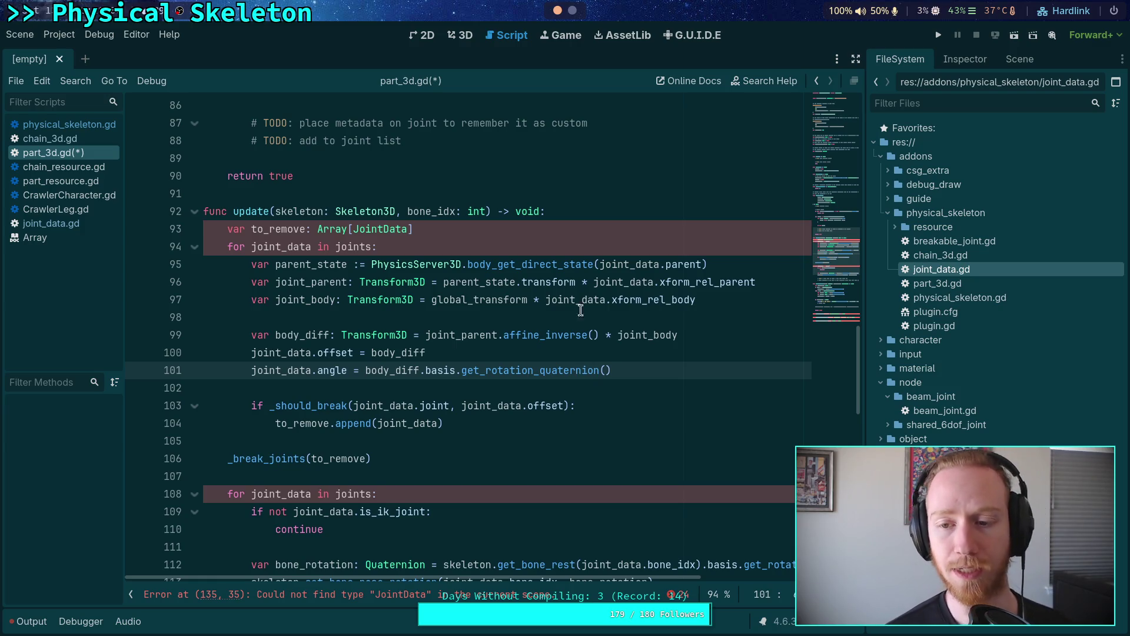
pyautogui.click(827, 134)
# Step: Check total_force and _should_break in update(), then open blank lines after the joint_data.angle line
pyautogui.click(833, 257)
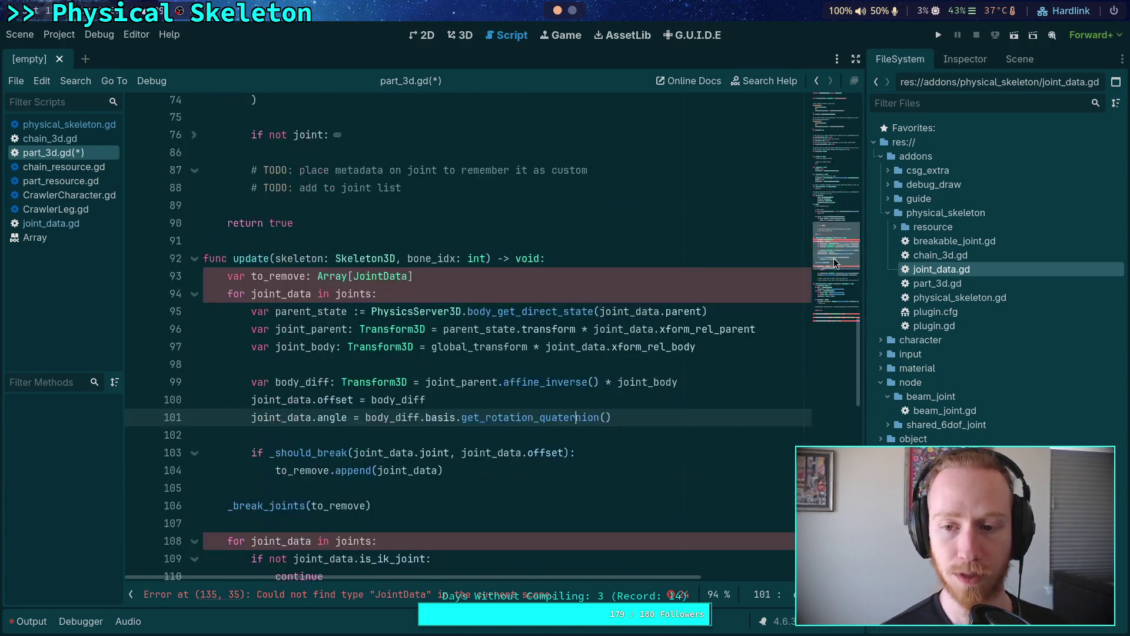
pyautogui.scroll(-7, 573, 352)
pyautogui.scroll(-2, 489, 356)
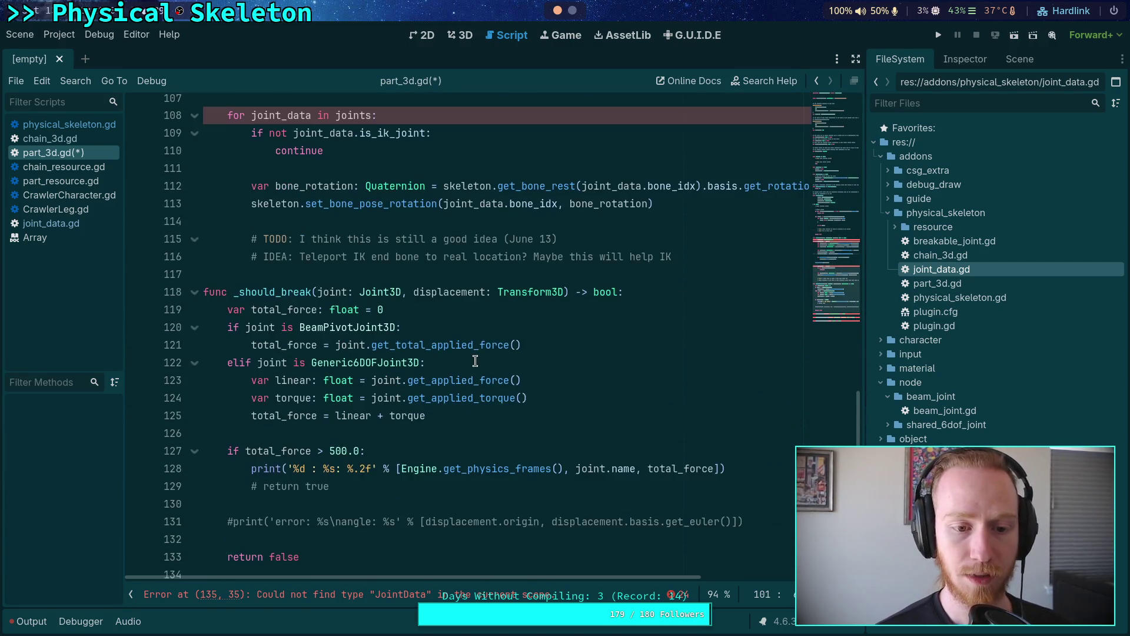
pyautogui.doubleClick(286, 308)
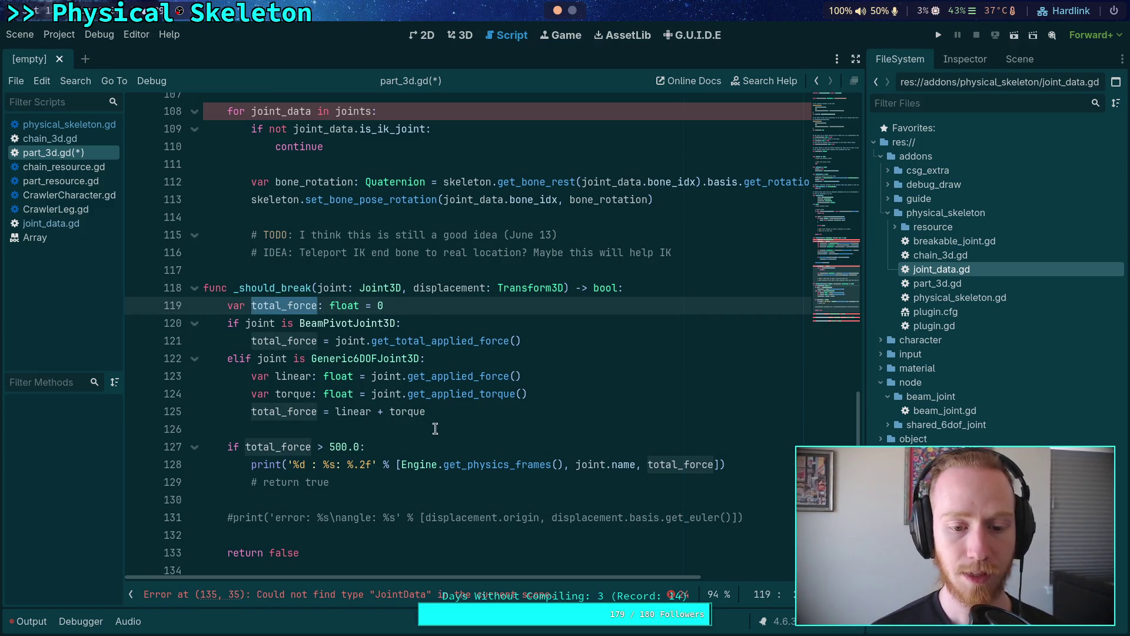
pyautogui.click(488, 424)
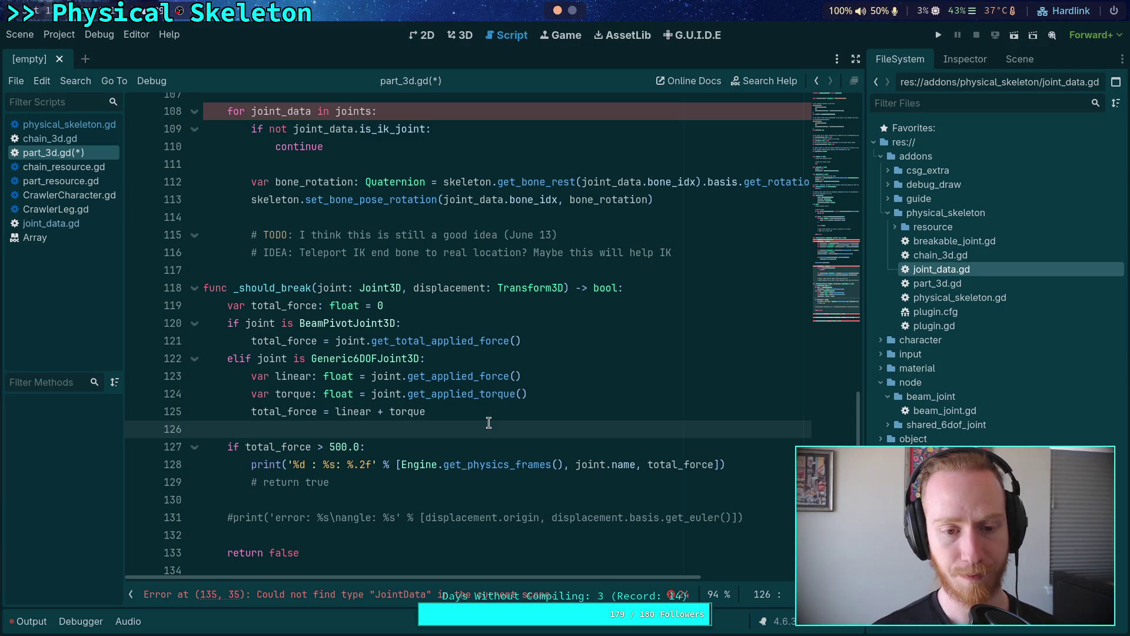
pyautogui.click(665, 286)
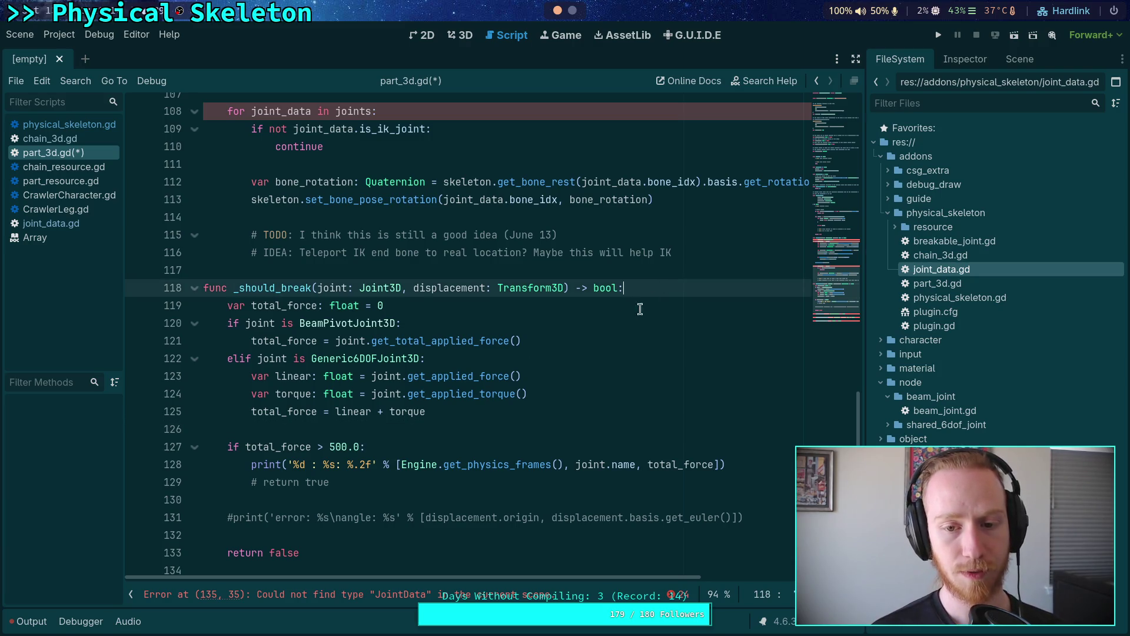
pyautogui.scroll(4, 613, 324)
pyautogui.scroll(1, 590, 340)
pyautogui.click(668, 271)
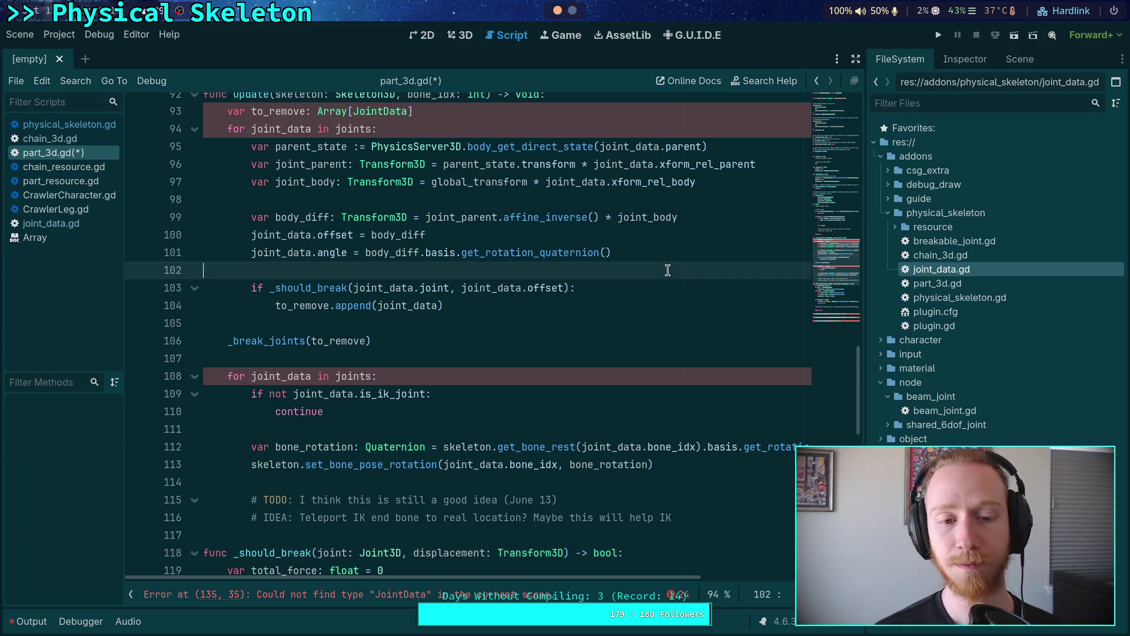
pyautogui.press('Return')
pyautogui.press('Return')
pyautogui.press('Up')
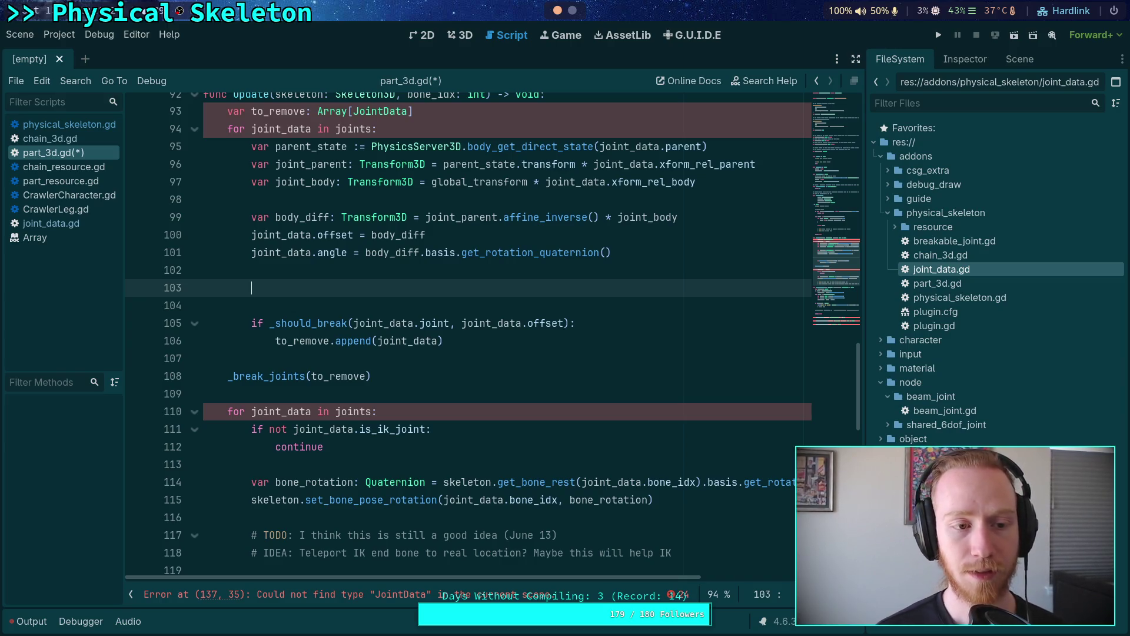
# Step: Add 'var is_breakable: bool = false' after the angle field in joint_data.gd and save
pyautogui.click(50, 223)
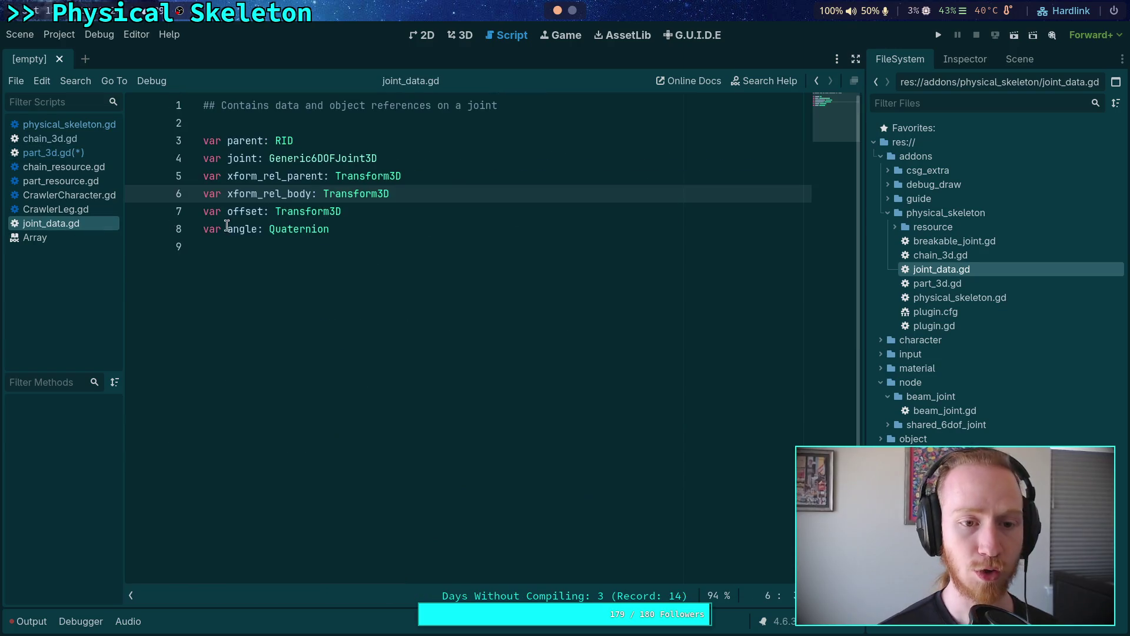
pyautogui.press('Up')
pyautogui.press('Down')
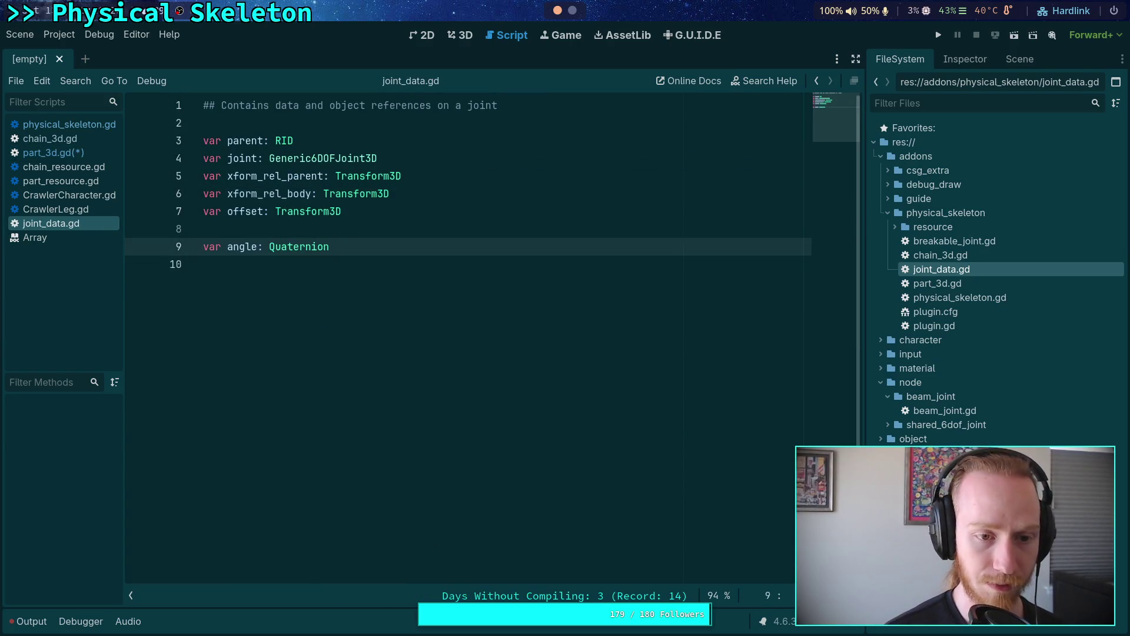
pyautogui.press('Up')
pyautogui.press('End')
pyautogui.press('Return')
pyautogui.write('va')
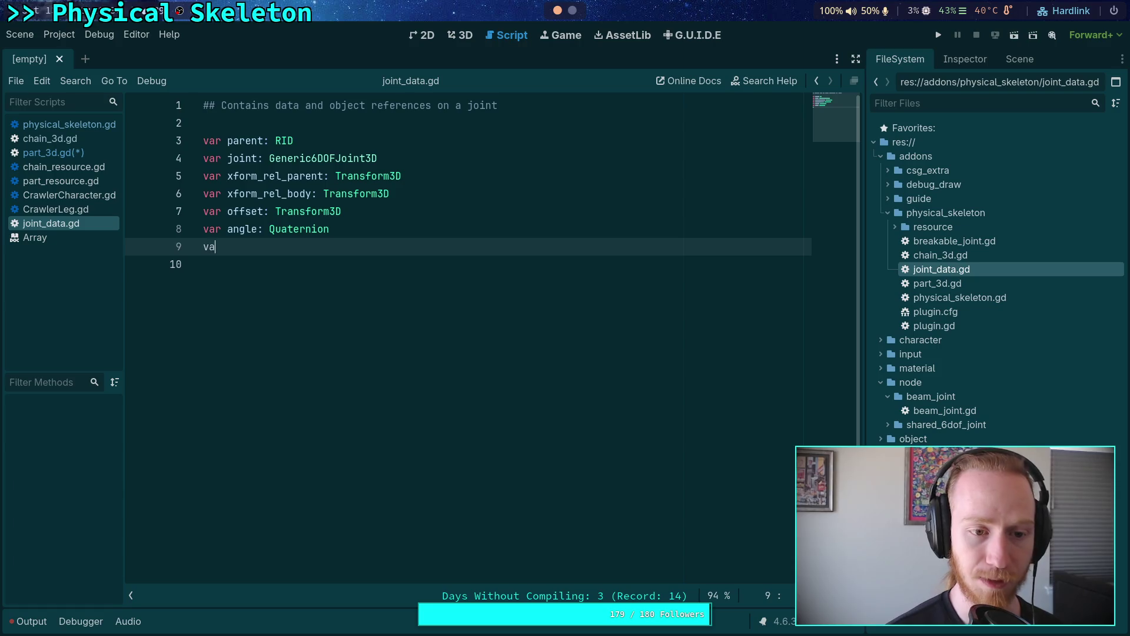
pyautogui.write('r is')
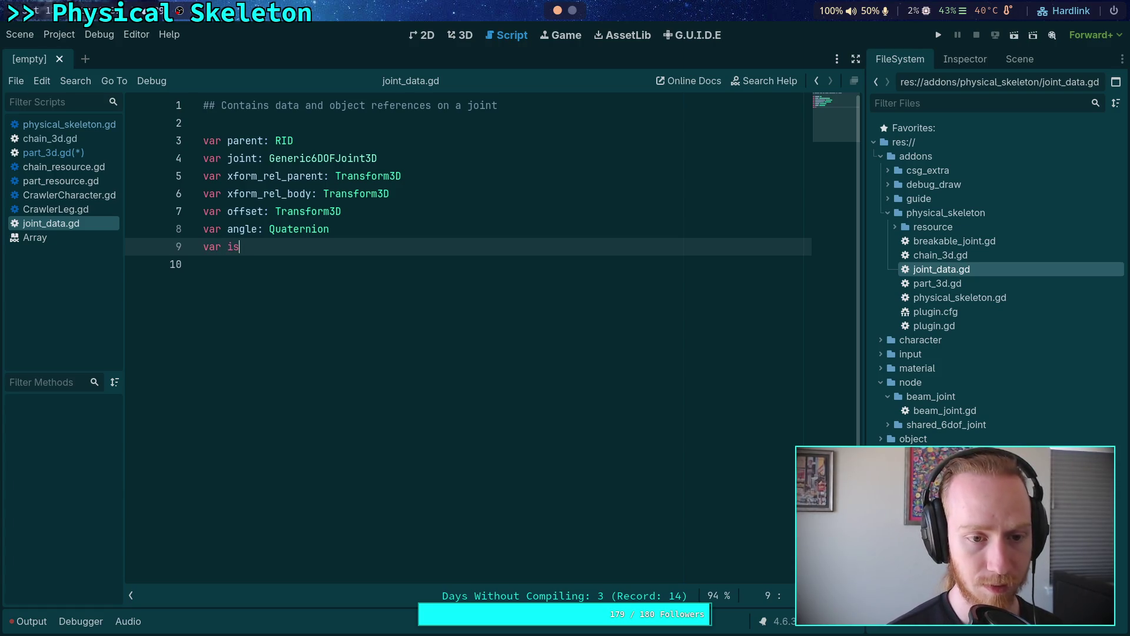
pyautogui.write('_breakable:')
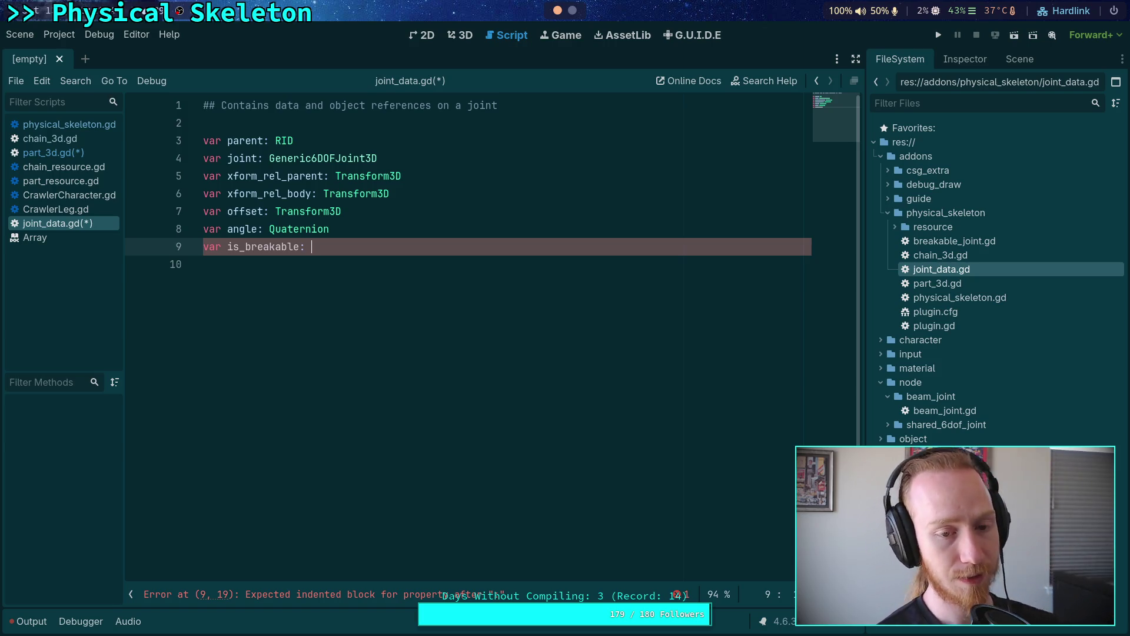
pyautogui.write('bool')
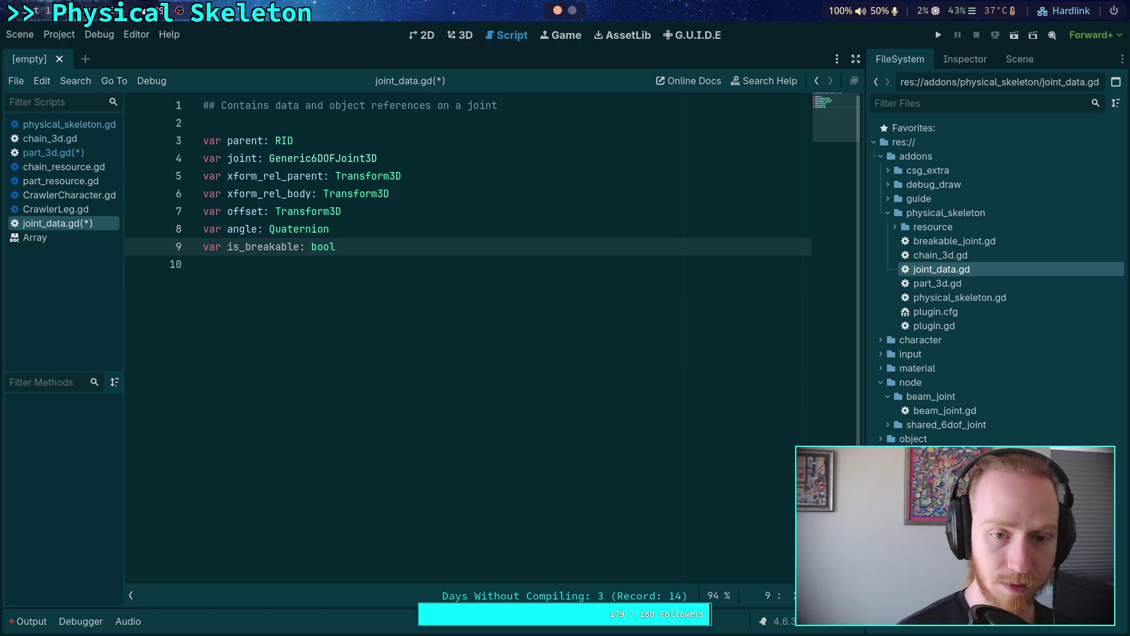
pyautogui.write(' = fals')
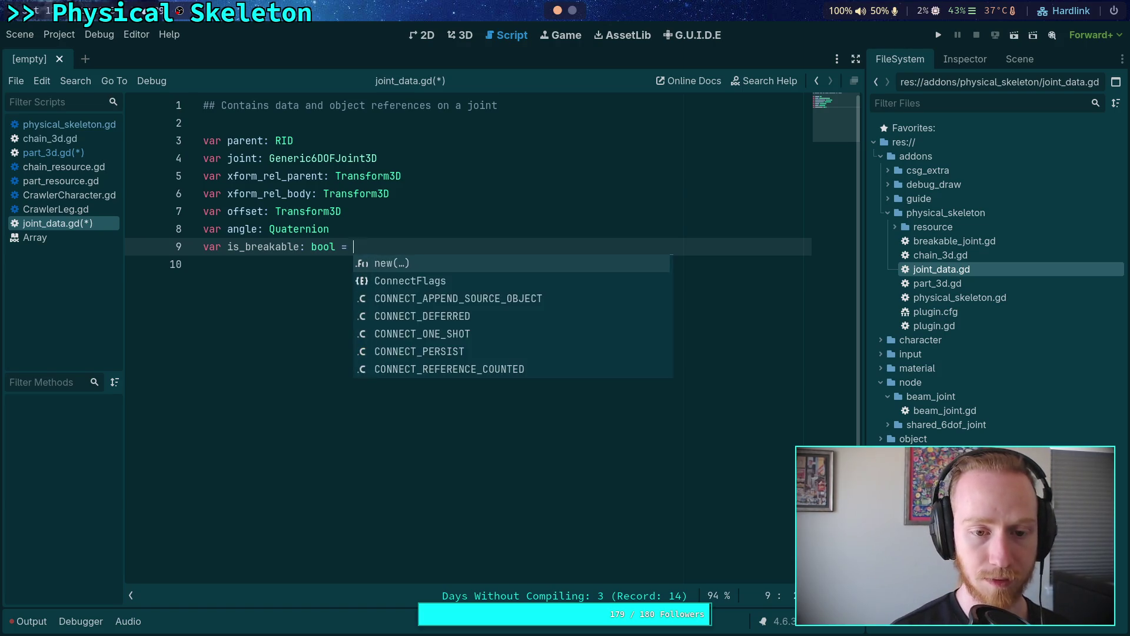
pyautogui.press('Return')
pyautogui.hotkey('ctrl', 's')
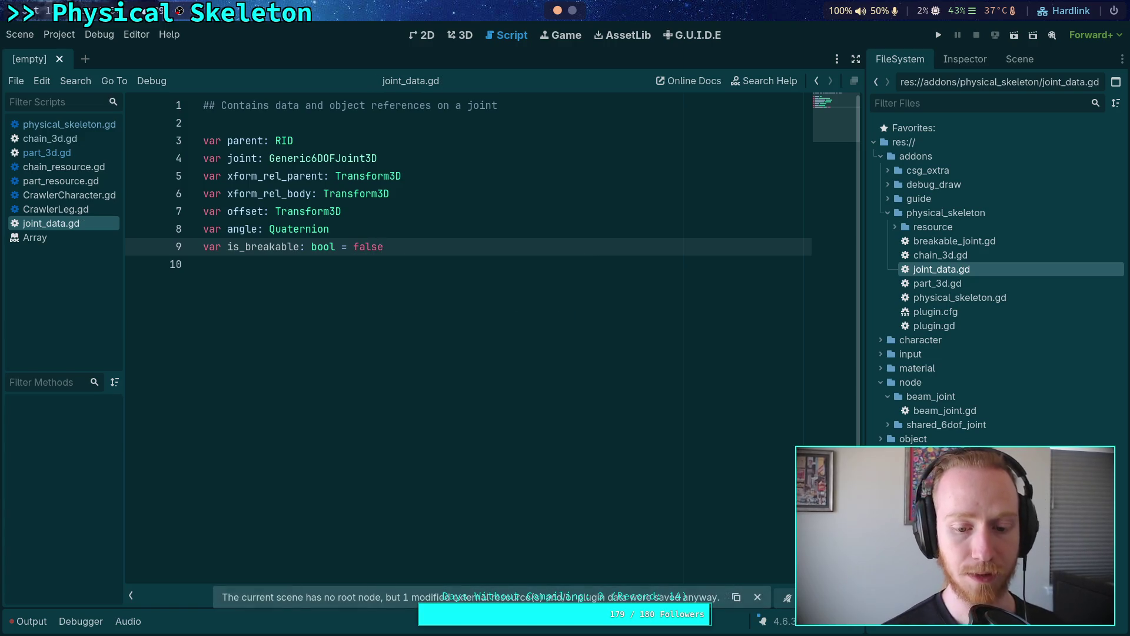
pyautogui.click(479, 280)
# Step: Add 'if not joint_data.is_breakable: continue' at the top of the joint loop in update()
pyautogui.click(83, 154)
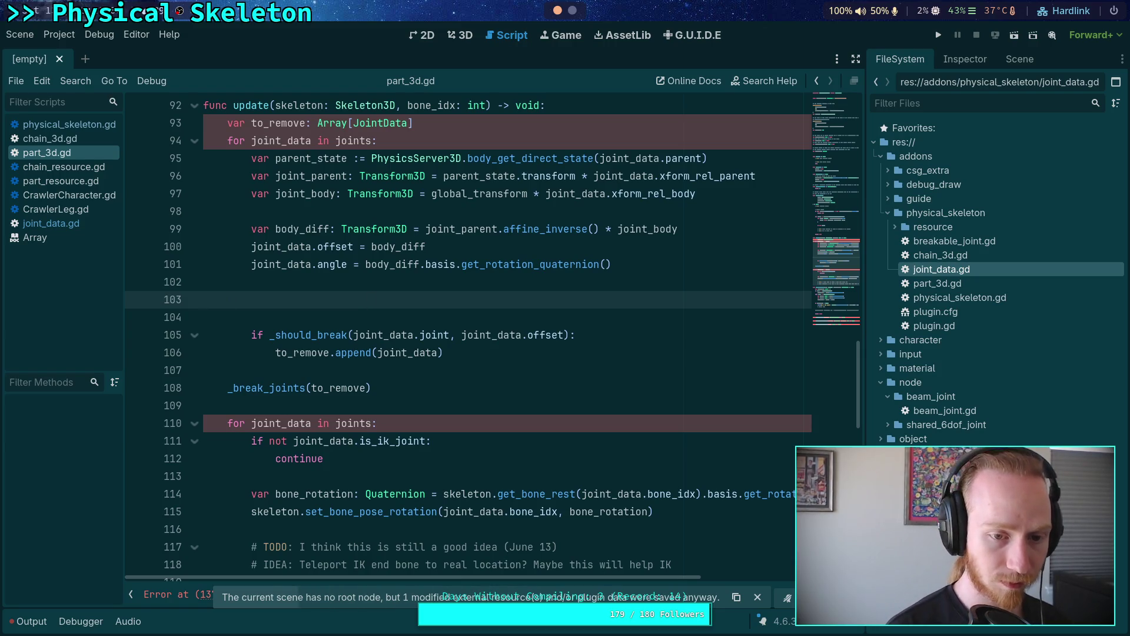
pyautogui.write('if not joint_')
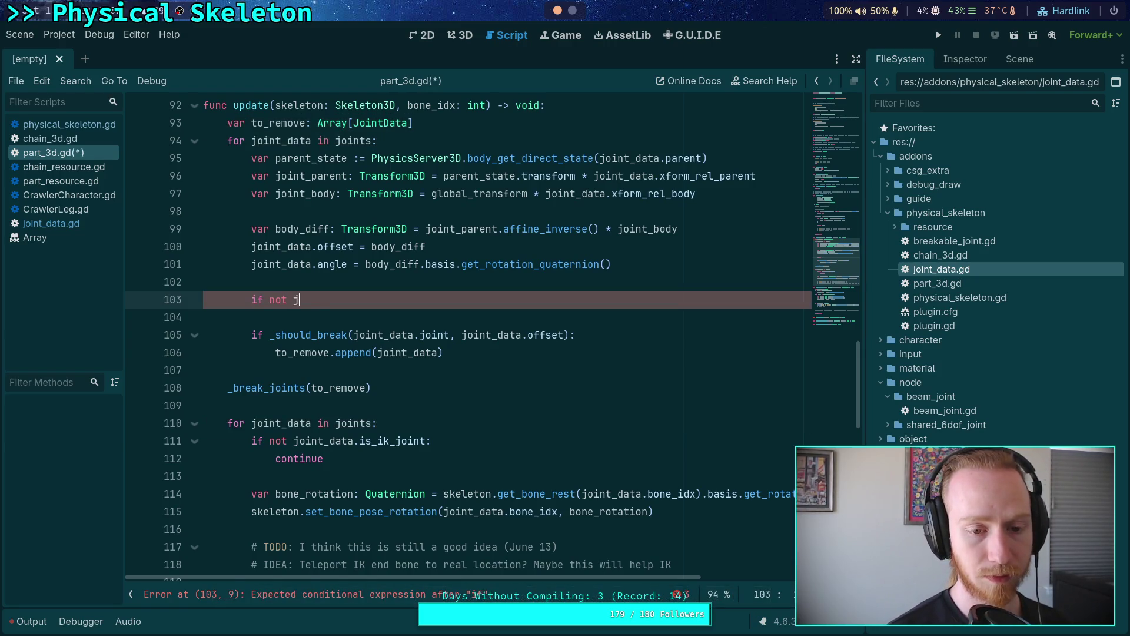
pyautogui.write('d')
pyautogui.press('Return')
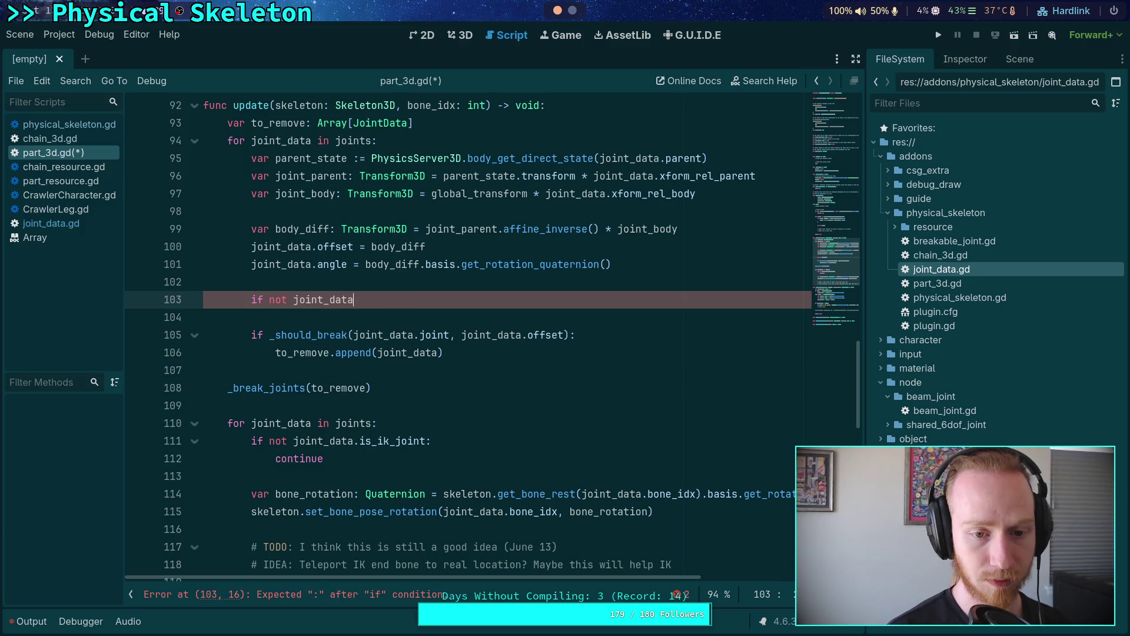
pyautogui.write('.is_')
pyautogui.write('breakable')
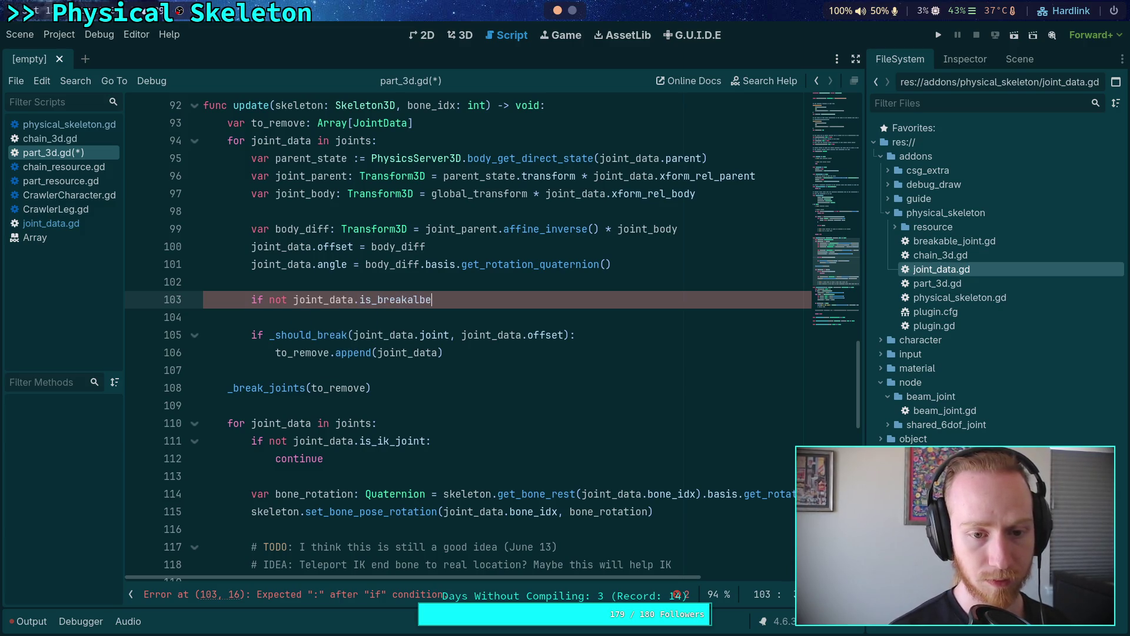
pyautogui.press('BackSpace')
pyautogui.press('BackSpace')
pyautogui.press('BackSpace')
pyautogui.write('ble:')
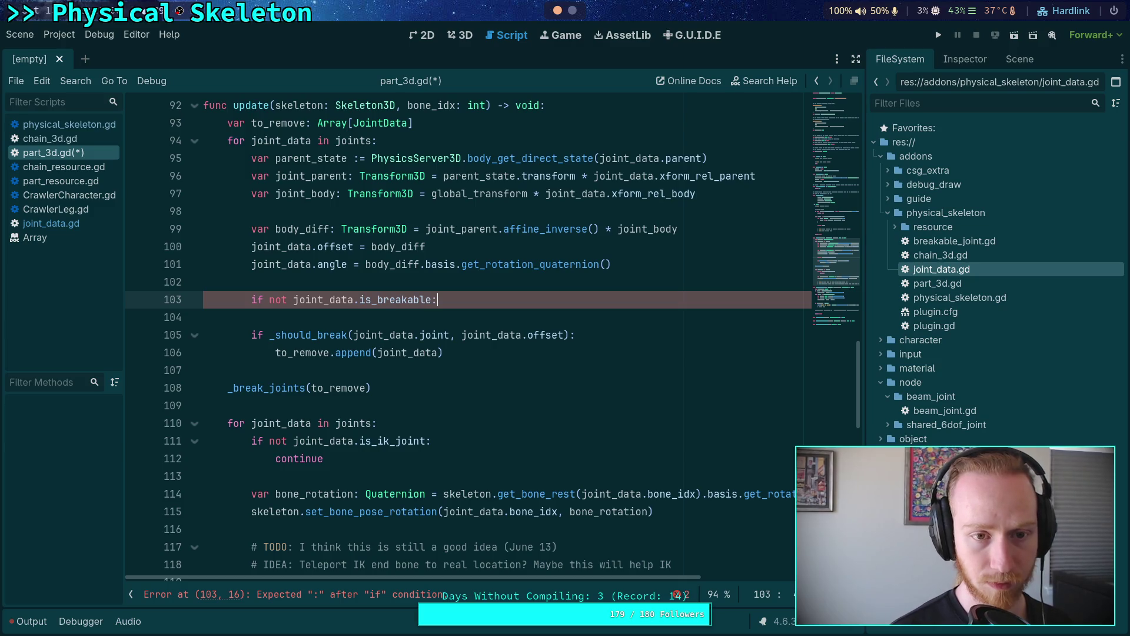
pyautogui.press('Return')
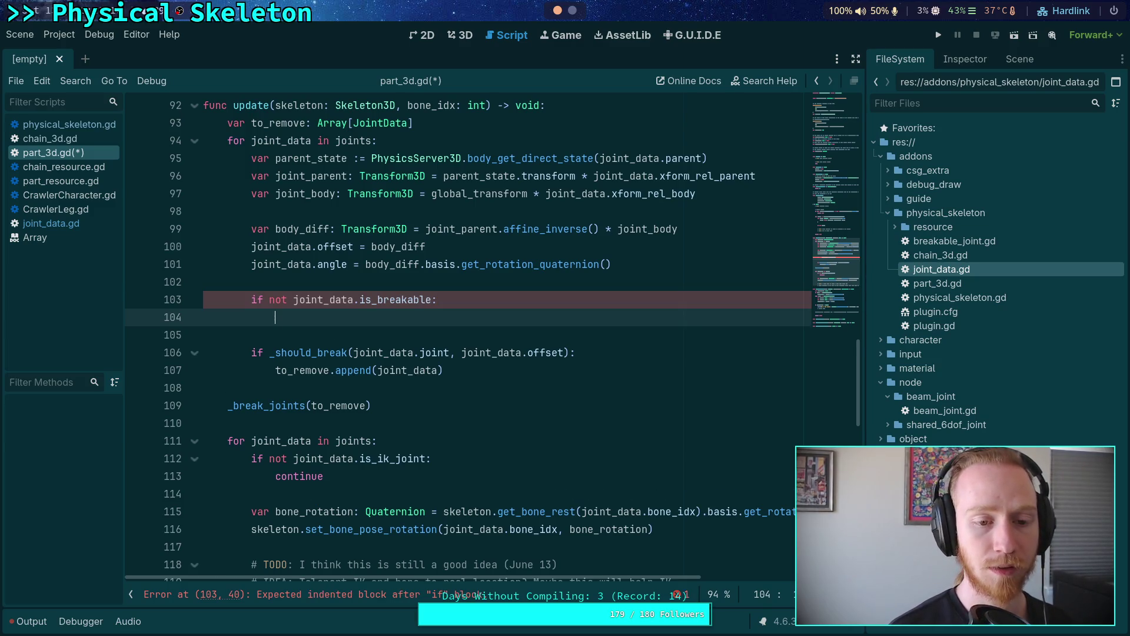
pyautogui.write('continue')
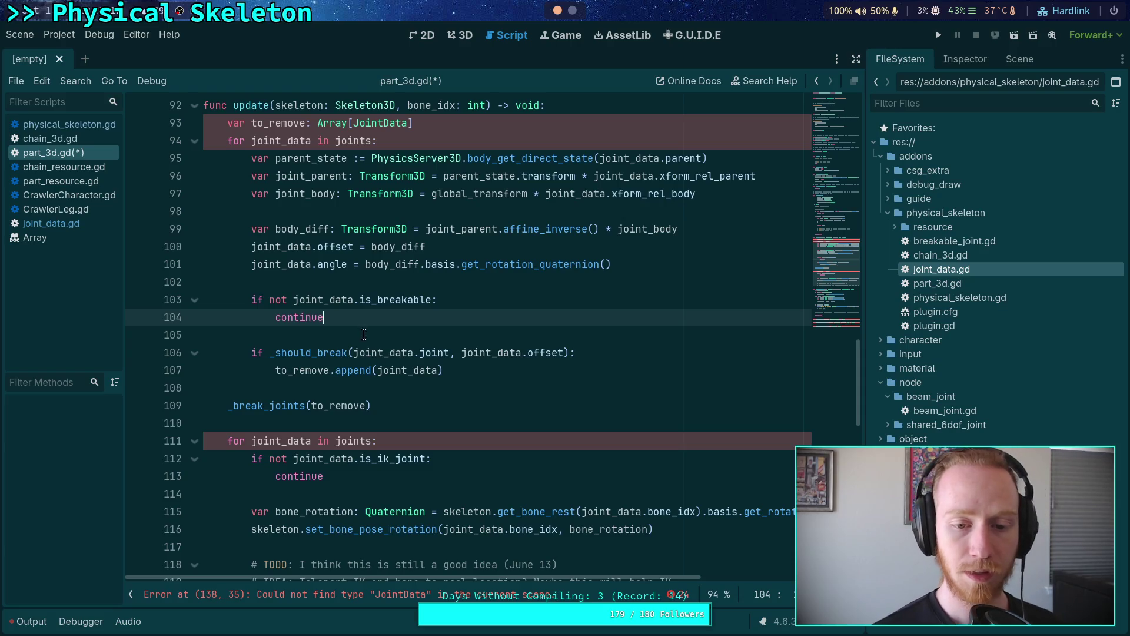
# Step: Move down to _should_break and put the caret just above the force threshold check
pyautogui.click(364, 335)
pyautogui.scroll(-1, 408, 364)
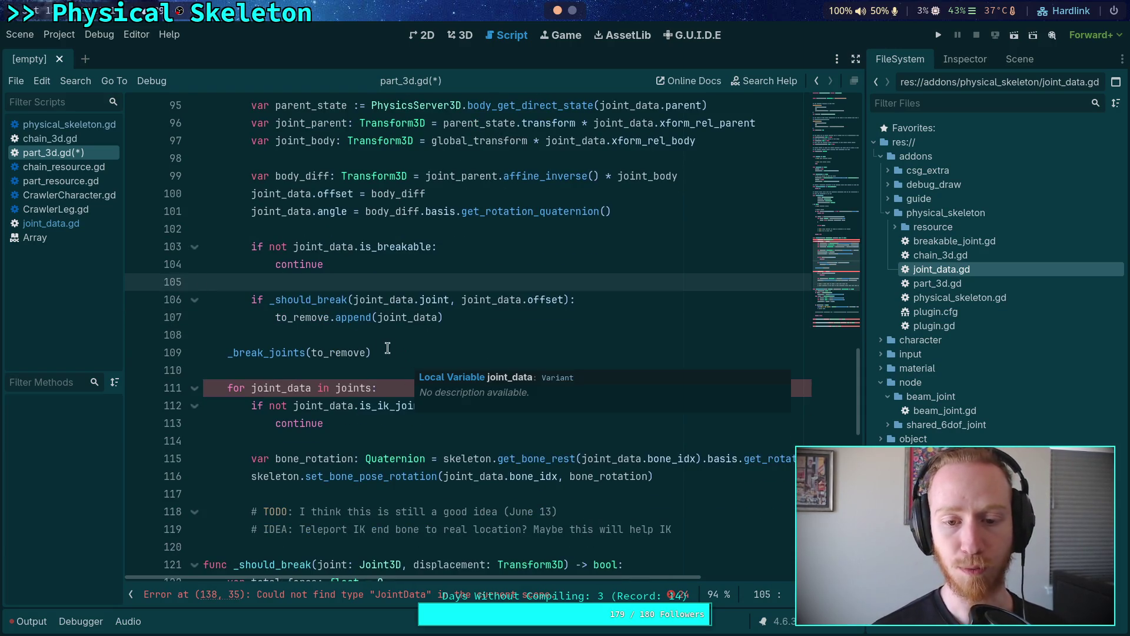
pyautogui.scroll(-5, 387, 349)
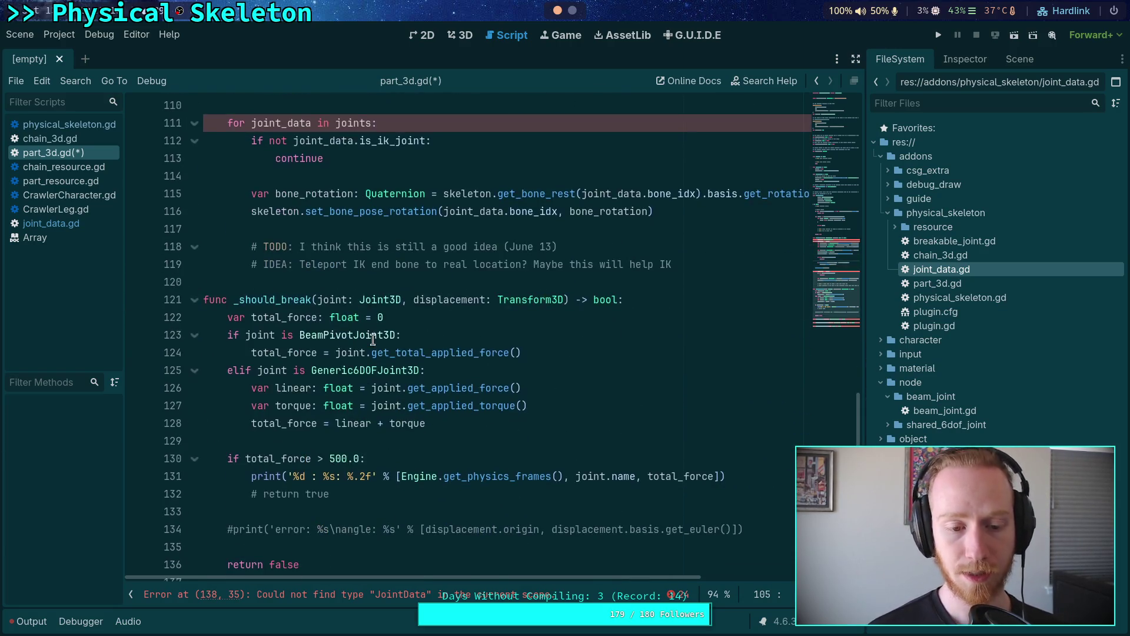
pyautogui.click(605, 317)
pyautogui.scroll(-2, 529, 324)
pyautogui.click(460, 333)
# Step: Declare 'var max_force: float = joint.get_meta(META_BREAK_FORCE, 0.0)' above the force check
pyautogui.press('Return')
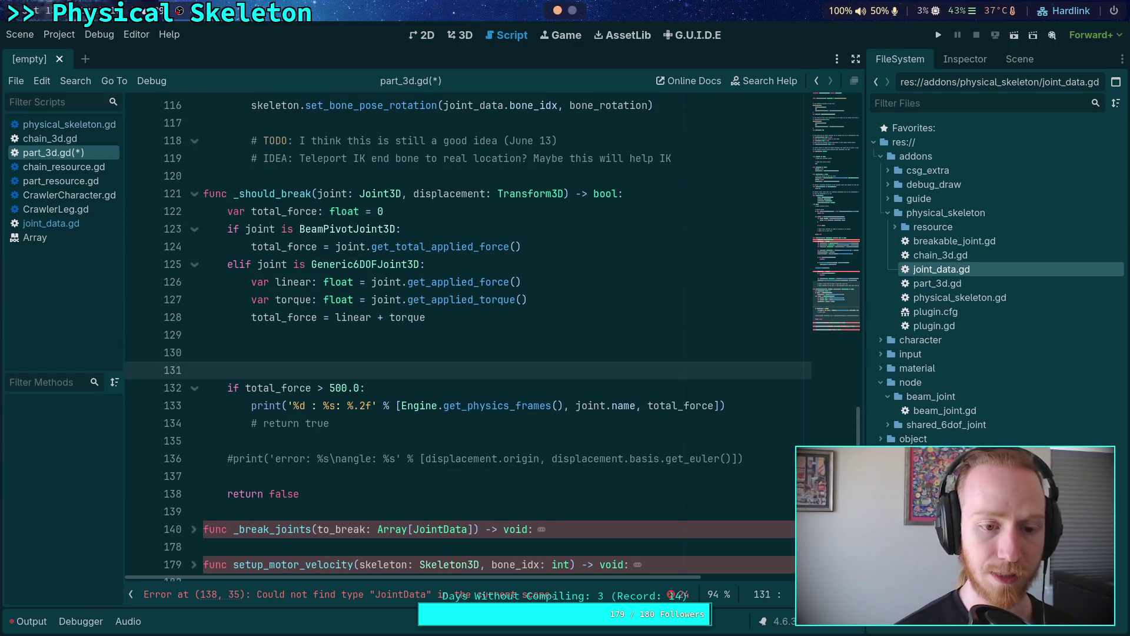
pyautogui.write('var max_force:')
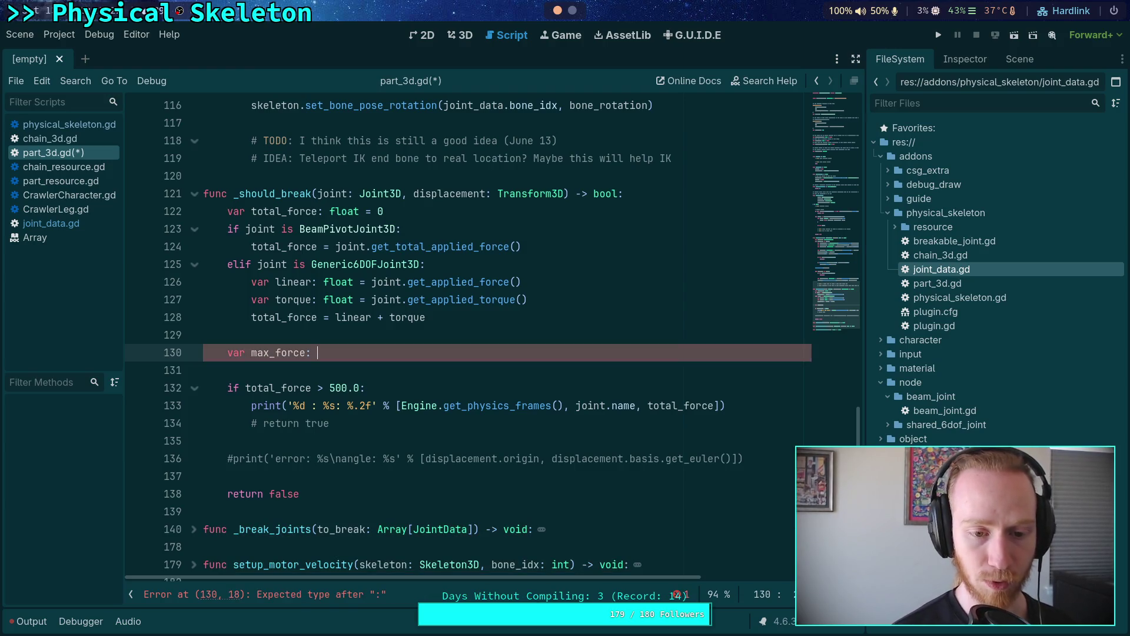
pyautogui.write(' float = ')
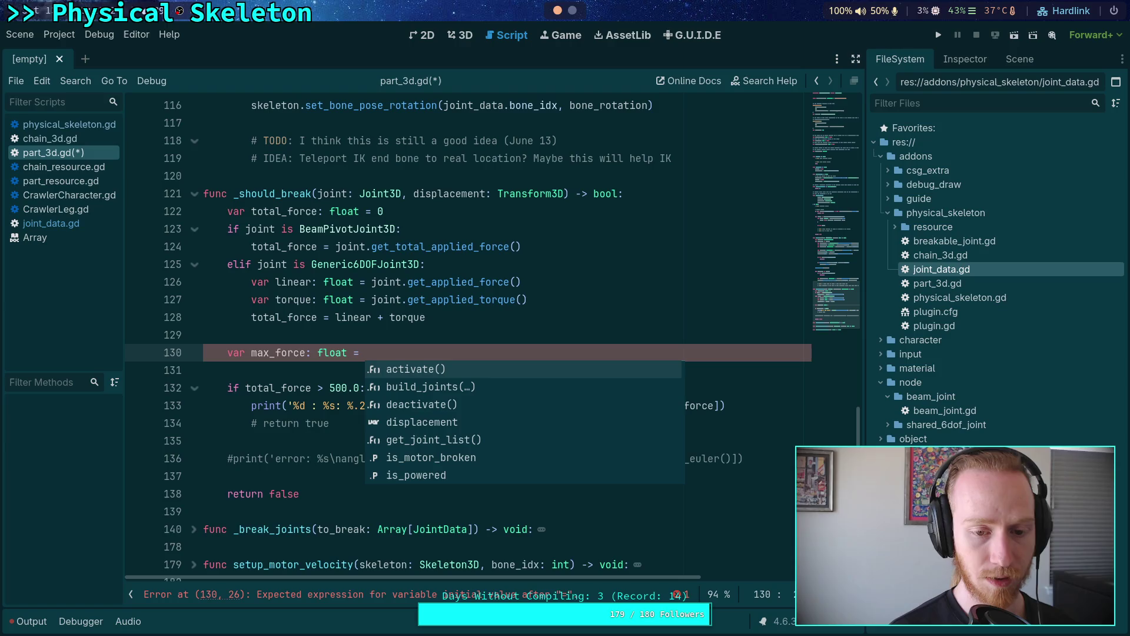
pyautogui.write('joint.get_me')
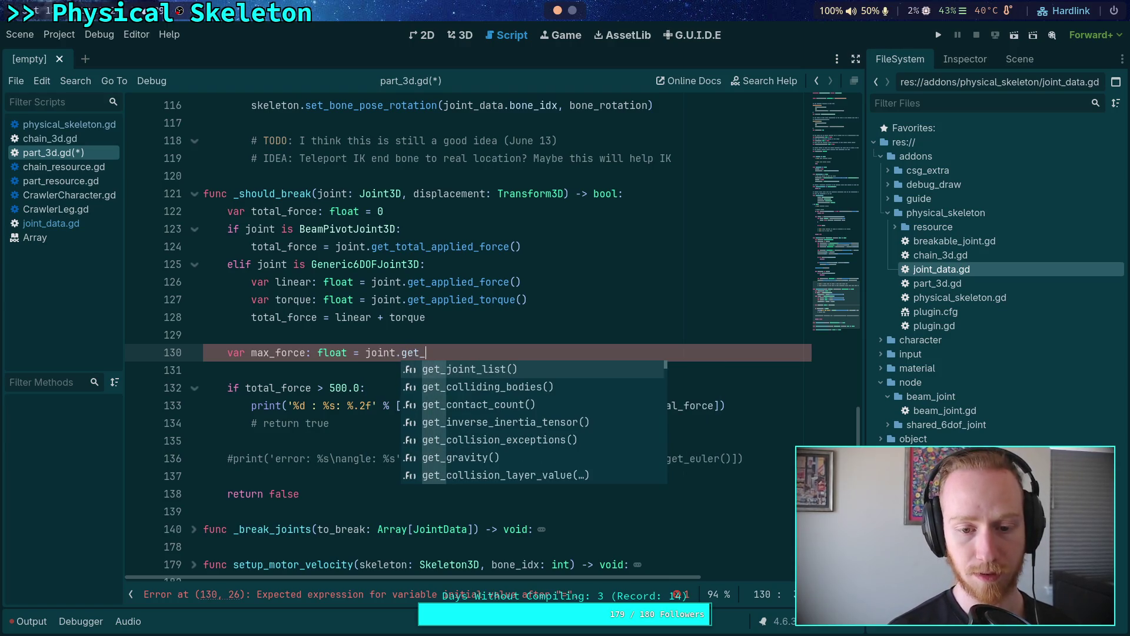
pyautogui.press('Return')
pyautogui.write('MET')
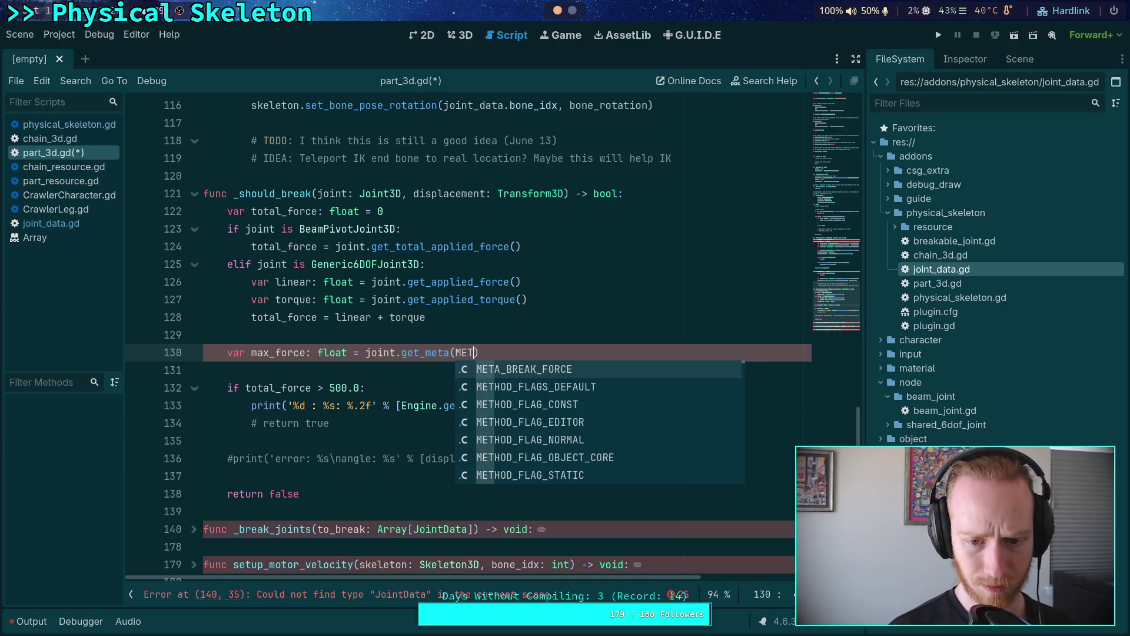
pyautogui.press('Return')
pyautogui.write(', ')
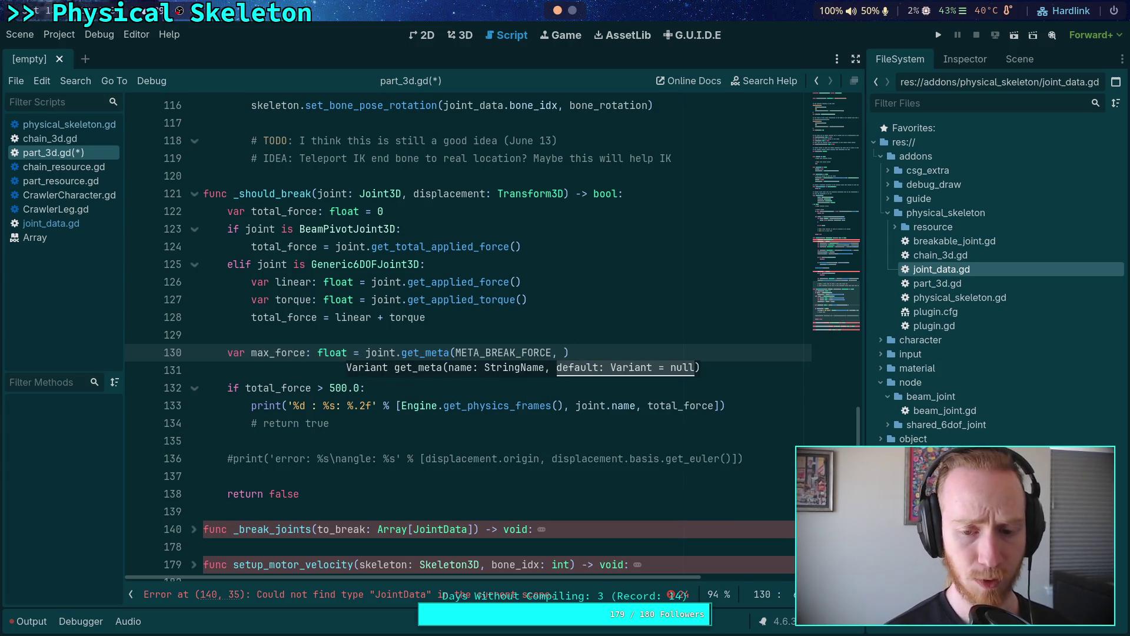
pyautogui.write('0.0')
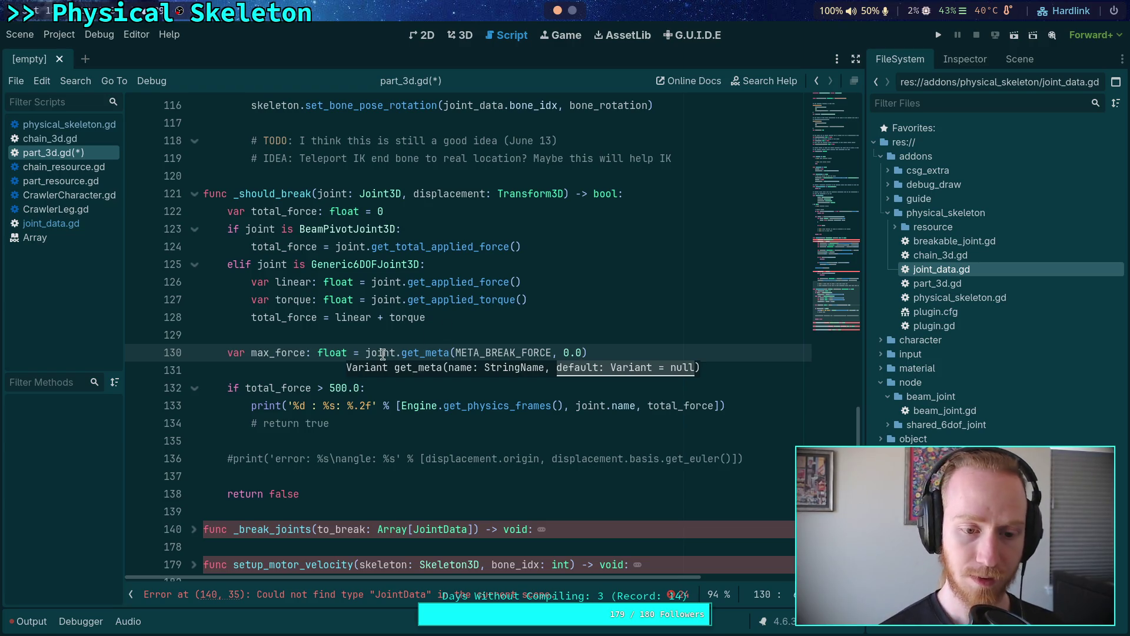
# Step: Replace the hard-coded 500.0 threshold with max_force
pyautogui.moveTo(330, 387); pyautogui.dragTo(357, 386)
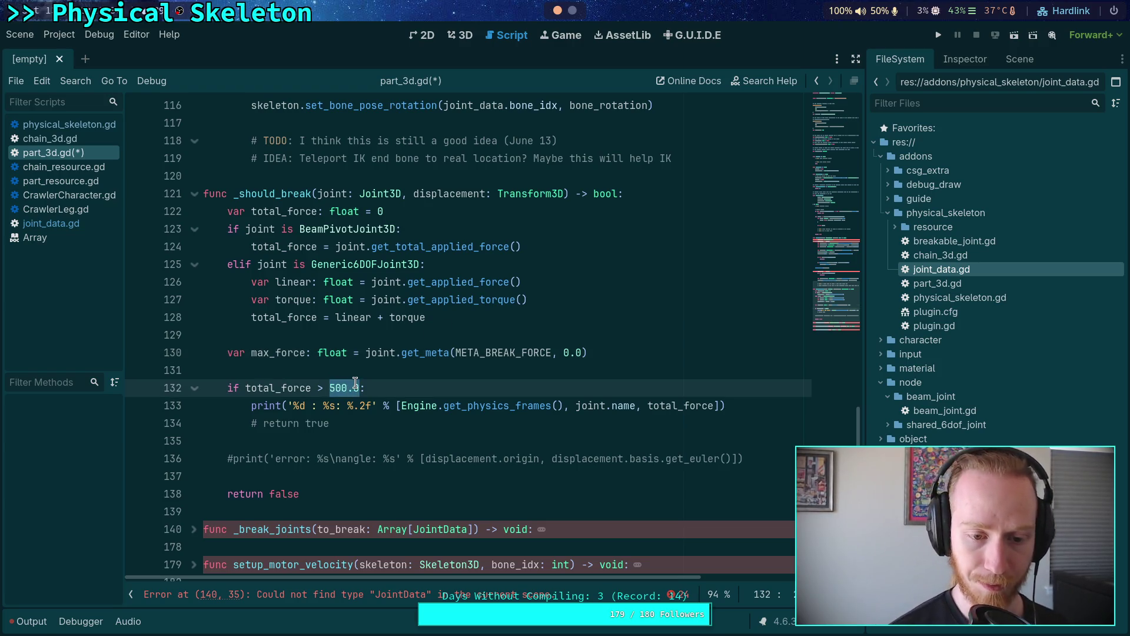
pyautogui.write('max')
pyautogui.press('Return')
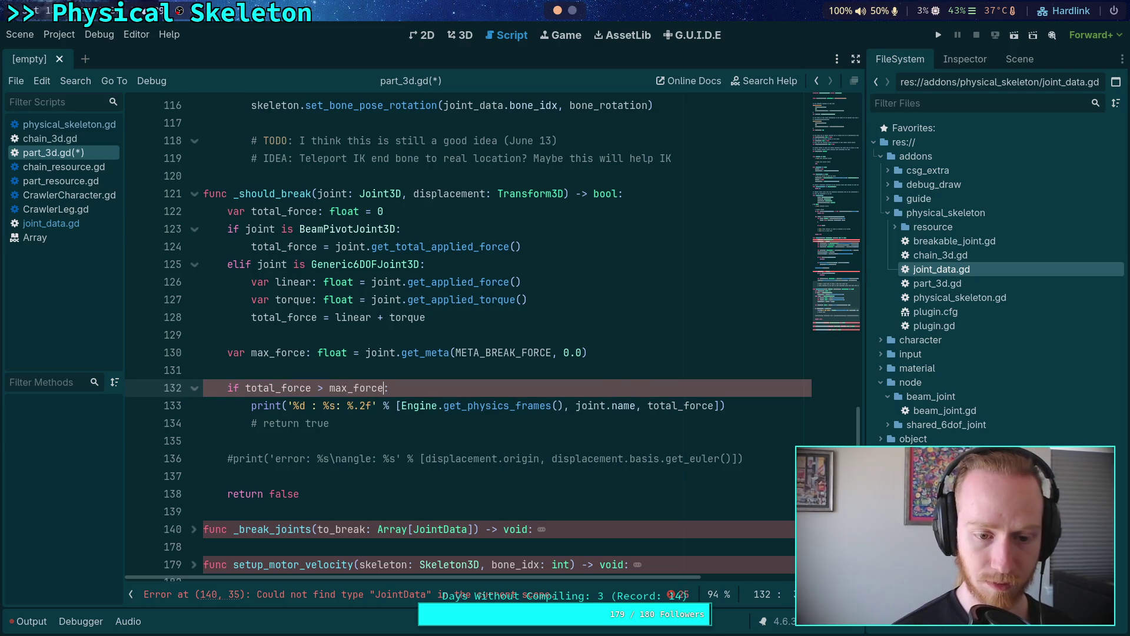
pyautogui.click(390, 436)
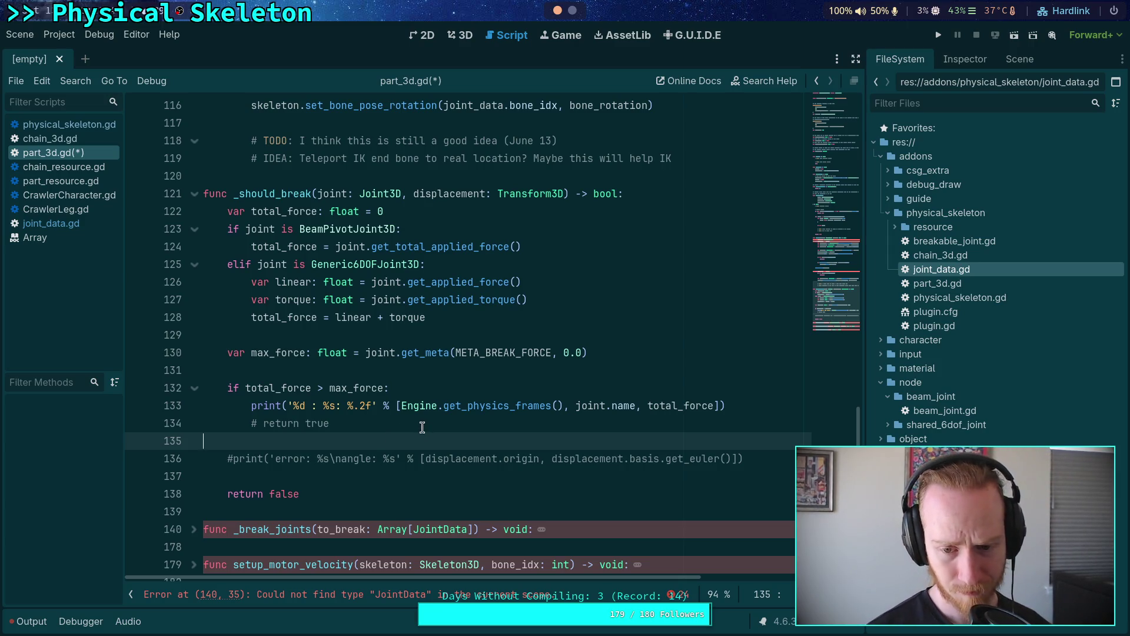
# Step: Look back over the joints loop in part_3d.gd's update(), then switch to joint_data.gd
pyautogui.scroll(1, 409, 428)
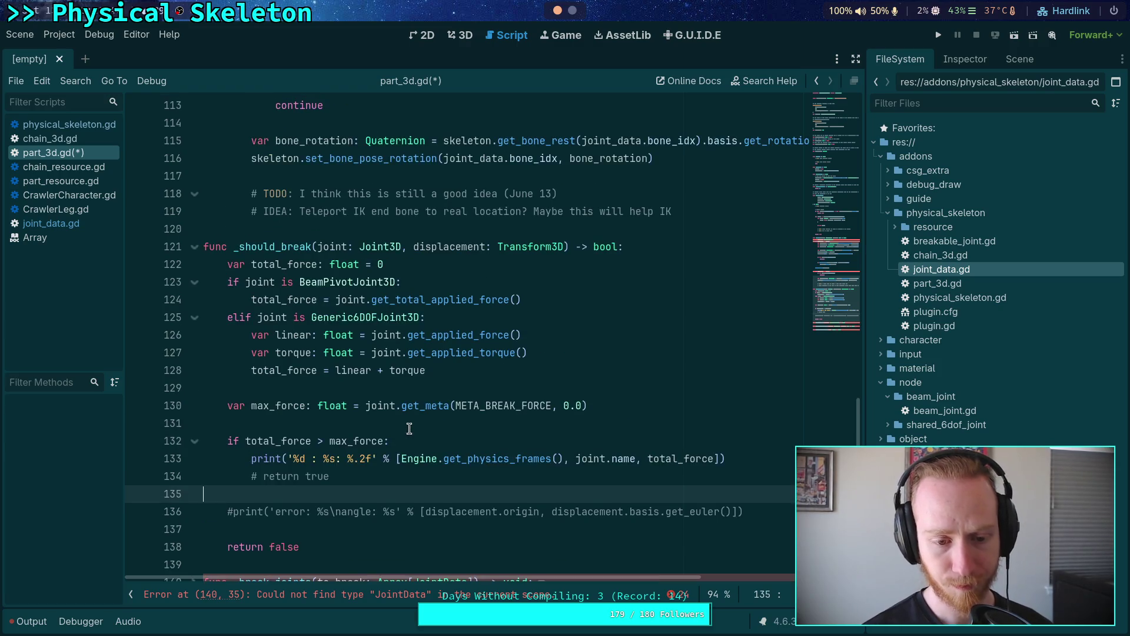
pyautogui.scroll(3, 676, 468)
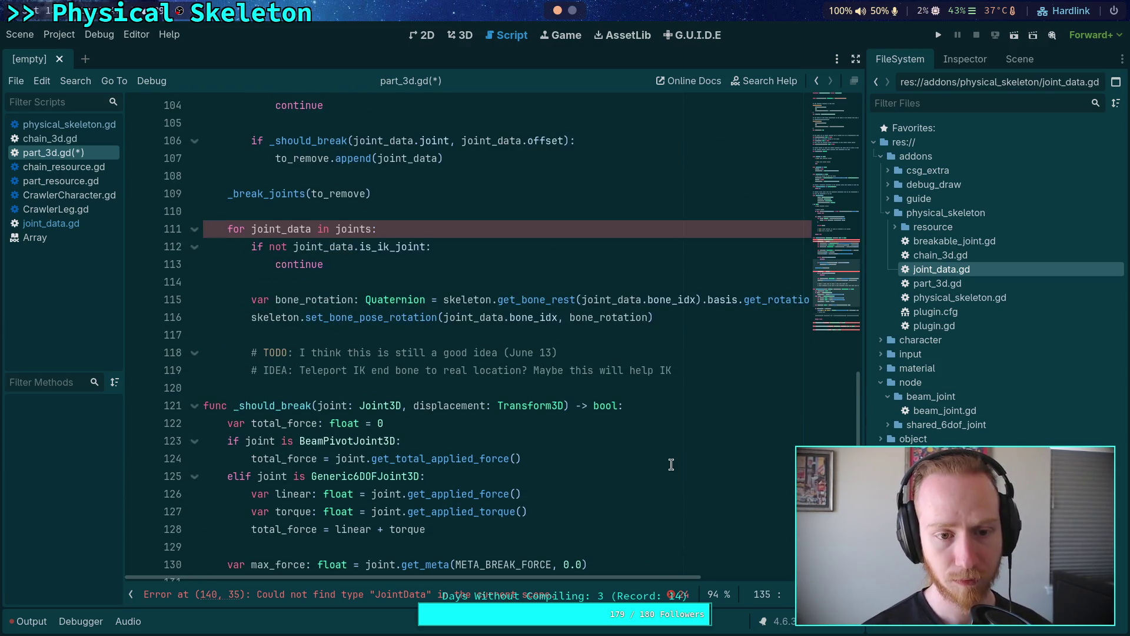
pyautogui.scroll(6, 564, 432)
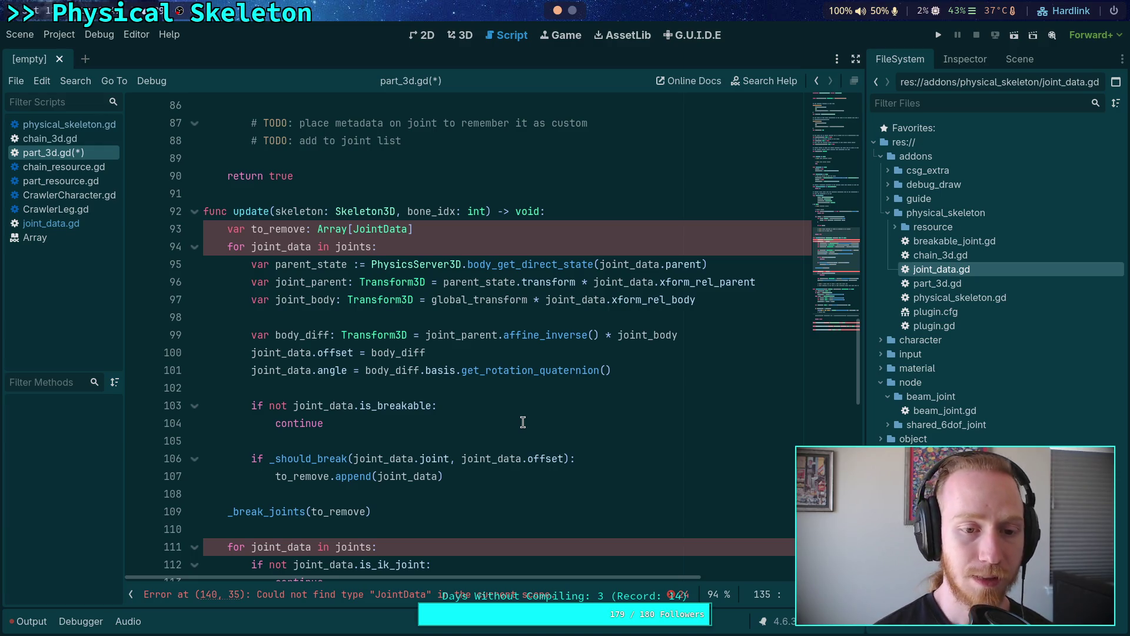
pyautogui.scroll(6, 522, 423)
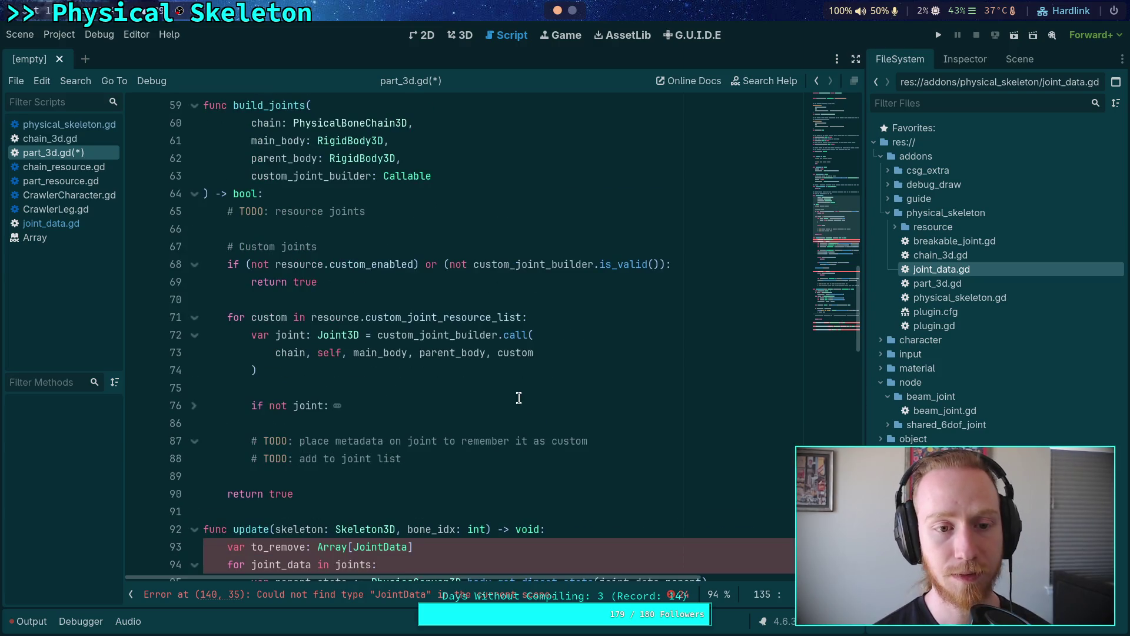
pyautogui.scroll(3, 519, 398)
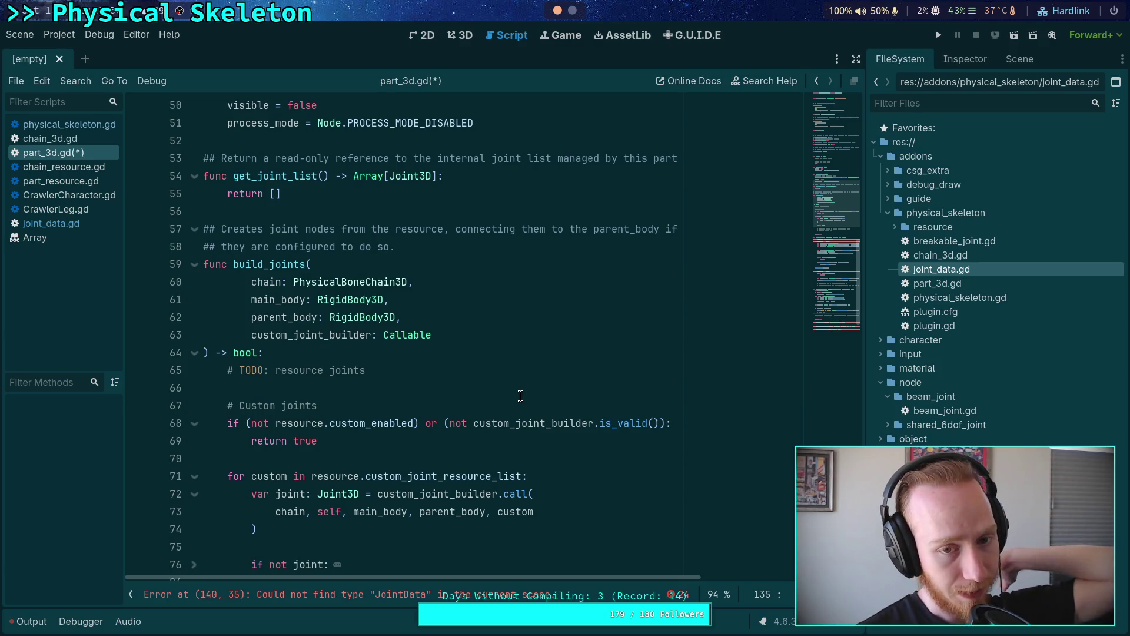
pyautogui.scroll(-12, 521, 392)
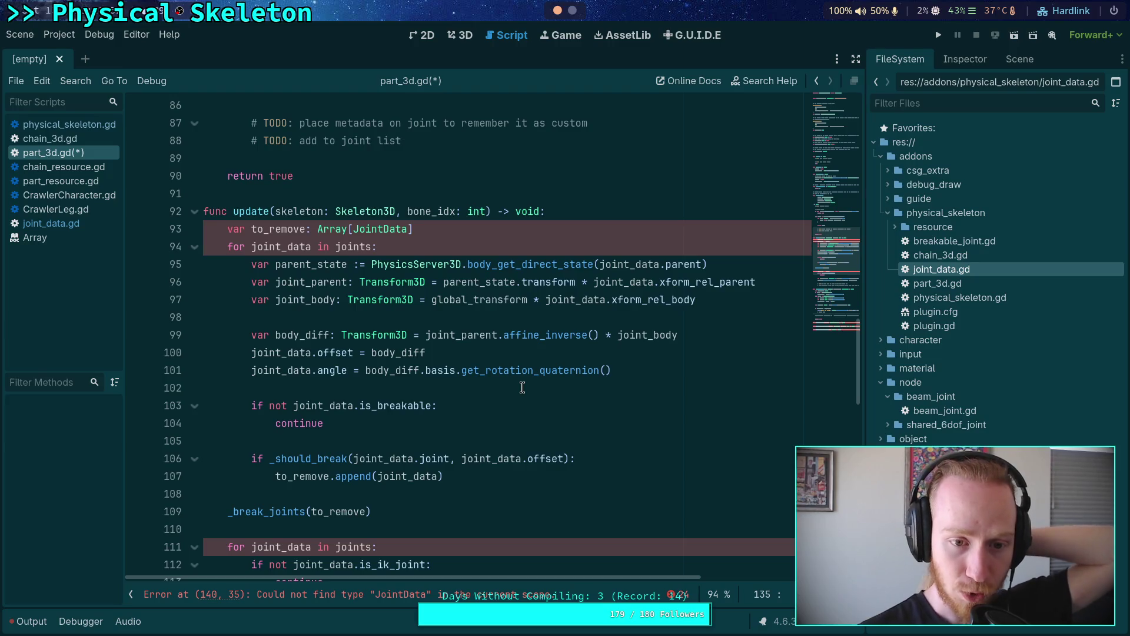
pyautogui.click(443, 235)
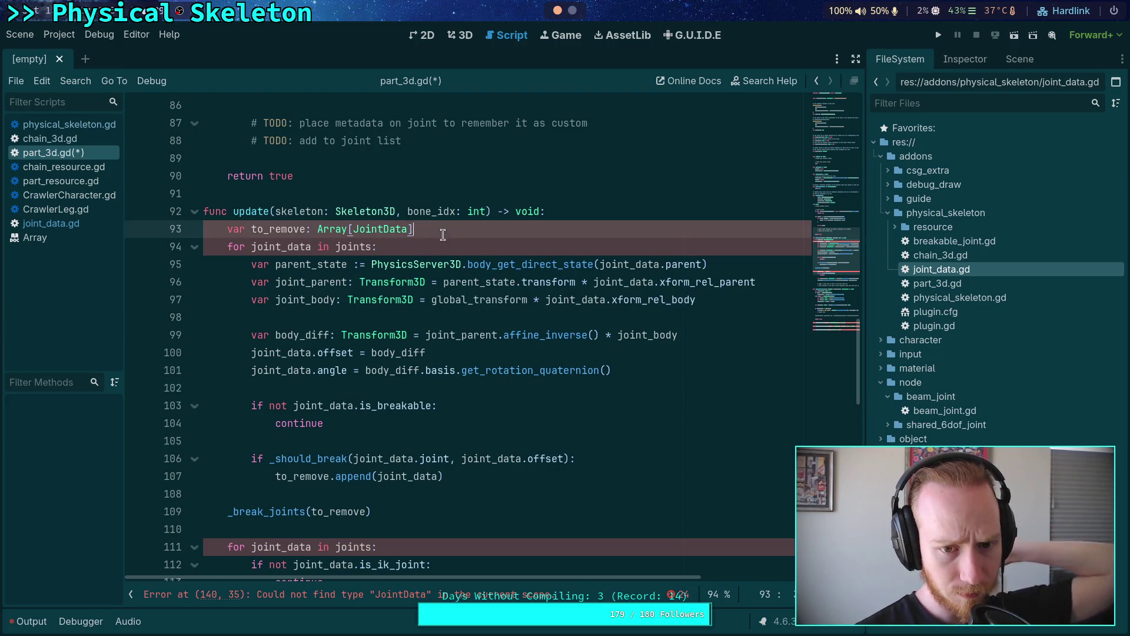
pyautogui.click(420, 253)
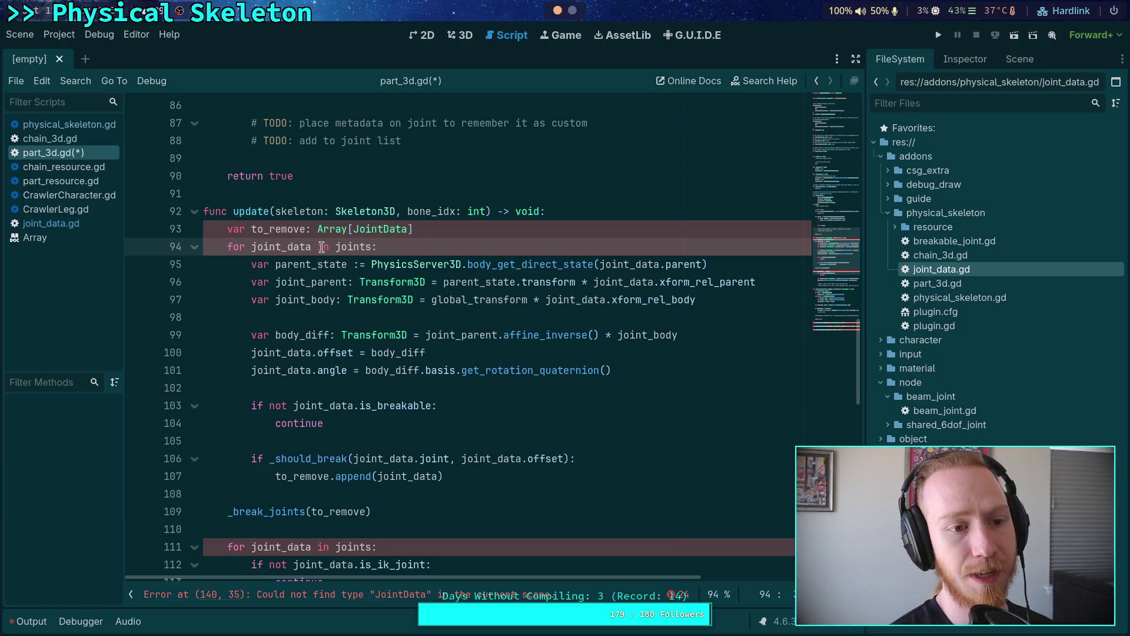
pyautogui.click(75, 228)
# Step: Move the is_breakable field above the other JointData fields and leave blank lines below it
pyautogui.click(379, 126)
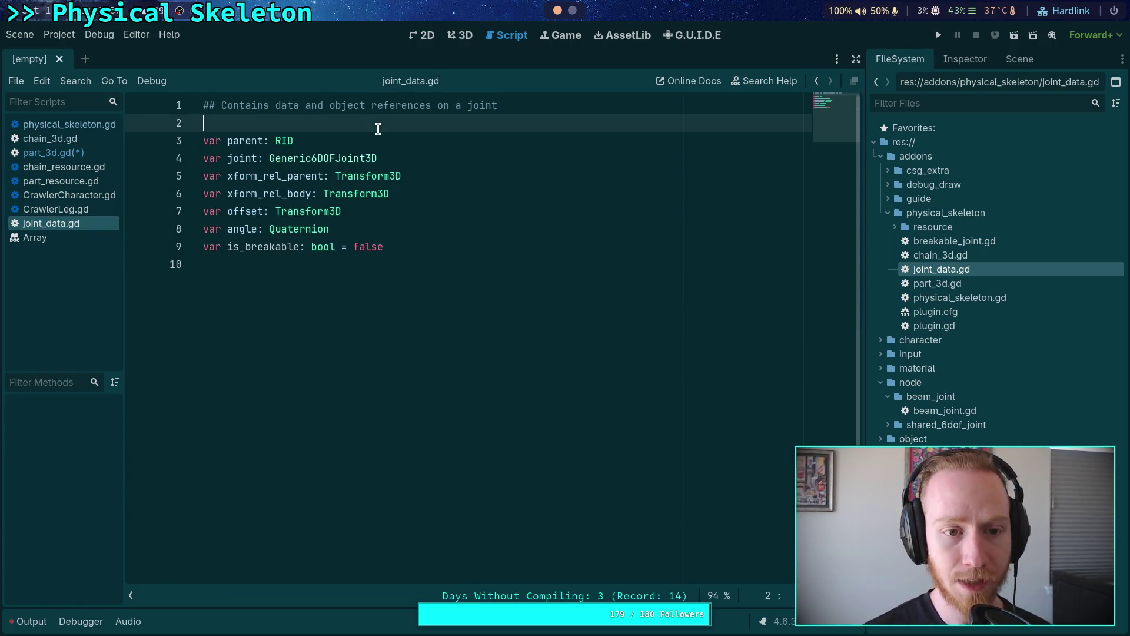
pyautogui.click(379, 139)
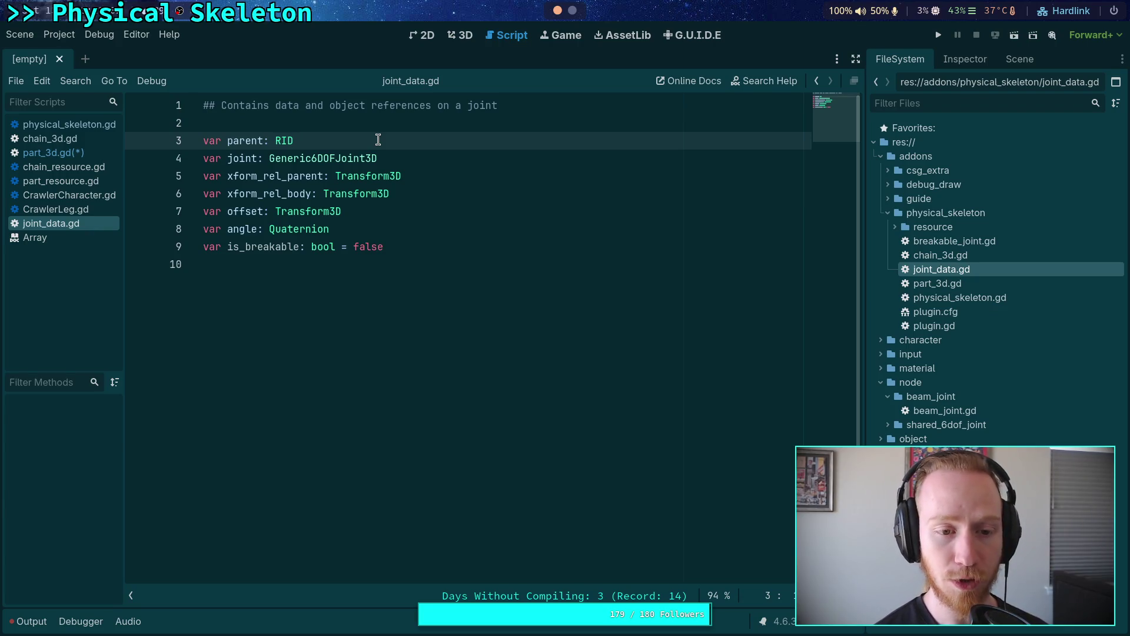
pyautogui.click(421, 254)
pyautogui.hotkey('alt', 'Up')
pyautogui.hotkey('alt', 'Up')
pyautogui.hotkey('alt', 'Up')
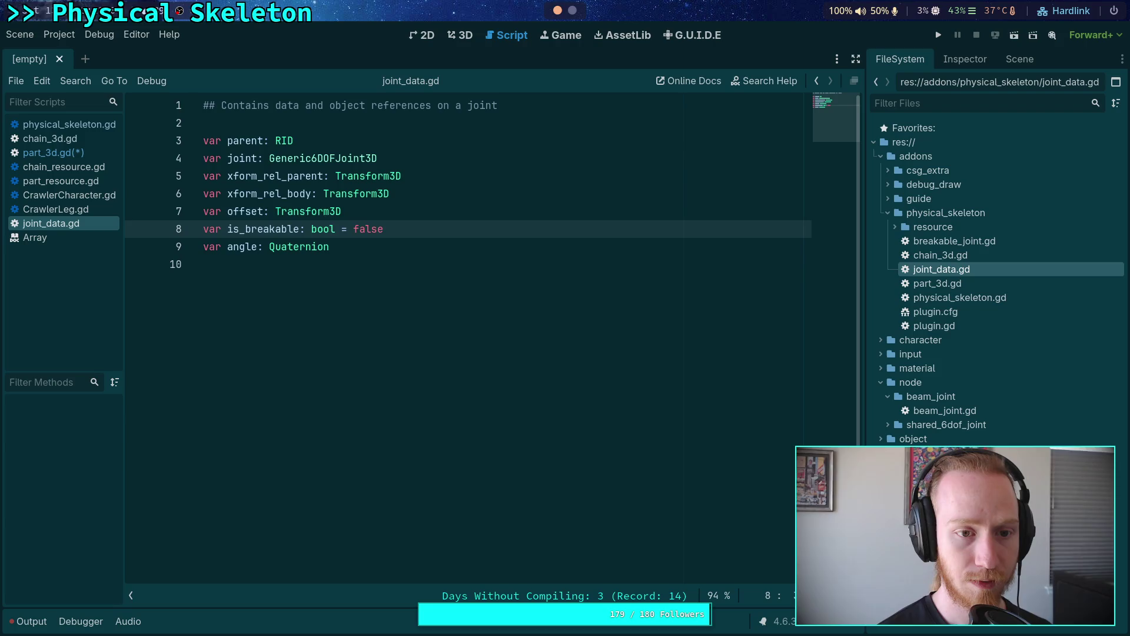
pyautogui.hotkey('alt', 'Up')
pyautogui.press('Return')
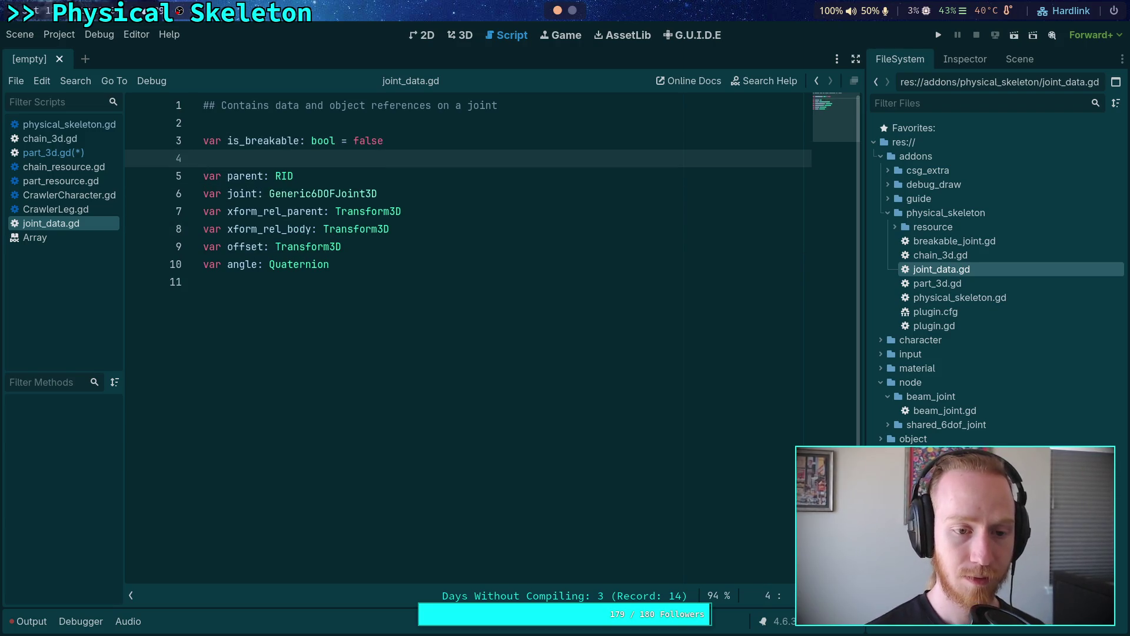
pyautogui.press('Return')
pyautogui.press('Up')
# Step: Add 'var is_destroyed: bool = false' to joint_data.gd and save it
pyautogui.write('var is_')
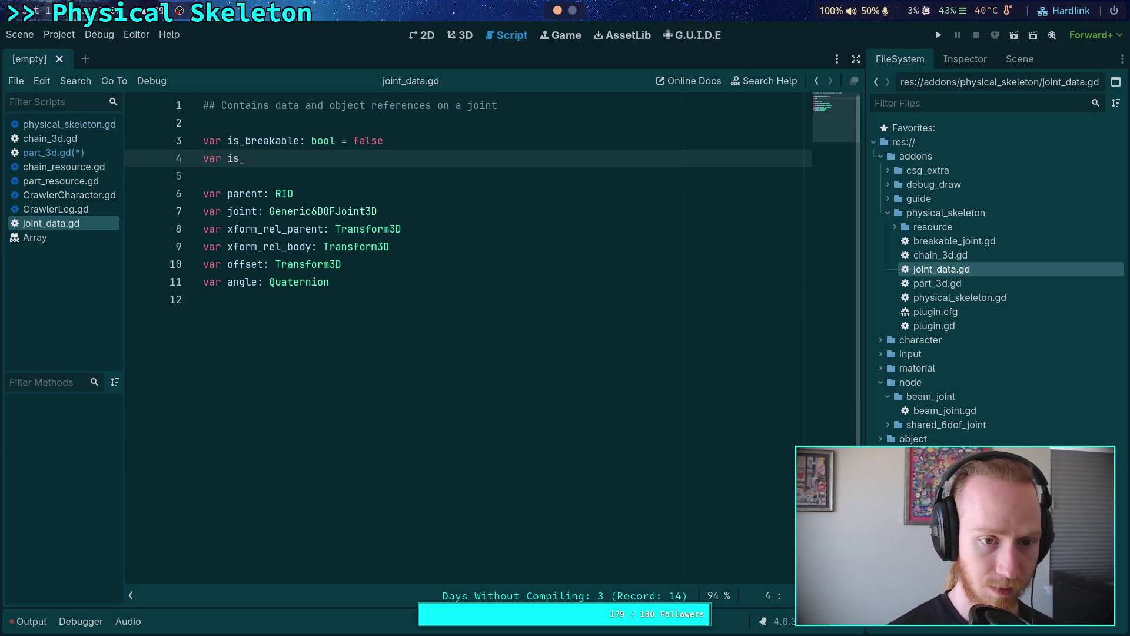
pyautogui.write('broken: bo')
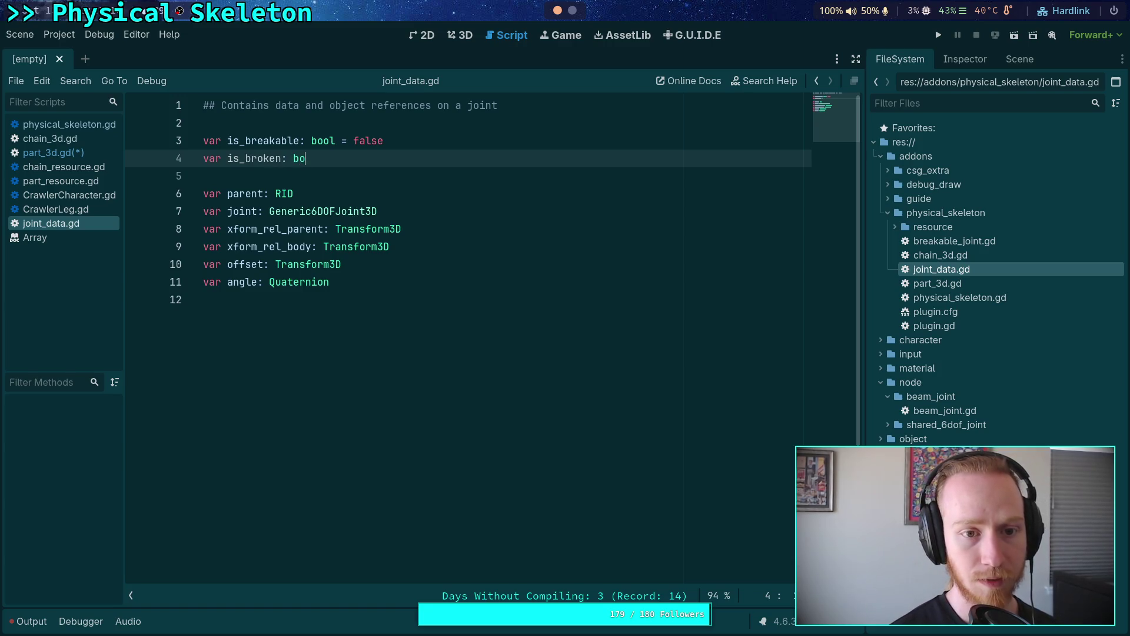
pyautogui.write('ol = ')
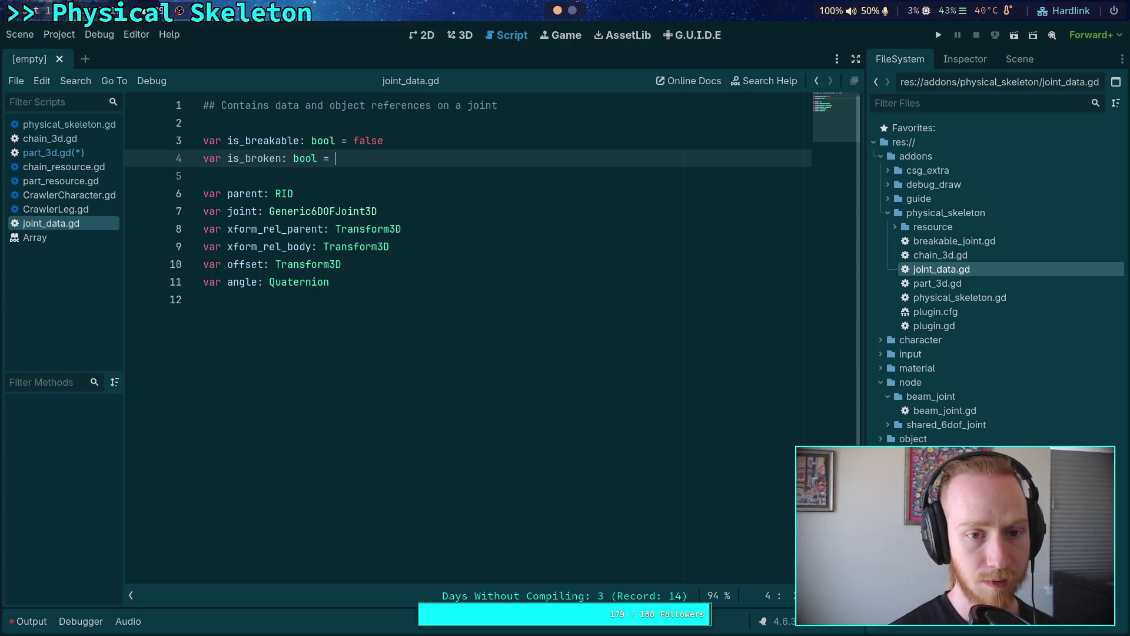
pyautogui.write('false')
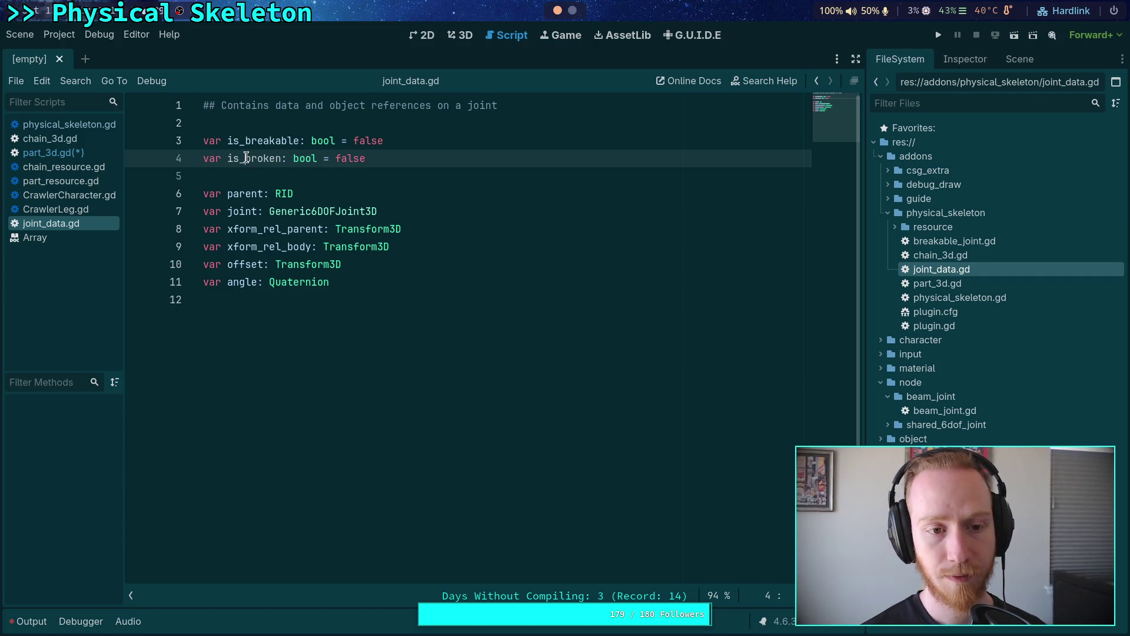
pyautogui.moveTo(246, 156); pyautogui.dragTo(283, 154)
pyautogui.write('destro')
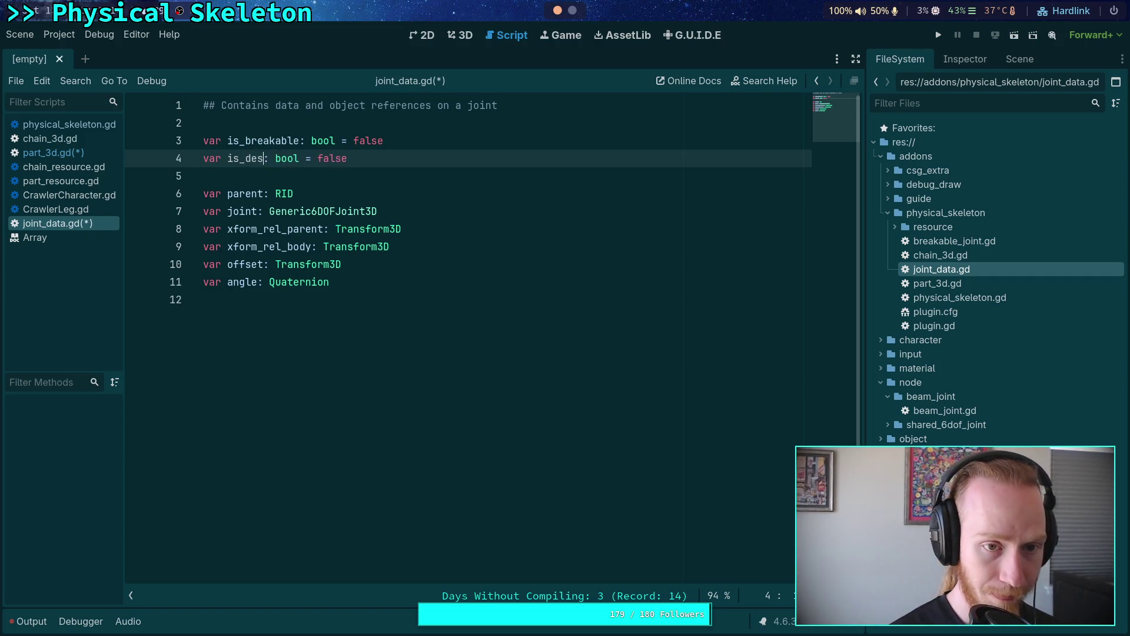
pyautogui.write('yed')
pyautogui.hotkey('ctrl', 's')
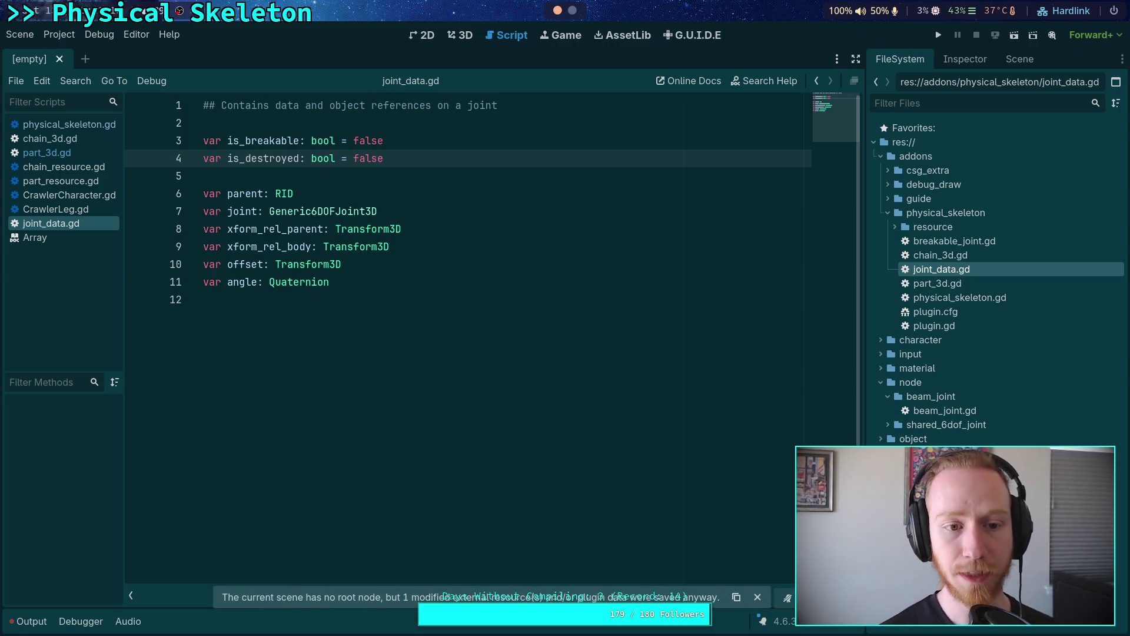
# Step: Check the Generic6DOFJoint3D docs for the joint field, then return to part_3d.gd
pyautogui.doubleClick(243, 206)
pyautogui.moveTo(376, 212)
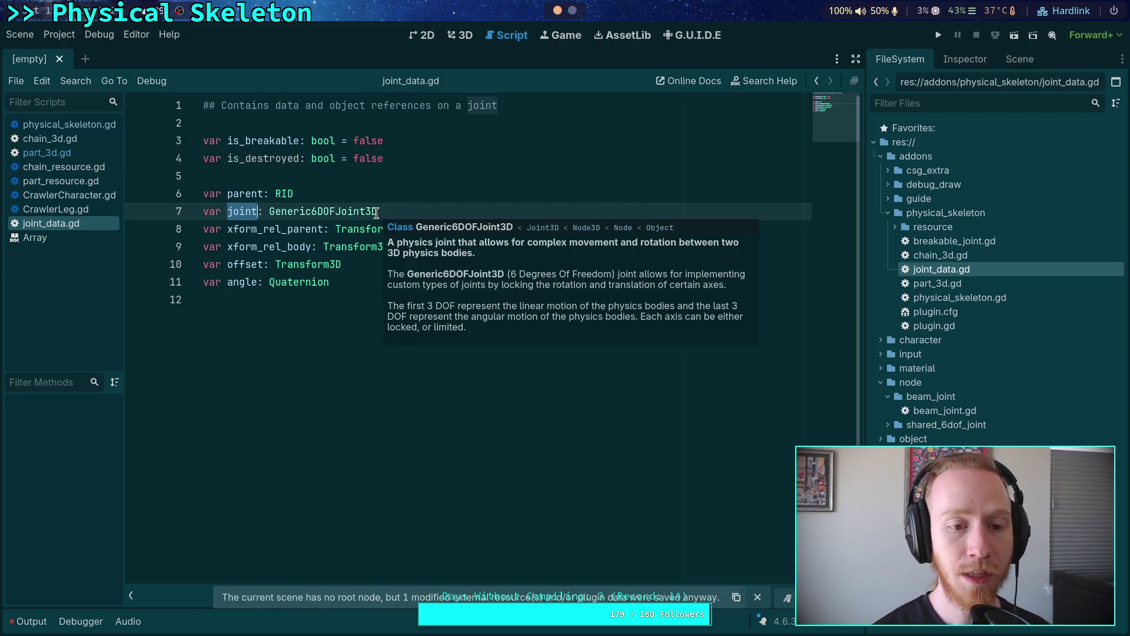
pyautogui.click(354, 177)
pyautogui.click(97, 150)
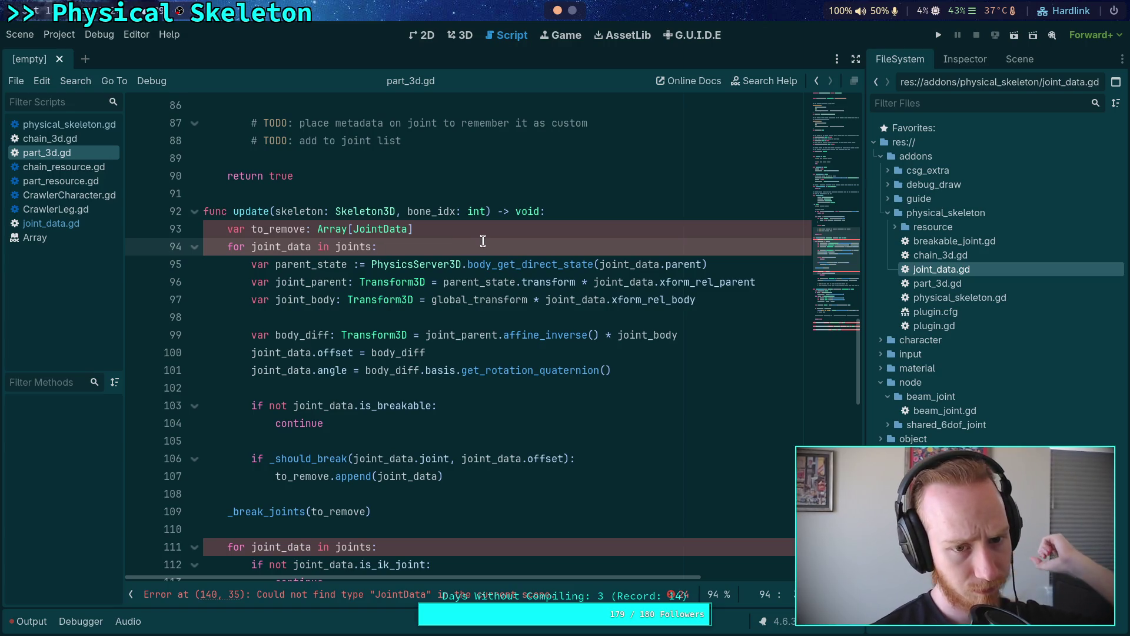
# Step: Insert a new line 95 at the start of the joints loop and type 'if'
pyautogui.press('Return')
pyautogui.press('Return')
pyautogui.press('Up')
pyautogui.write('if')
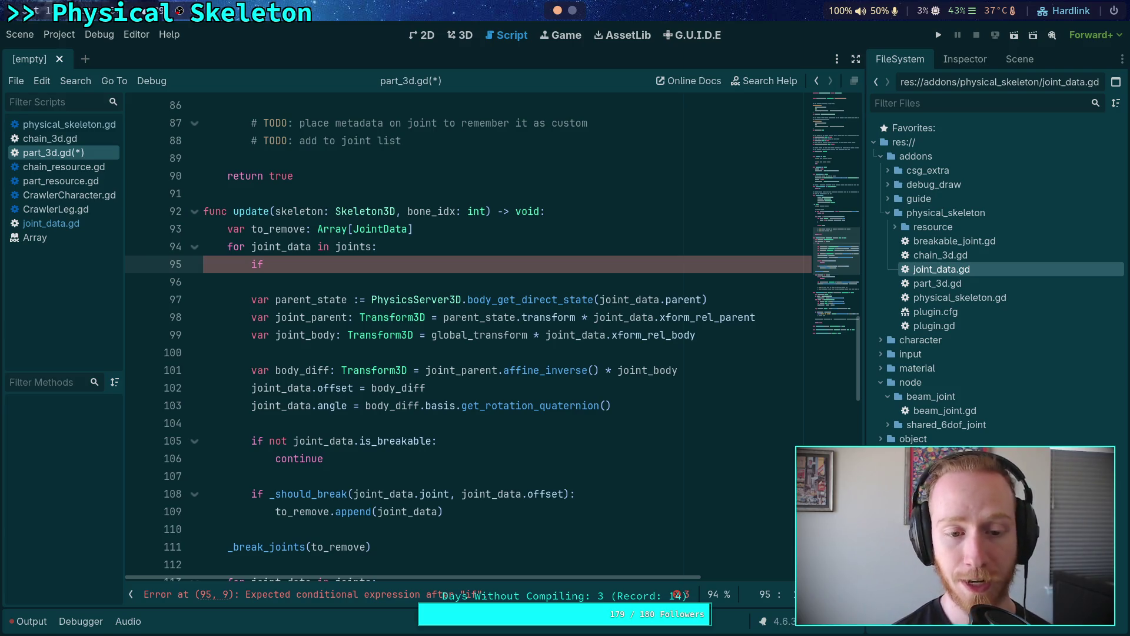
pyautogui.moveTo(235, 313); pyautogui.dragTo(541, 358)
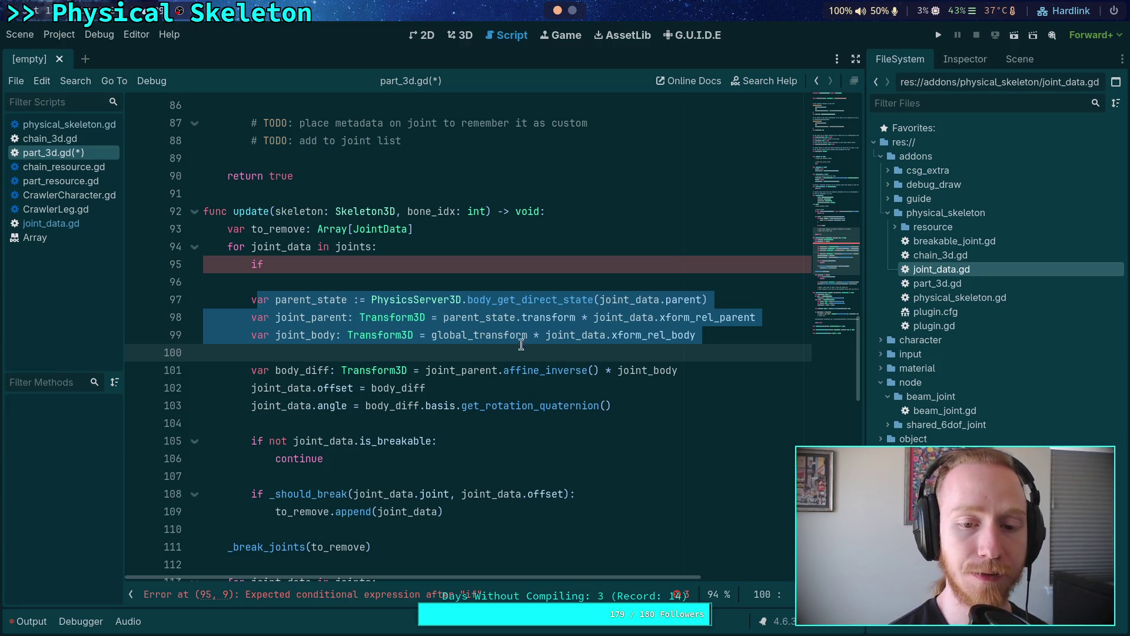
# Step: Scroll up to review build_joints in part_3d.gd, then back down toward the joint loop
pyautogui.click(510, 289)
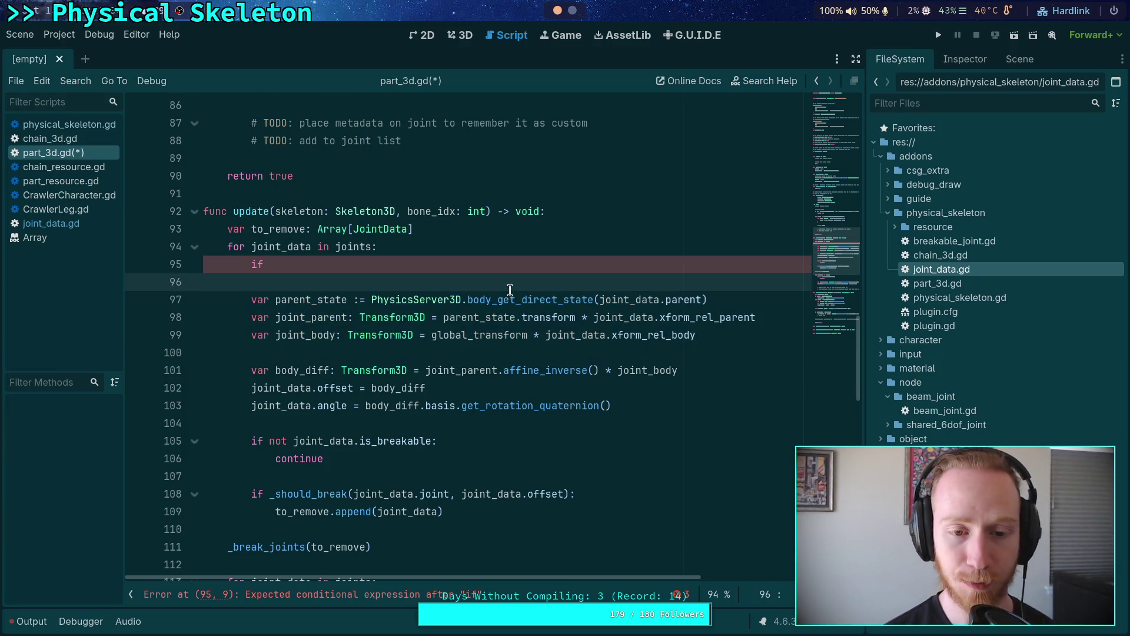
pyautogui.scroll(2, 510, 289)
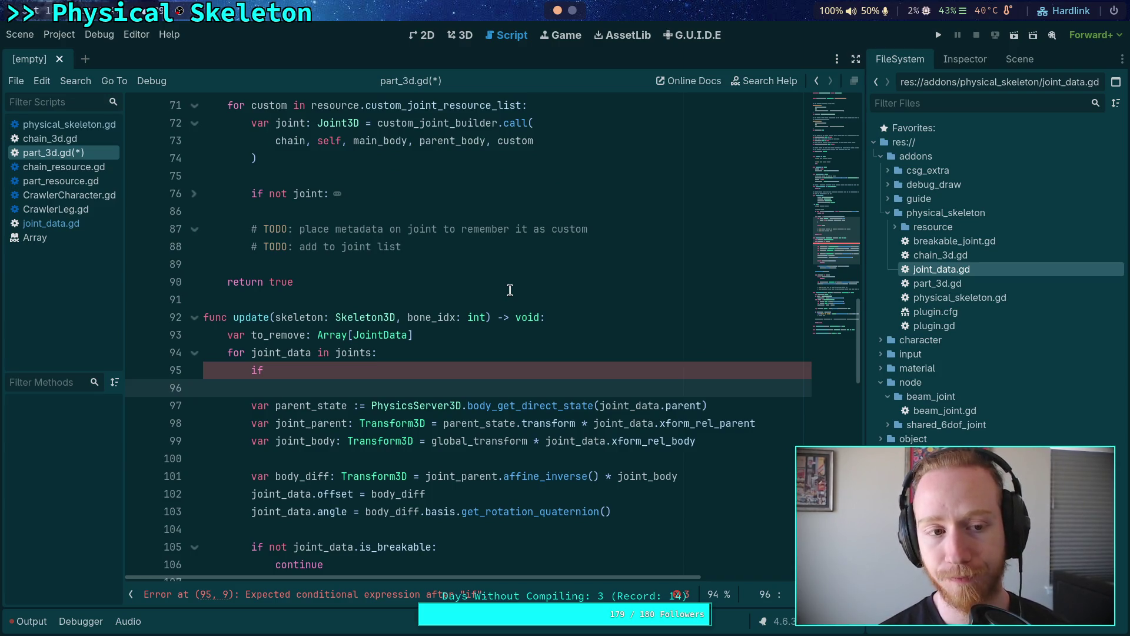
pyautogui.scroll(12, 510, 290)
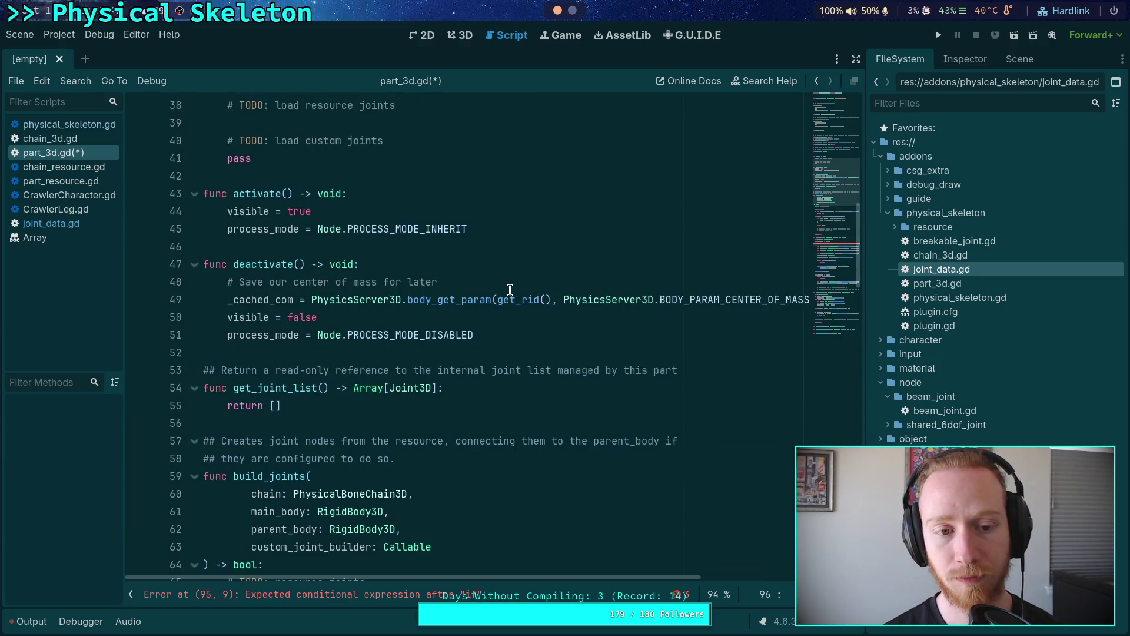
pyautogui.scroll(3, 510, 290)
pyautogui.scroll(6, 509, 290)
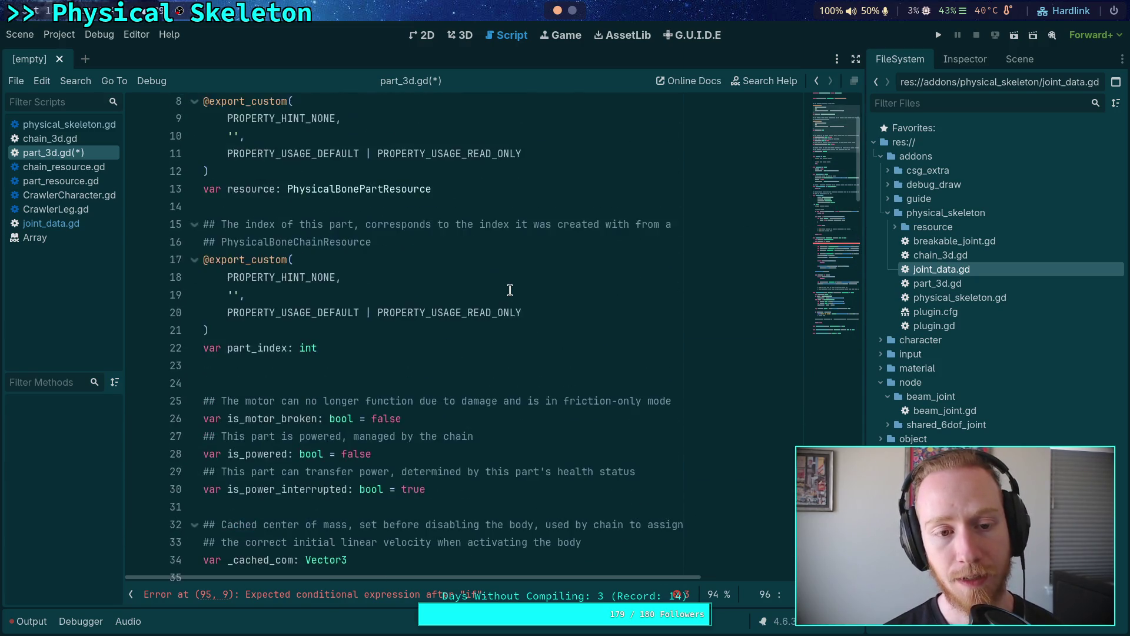
pyautogui.scroll(-6, 511, 291)
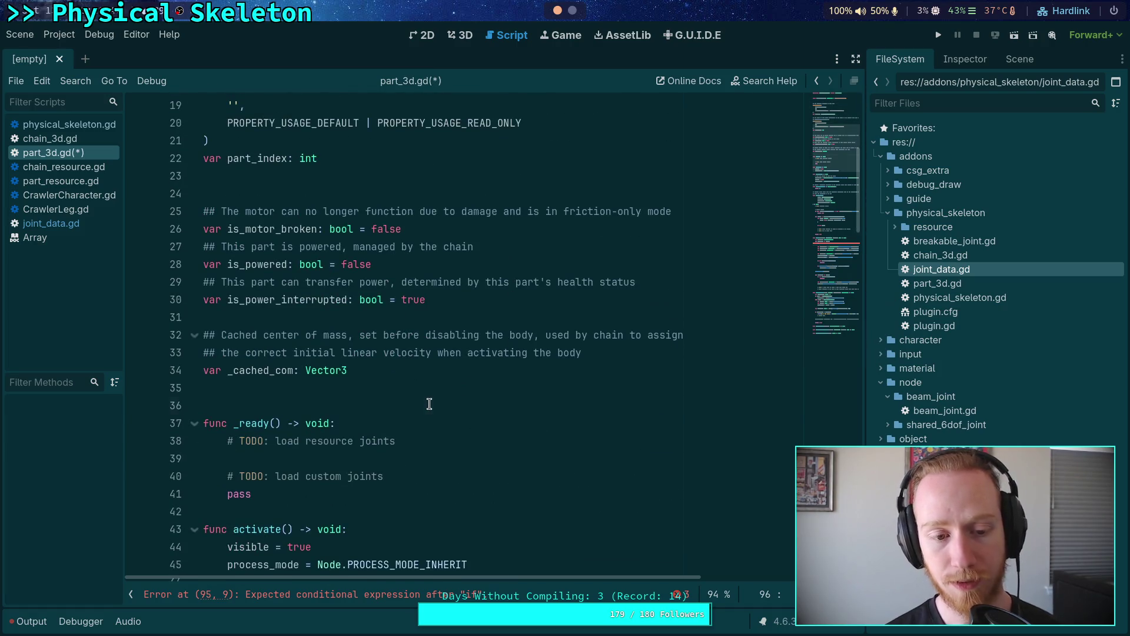
pyautogui.click(429, 404)
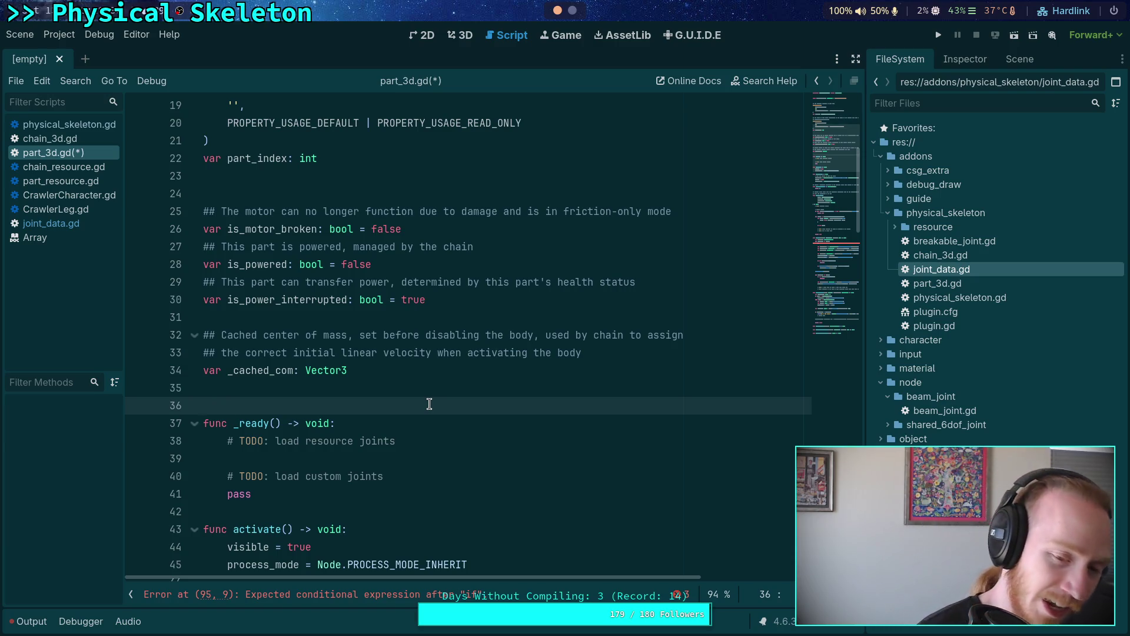
pyautogui.scroll(-5, 441, 397)
pyautogui.scroll(-8, 453, 392)
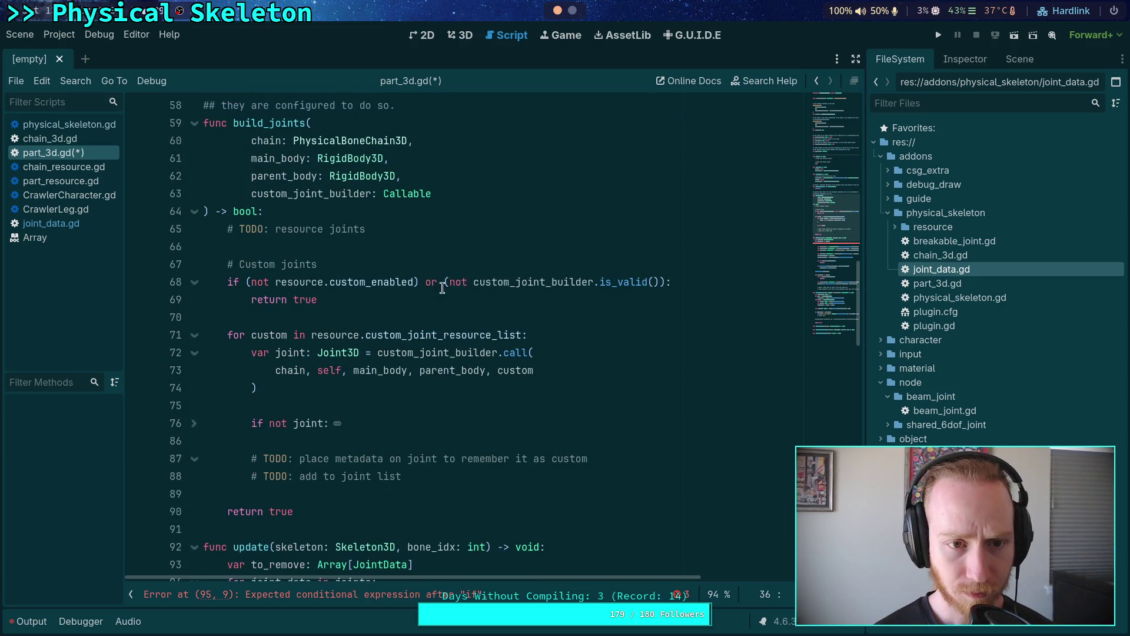
# Step: Rename the loop's iterated collection from joints to joint_list
pyautogui.scroll(-5, 441, 288)
pyautogui.click(411, 336)
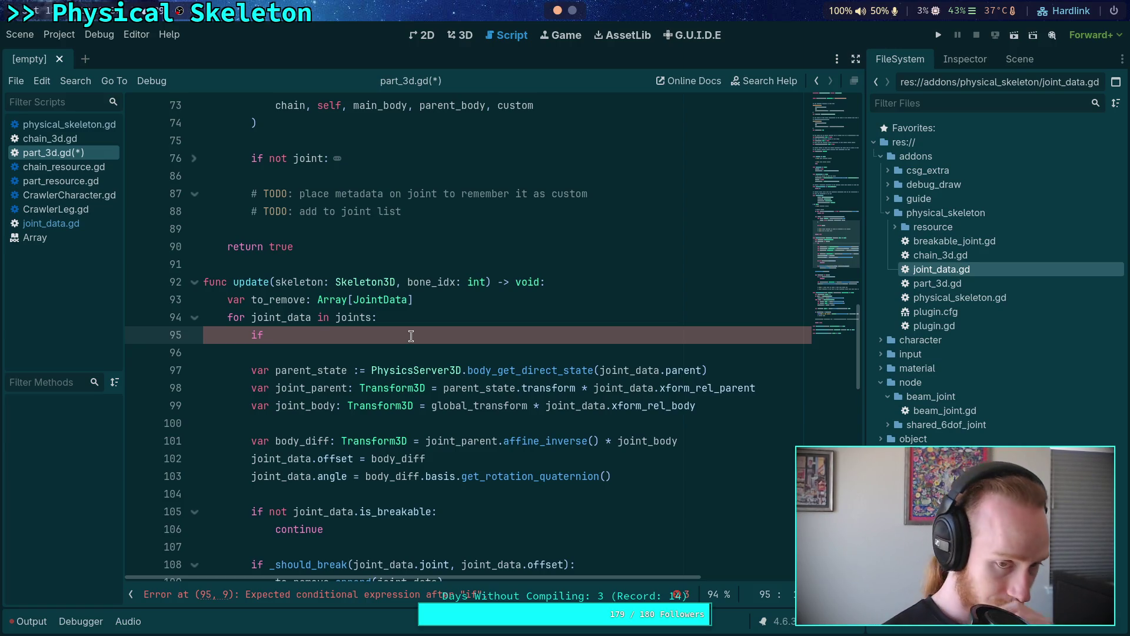
pyautogui.press('Up')
pyautogui.press('Left')
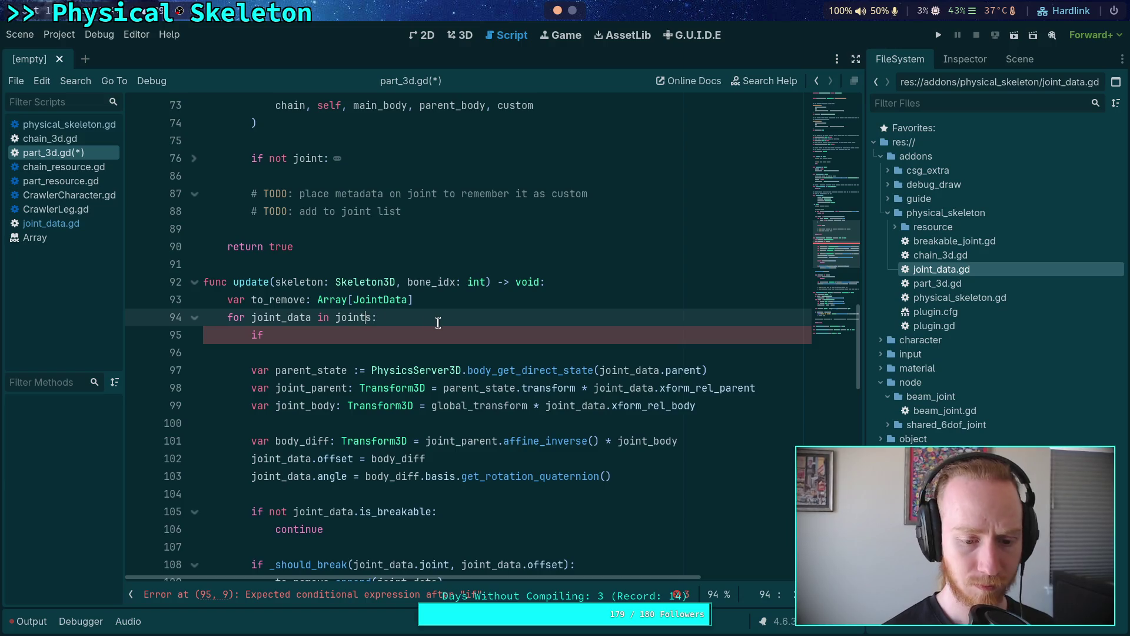
pyautogui.press('BackSpace')
pyautogui.write('_list')
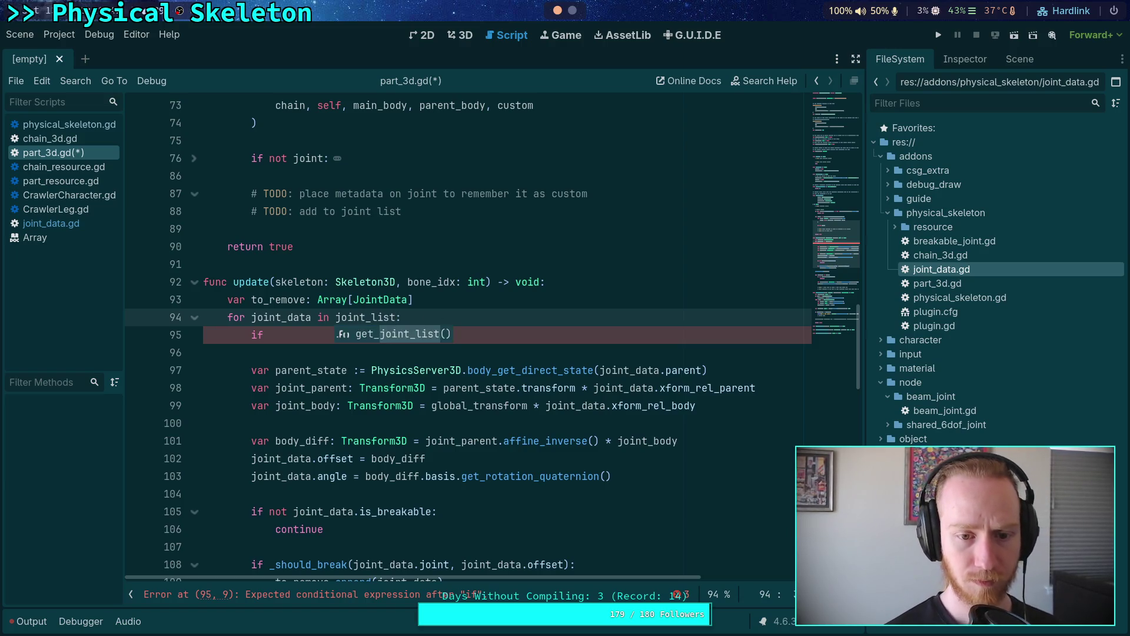
# Step: Complete the check as 'if joint_data.is_destroyed: continue' and save part_3d.gd
pyautogui.click(313, 338)
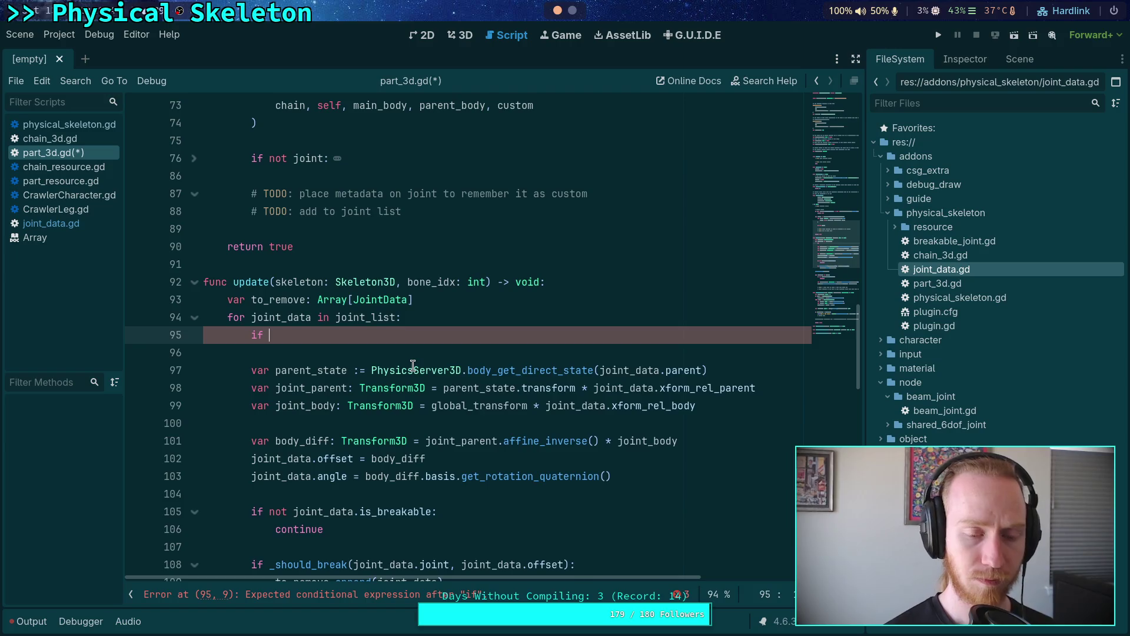
pyautogui.moveTo(412, 366)
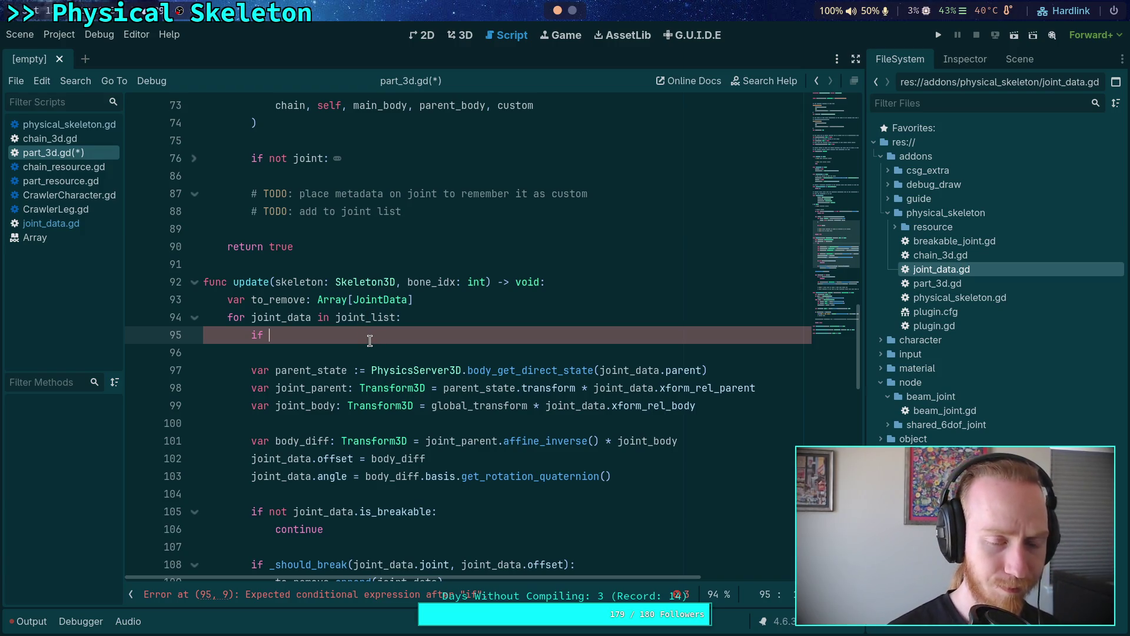
pyautogui.write('joit')
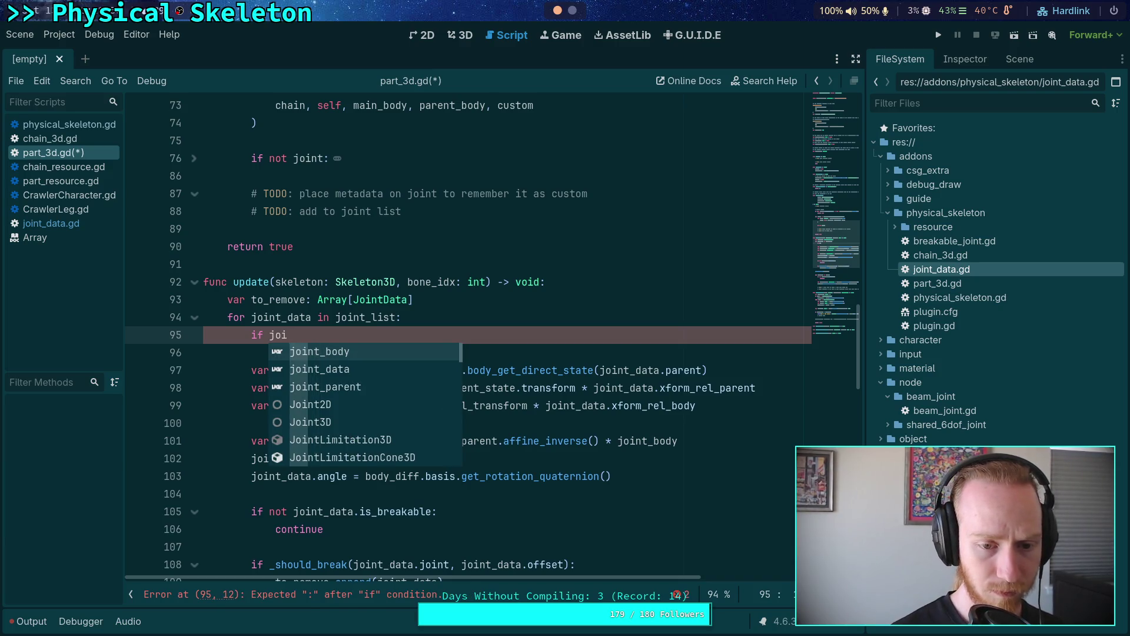
pyautogui.press('Down')
pyautogui.press('Return')
pyautogui.write('.')
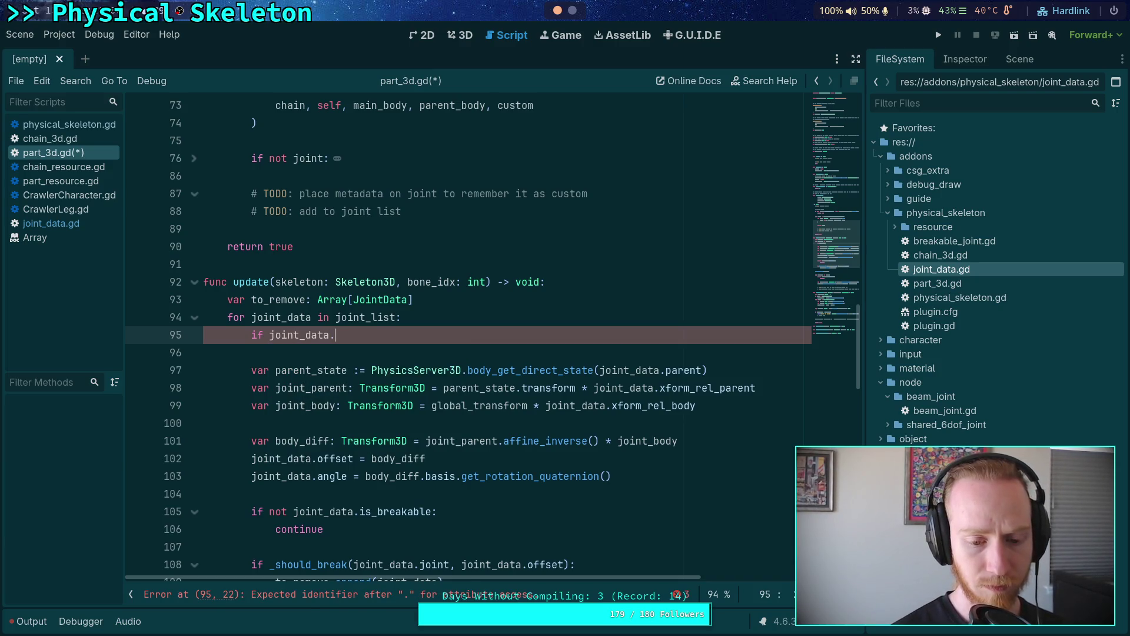
pyautogui.write('is_destr')
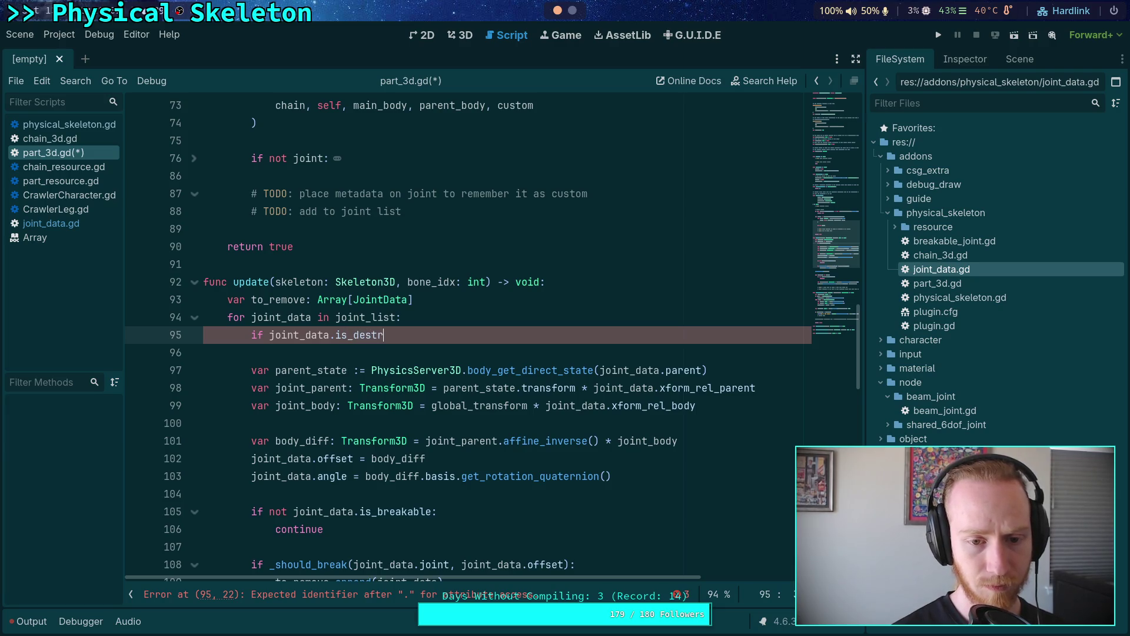
pyautogui.write('oyed:')
pyautogui.press('Return')
pyautogui.write('cont')
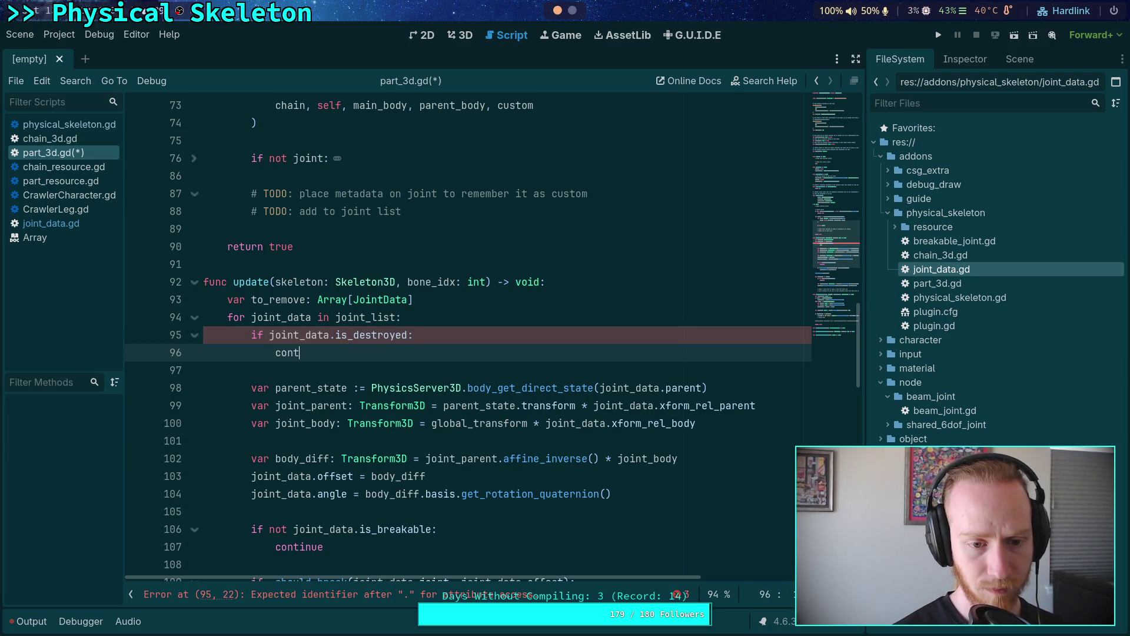
pyautogui.write('inue')
pyautogui.hotkey('ctrl', 's')
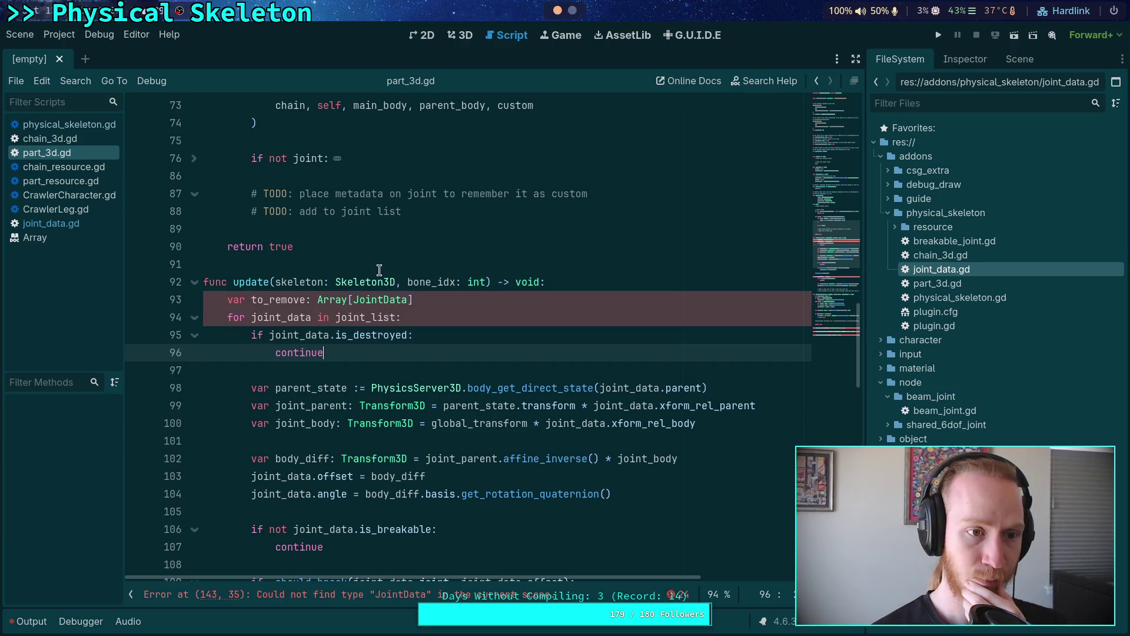
pyautogui.click(84, 228)
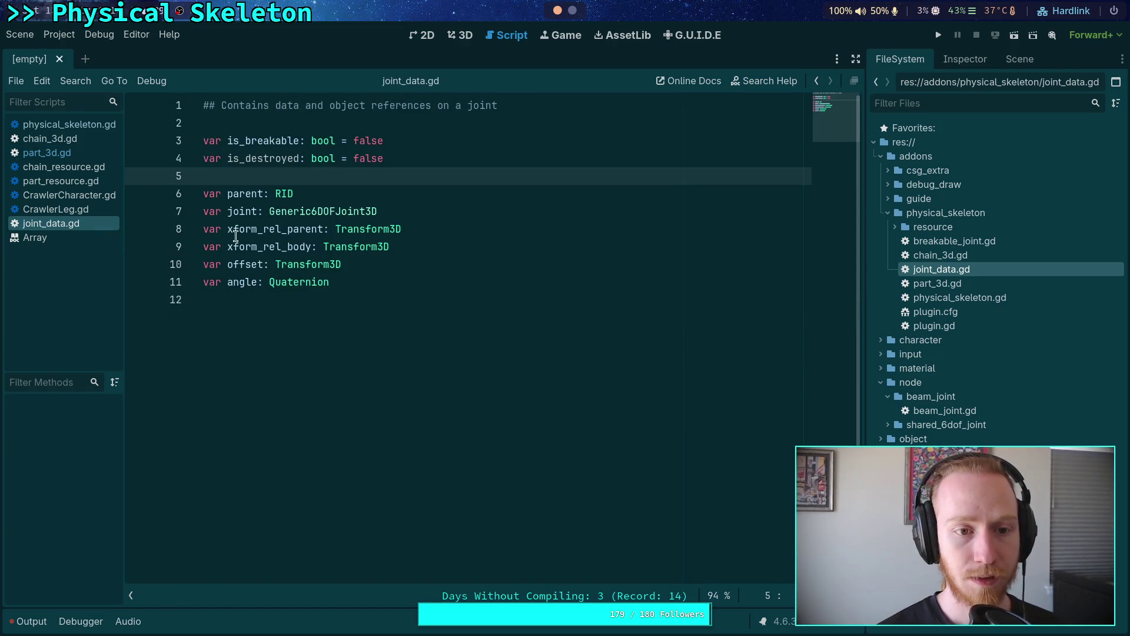
# Step: Search physical_skeleton.gd for JointData and step back through matches to its preload on line 93
pyautogui.click(58, 153)
pyautogui.scroll(10, 412, 294)
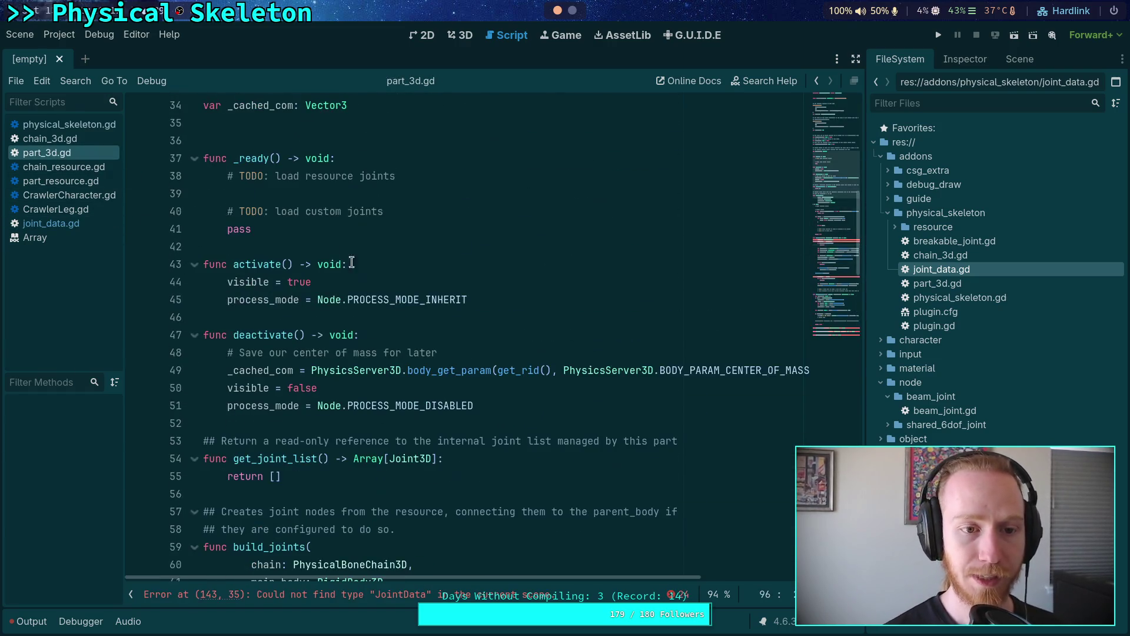
pyautogui.click(65, 122)
pyautogui.click(353, 212)
pyautogui.hotkey('ctrl', 'f')
pyautogui.write('j')
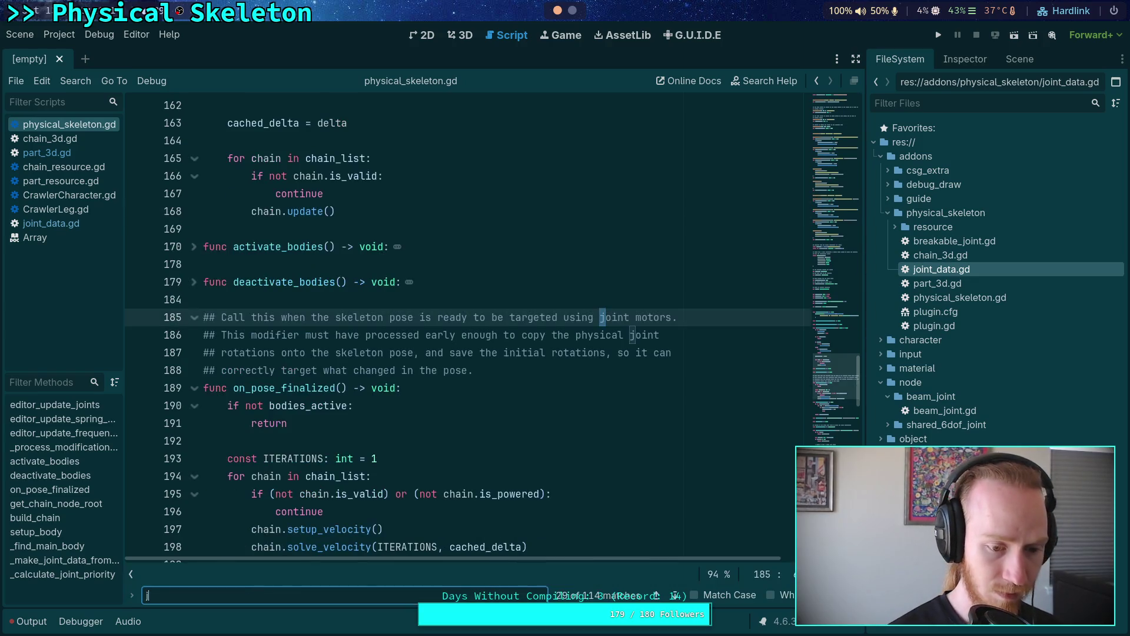
pyautogui.write('ointData')
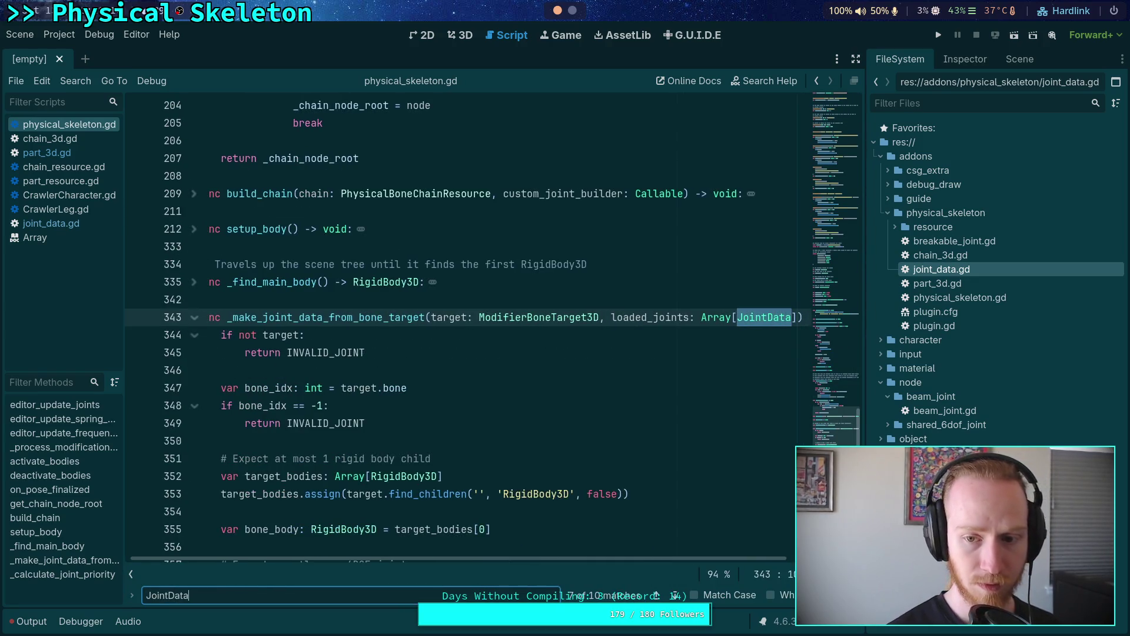
pyautogui.click(657, 595)
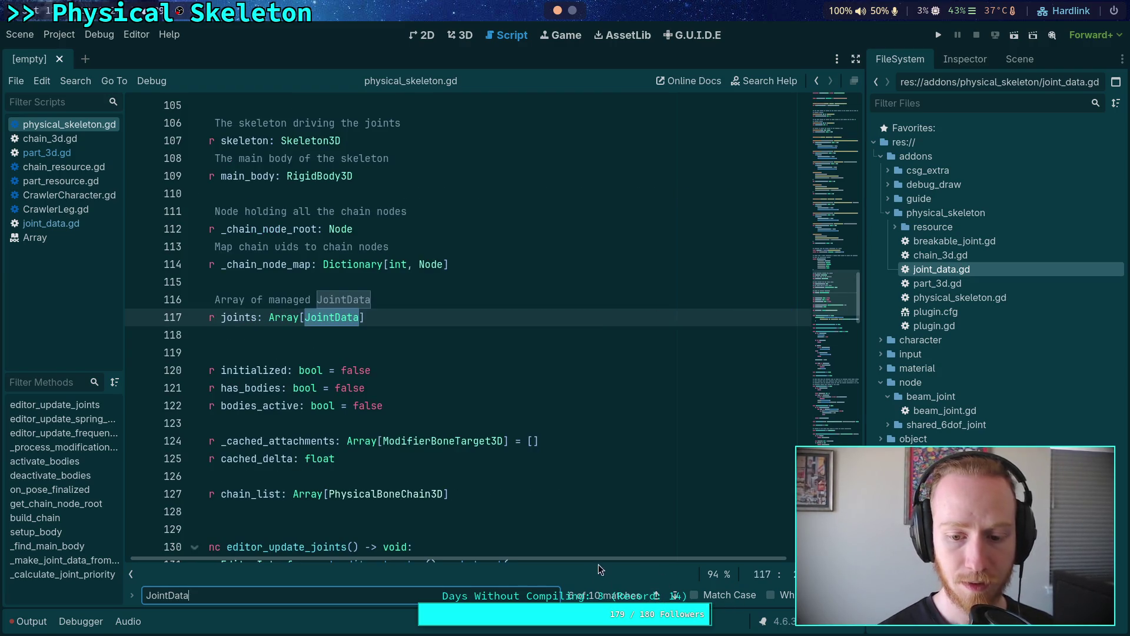
pyautogui.click(656, 596)
pyautogui.click(655, 596)
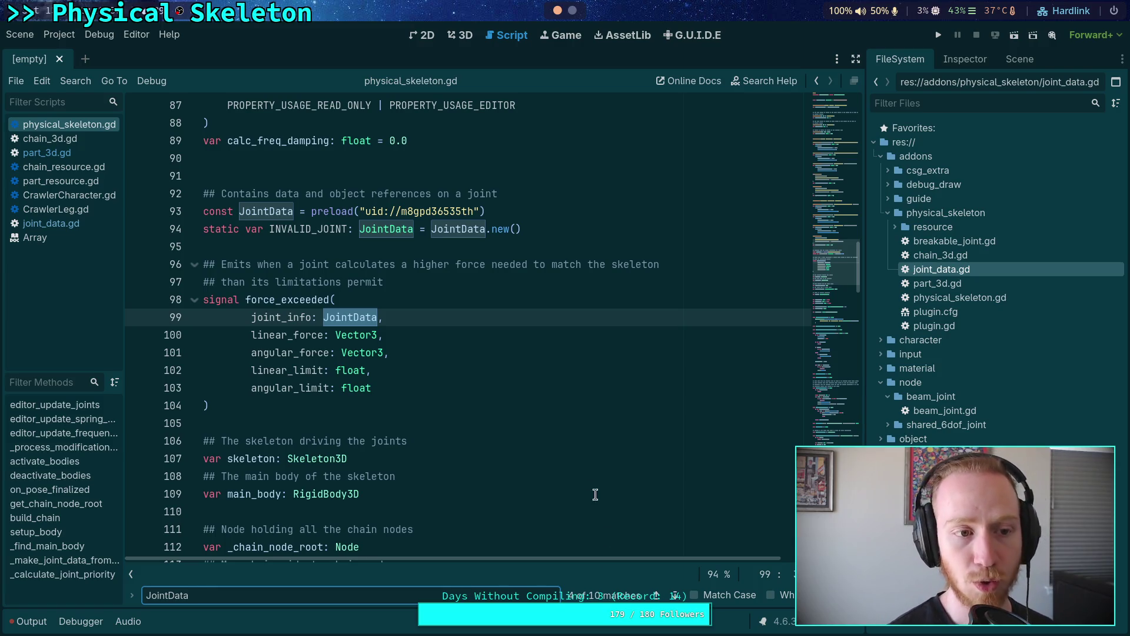
# Step: Declare 'class JointData:' below the break-force constant in part_3d.gd
pyautogui.click(60, 152)
pyautogui.scroll(11, 348, 296)
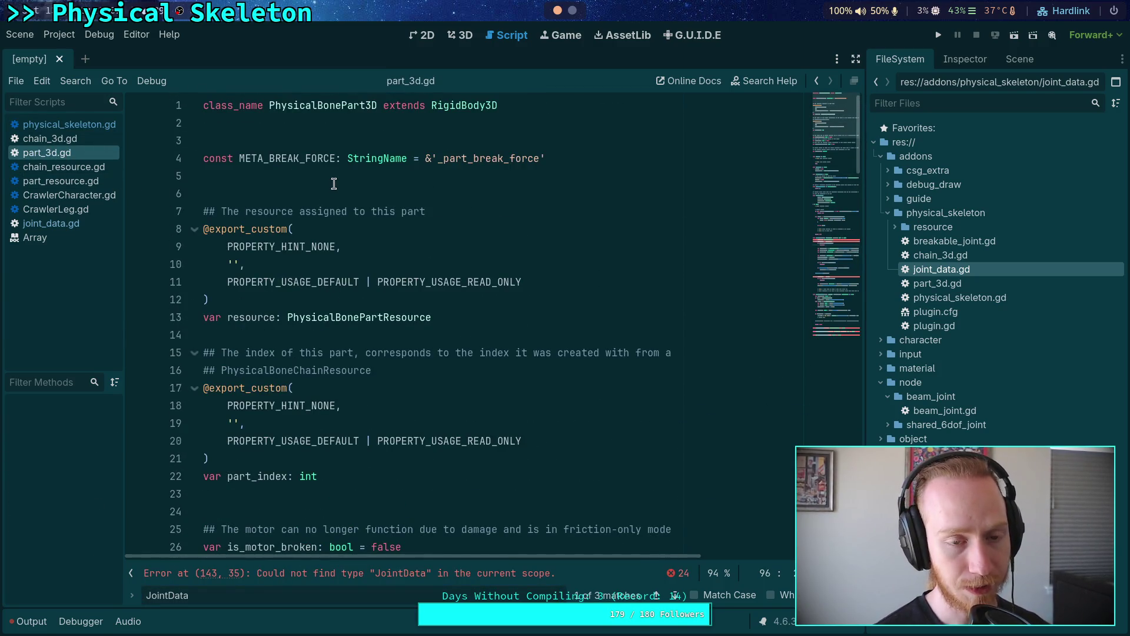
pyautogui.click(334, 184)
pyautogui.press('Return')
pyautogui.press('Return')
pyautogui.press('Return')
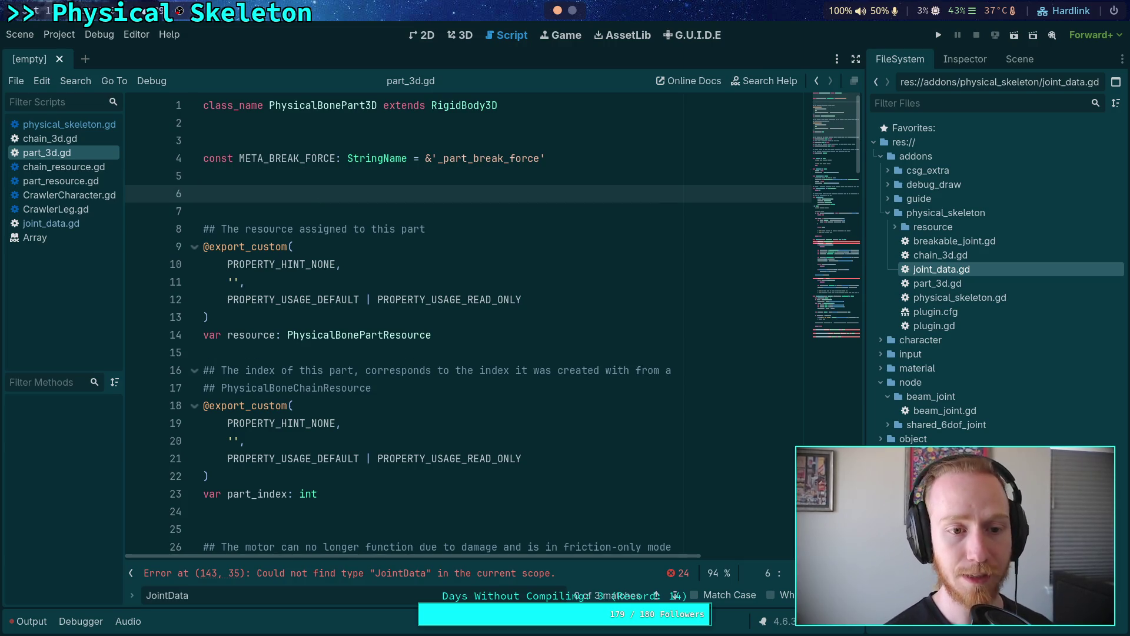
pyautogui.press('Up')
pyautogui.write('class ')
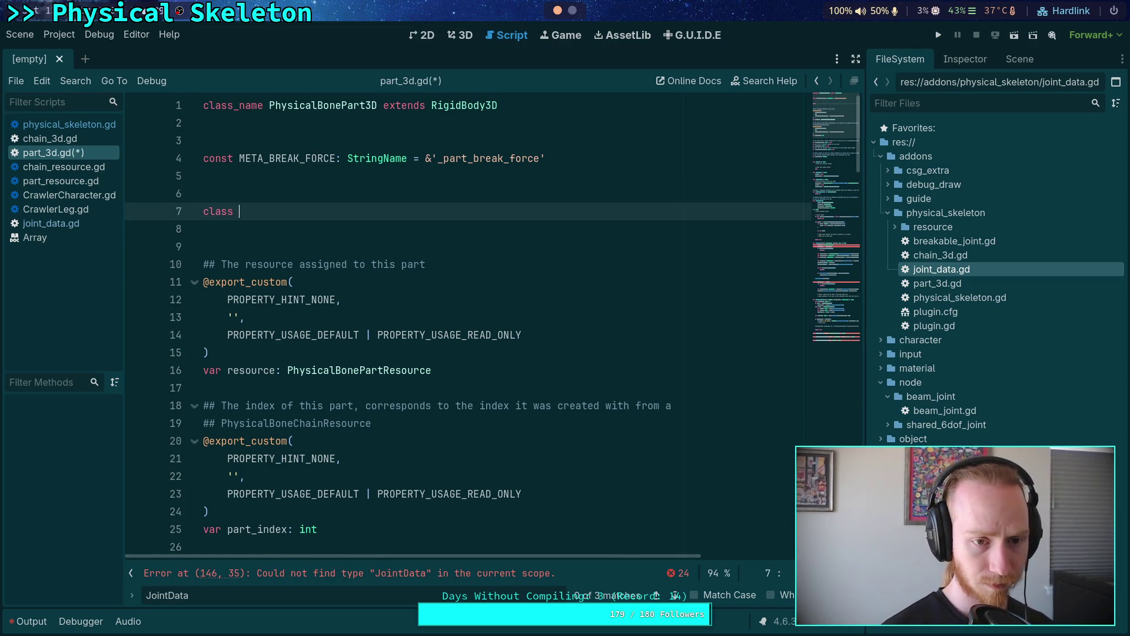
pyautogui.write('JointData:')
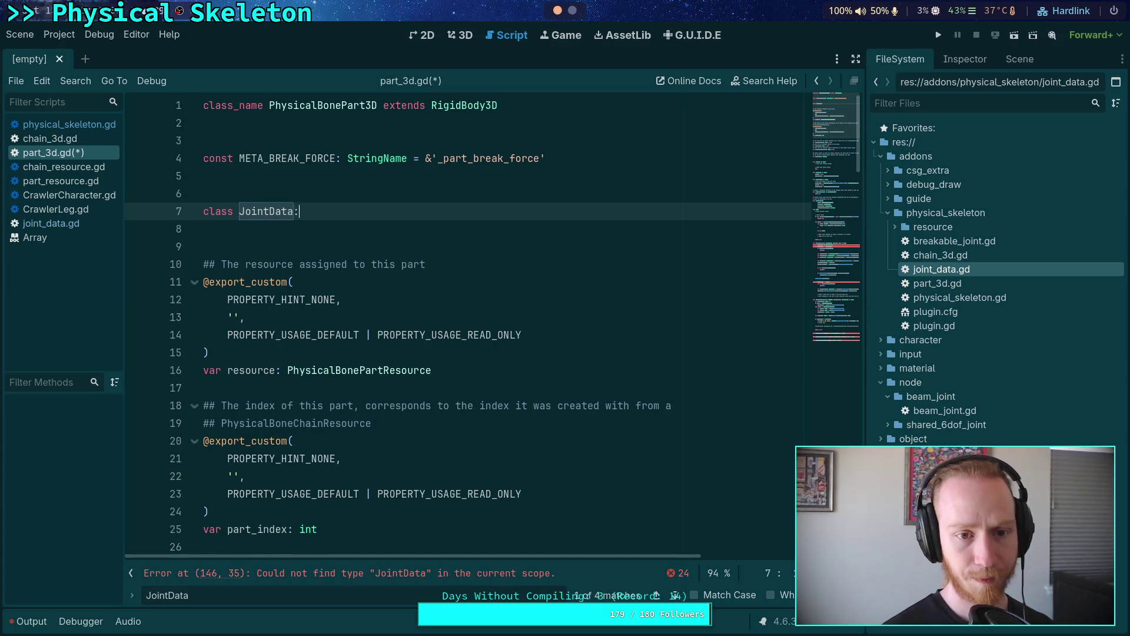
pyautogui.press('Return')
# Step: Cut the variable declarations from joint_data.gd and paste them indented under class JointData
pyautogui.click(73, 229)
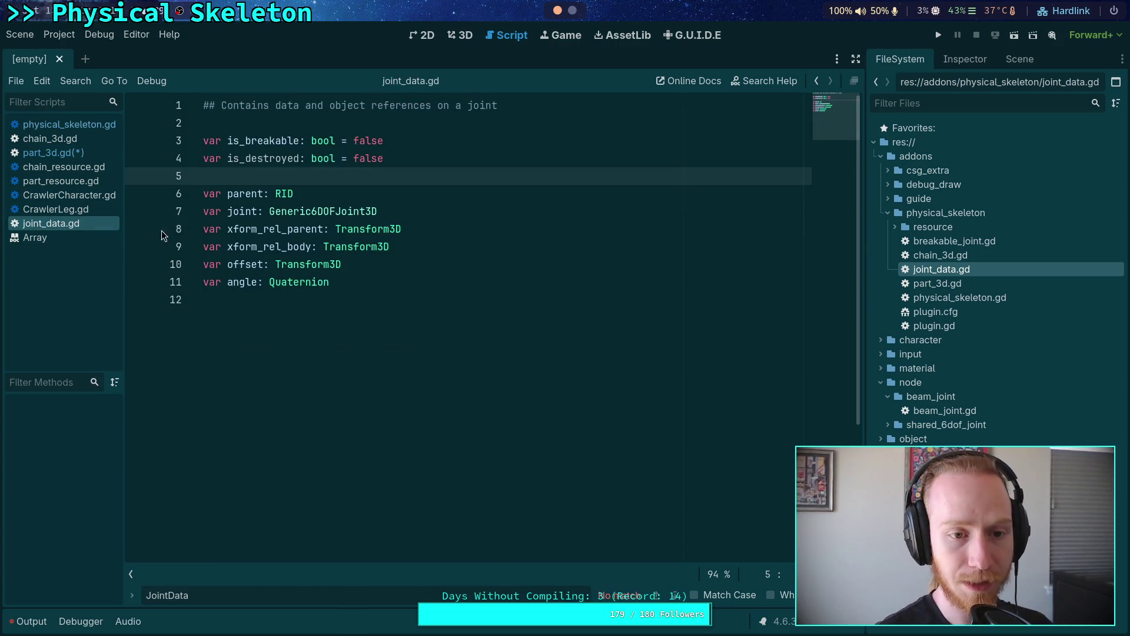
pyautogui.moveTo(195, 297); pyautogui.dragTo(188, 137)
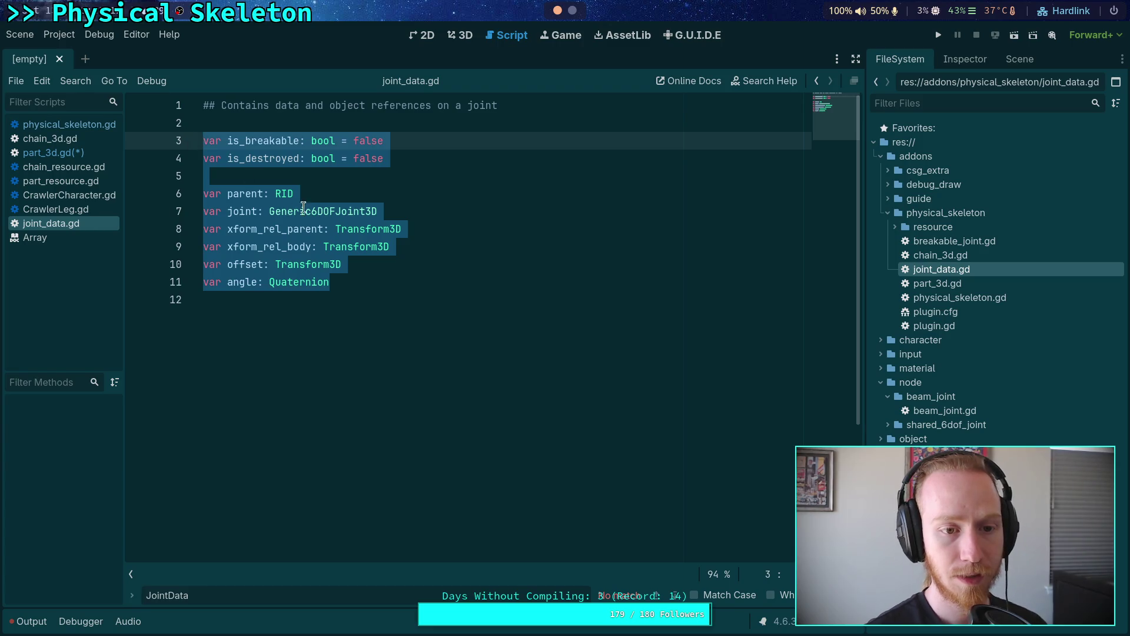
pyautogui.hotkey('ctrl', 'x')
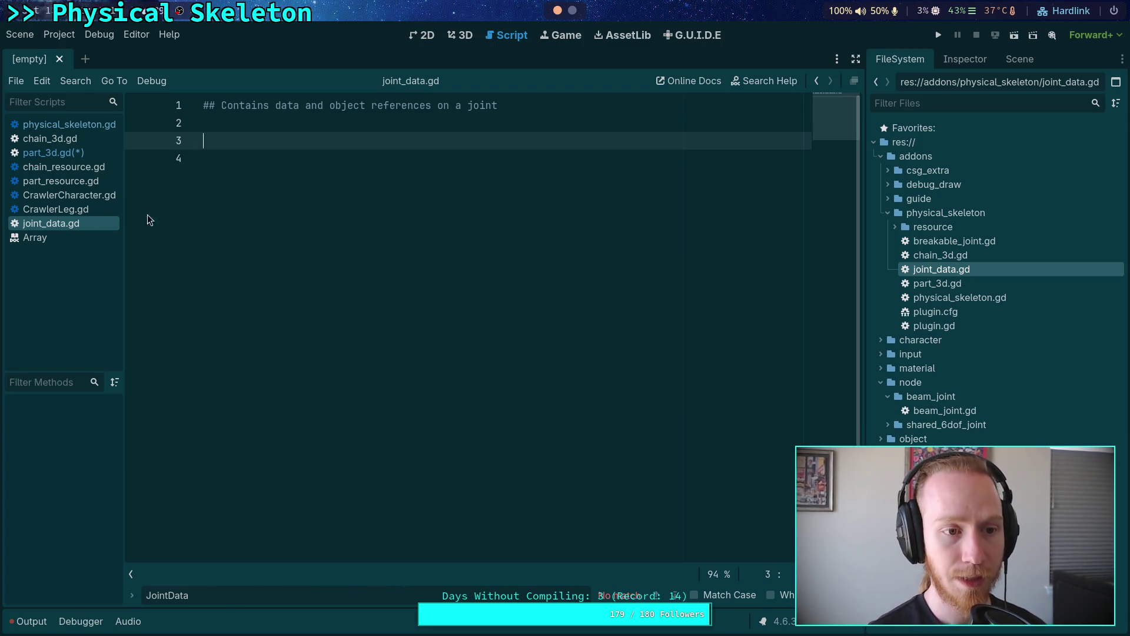
pyautogui.click(53, 152)
pyautogui.hotkey('ctrl', 'v')
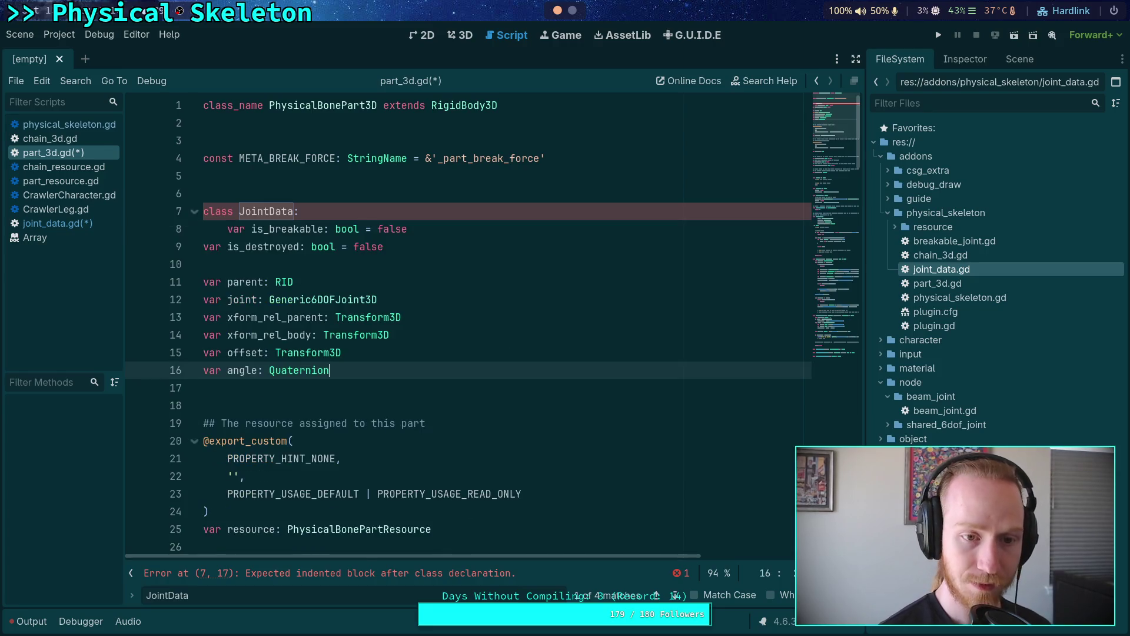
pyautogui.moveTo(263, 371); pyautogui.dragTo(245, 247)
pyautogui.press('Tab')
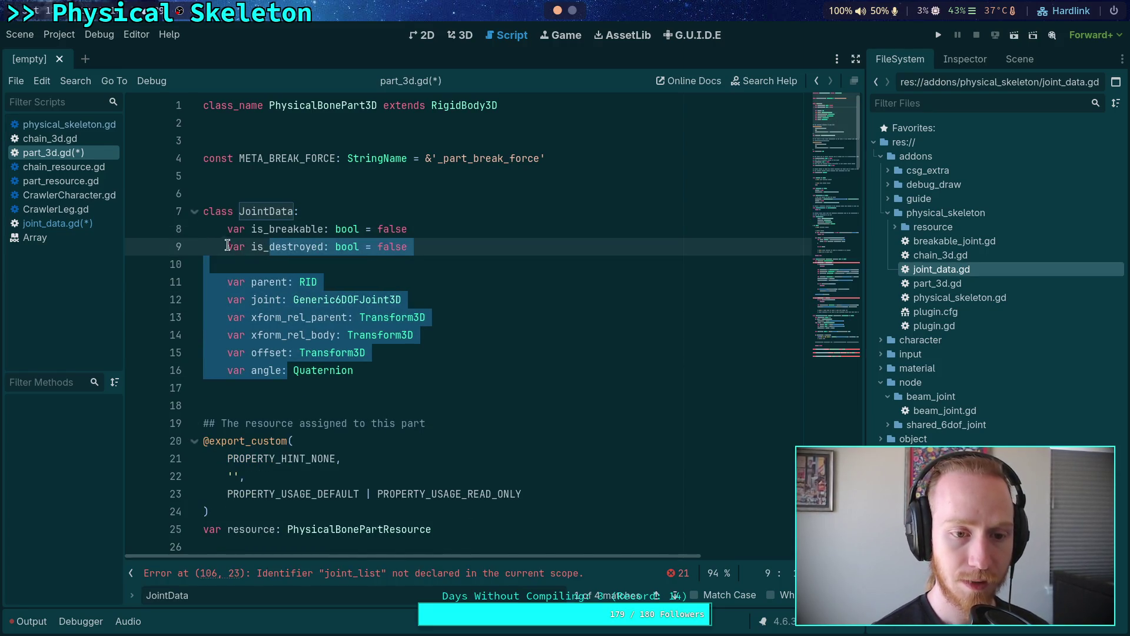
# Step: Move joint_data.gd's doc comment above class JointData, leaving joint_data.gd empty
pyautogui.click(271, 188)
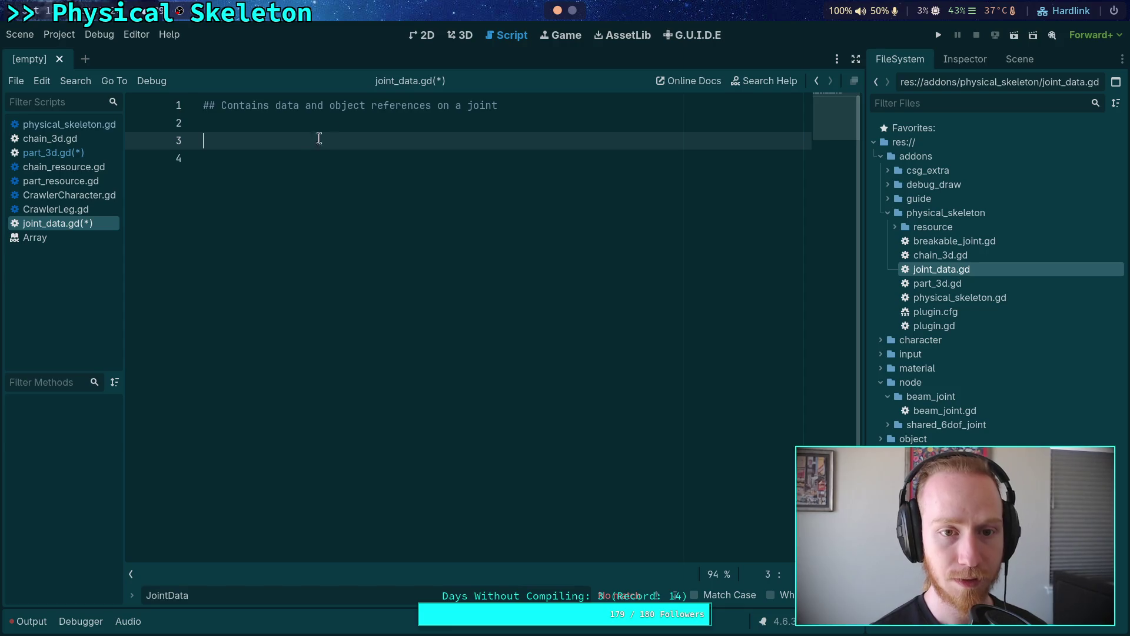
pyautogui.click(207, 106)
pyautogui.hotkey('ctrl', 'a')
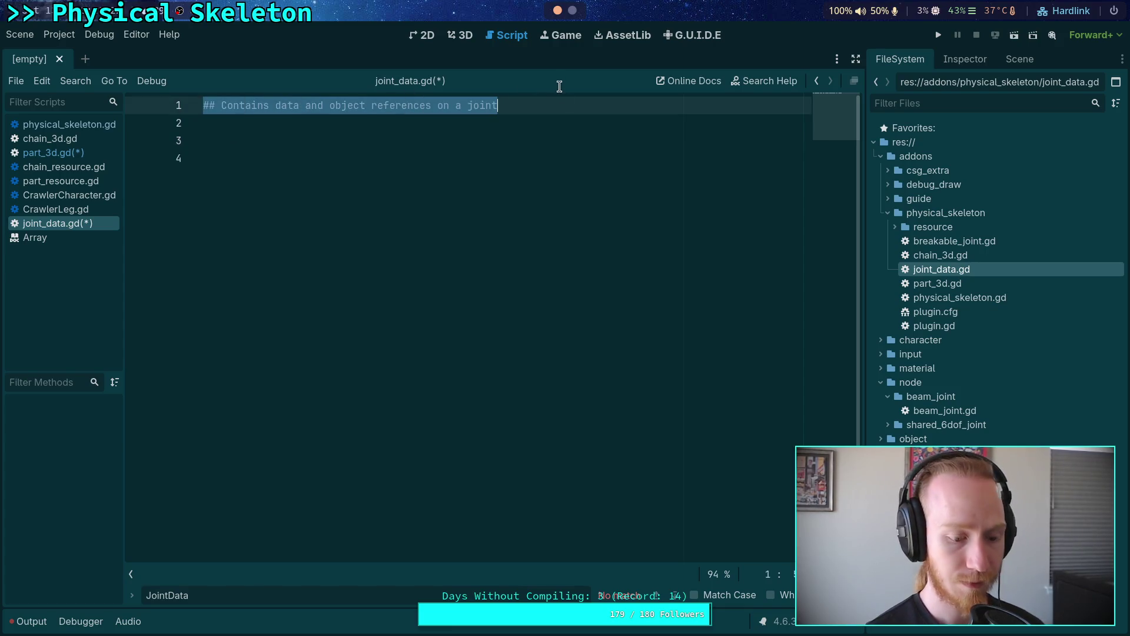
pyautogui.press('BackSpace')
pyautogui.hotkey('alt', 'Left')
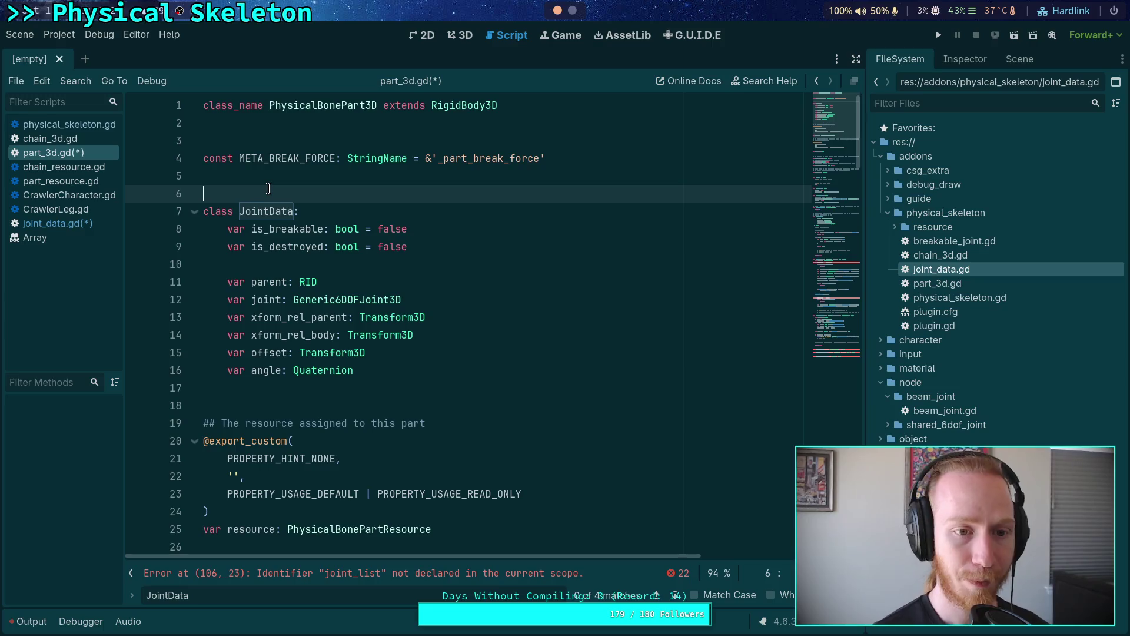
pyautogui.hotkey('ctrl', 'v')
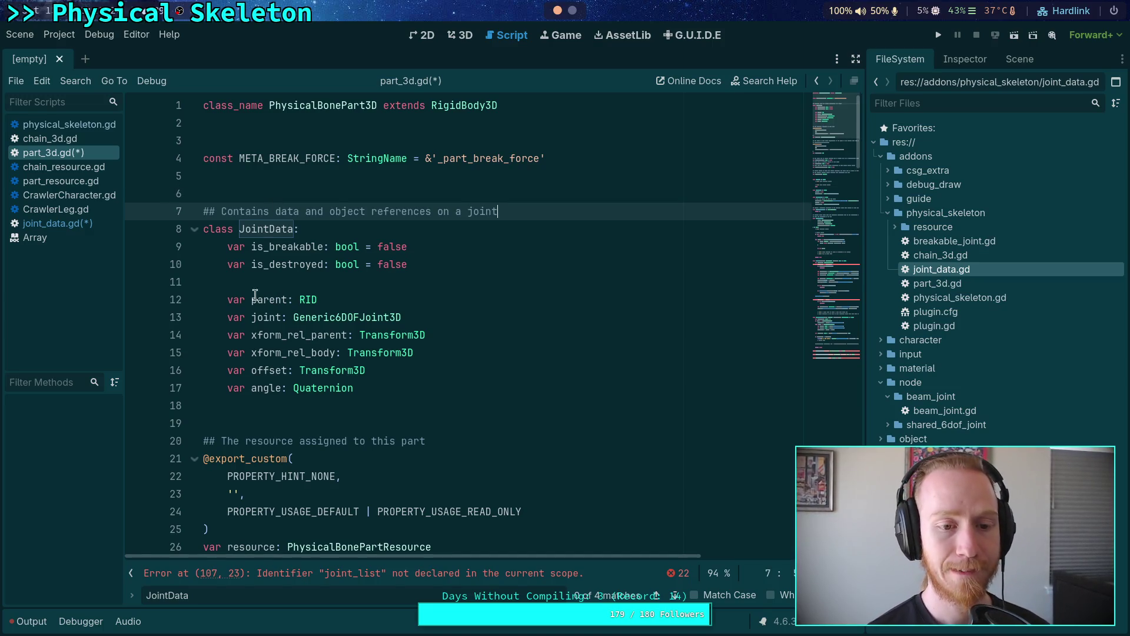
pyautogui.hotkey('alt', 'Right')
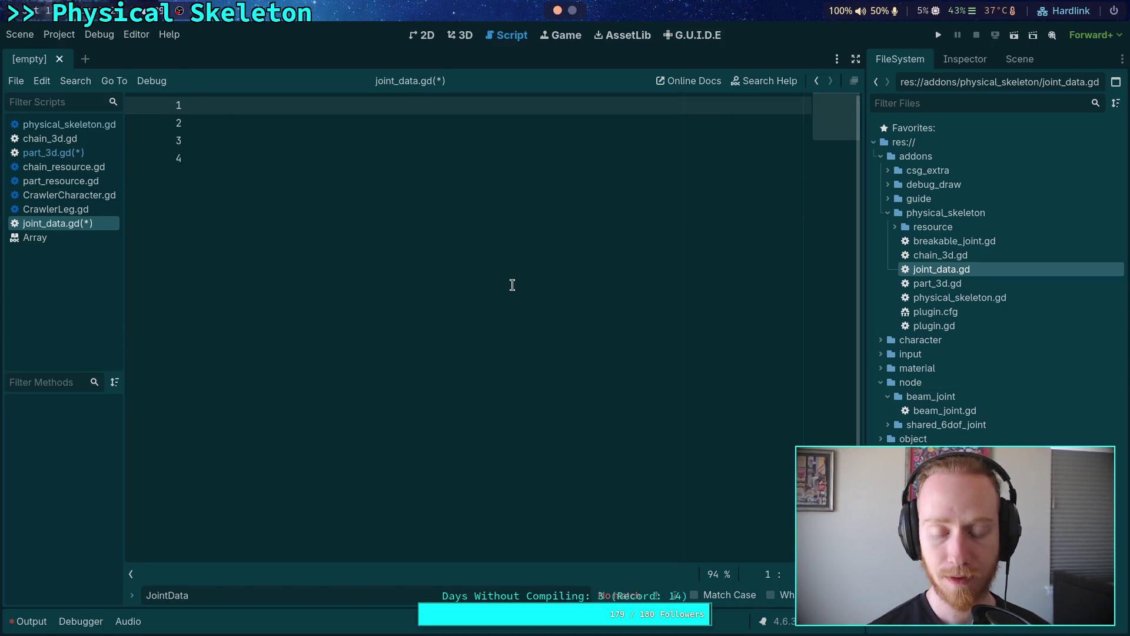
# Step: Save the scripts and delete joint_data.gd from the project via FileSystem
pyautogui.hotkey('ctrl', 's')
pyautogui.rightClick(933, 269)
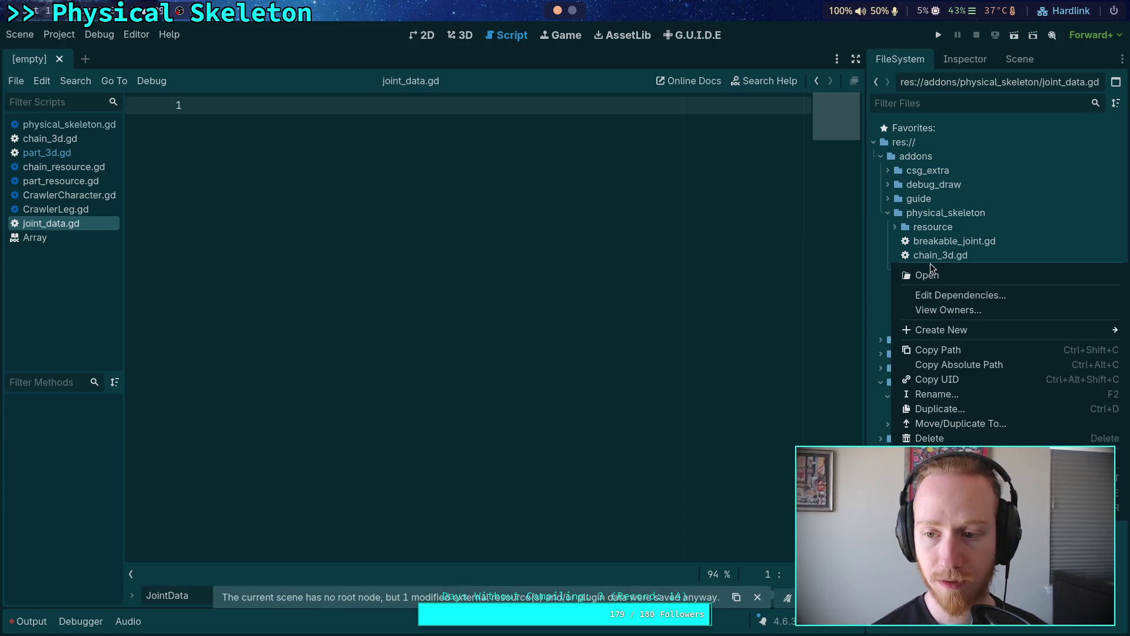
pyautogui.click(936, 439)
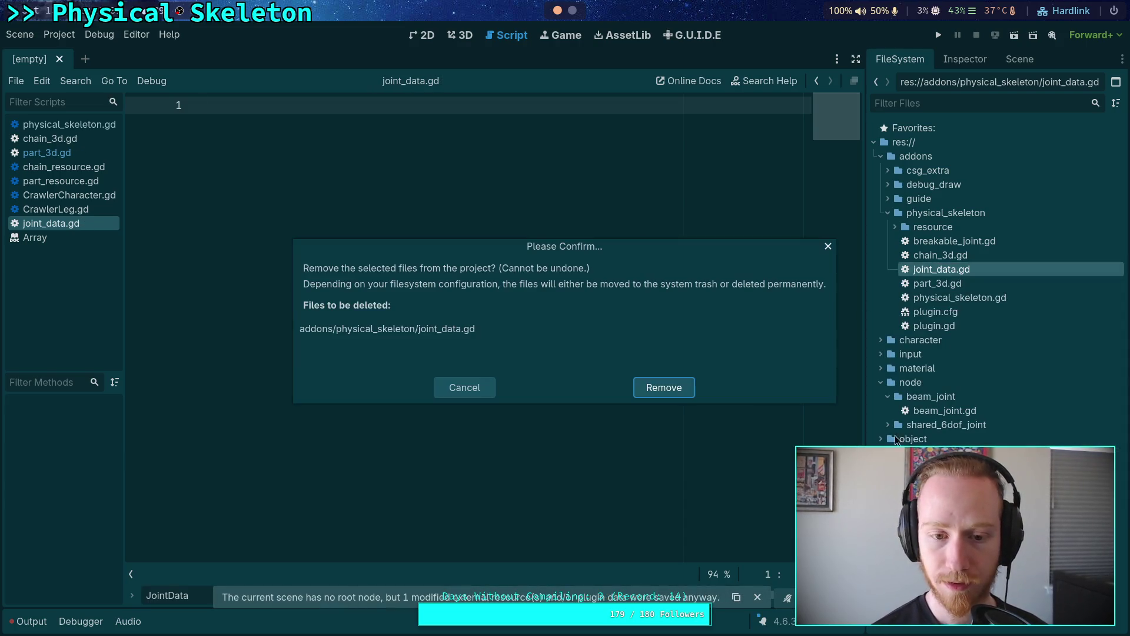
pyautogui.click(675, 390)
# Step: Remove the JointData comment, preload and INVALID_JOINT lines from physical_skeleton.gd
pyautogui.click(72, 125)
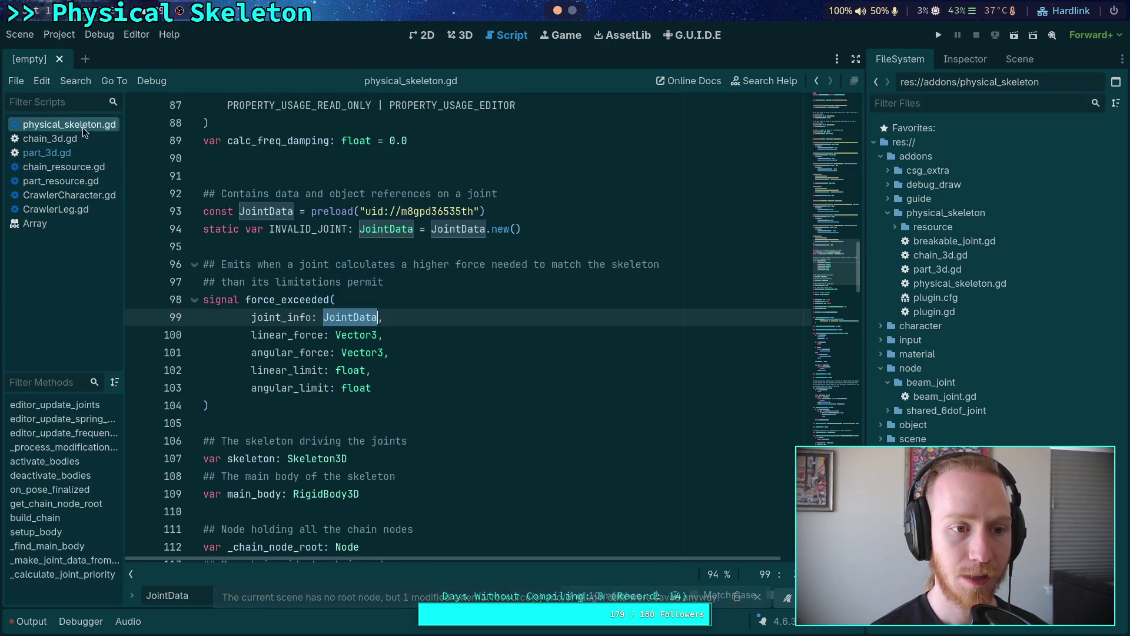
pyautogui.click(532, 200)
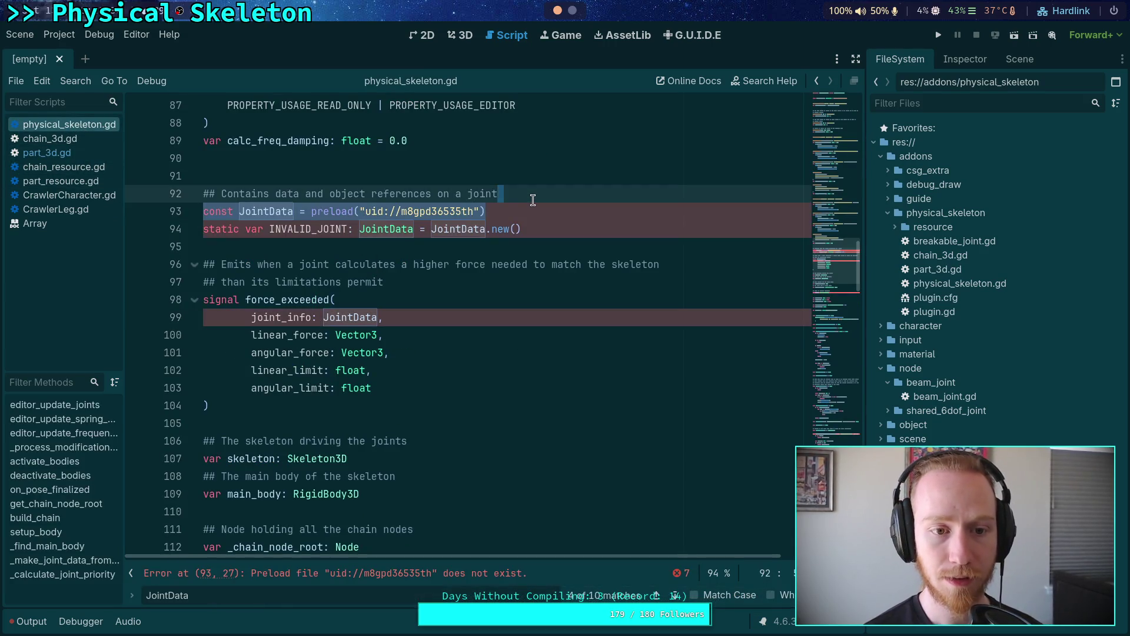
pyautogui.click(547, 230)
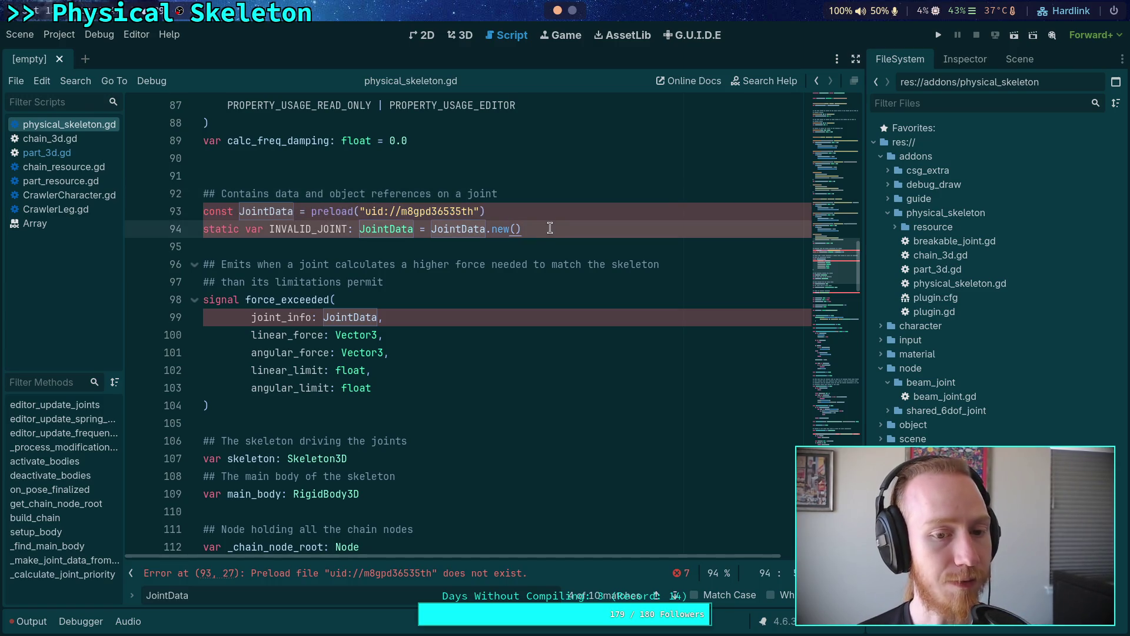
pyautogui.moveTo(549, 230); pyautogui.dragTo(147, 187)
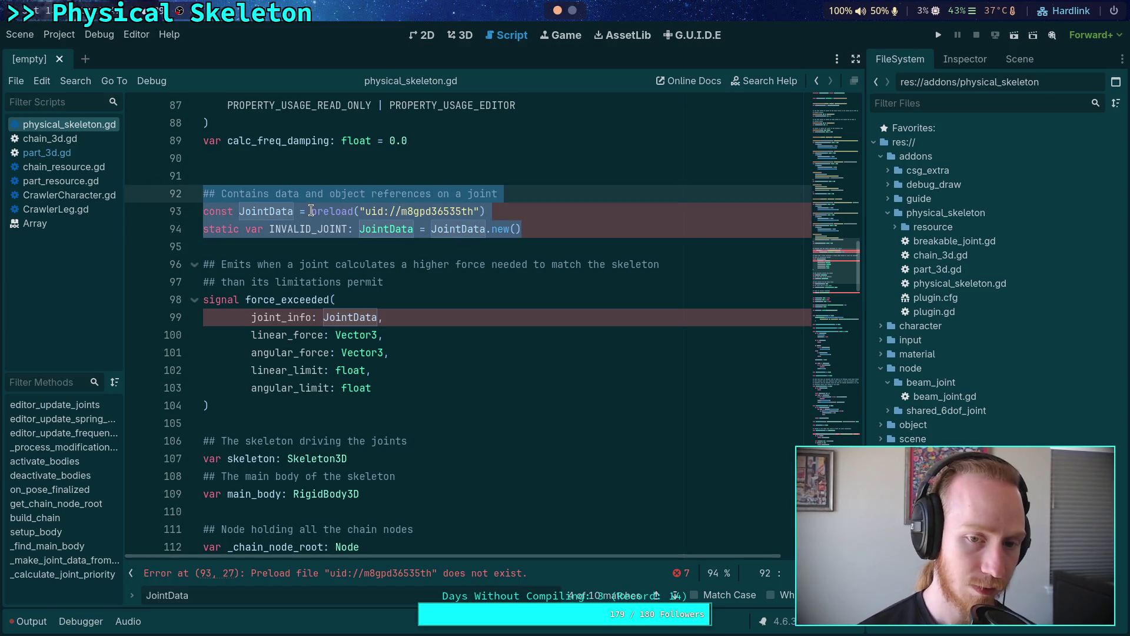
pyautogui.hotkey('ctrl', 'x')
pyautogui.press('Delete')
pyautogui.press('Delete')
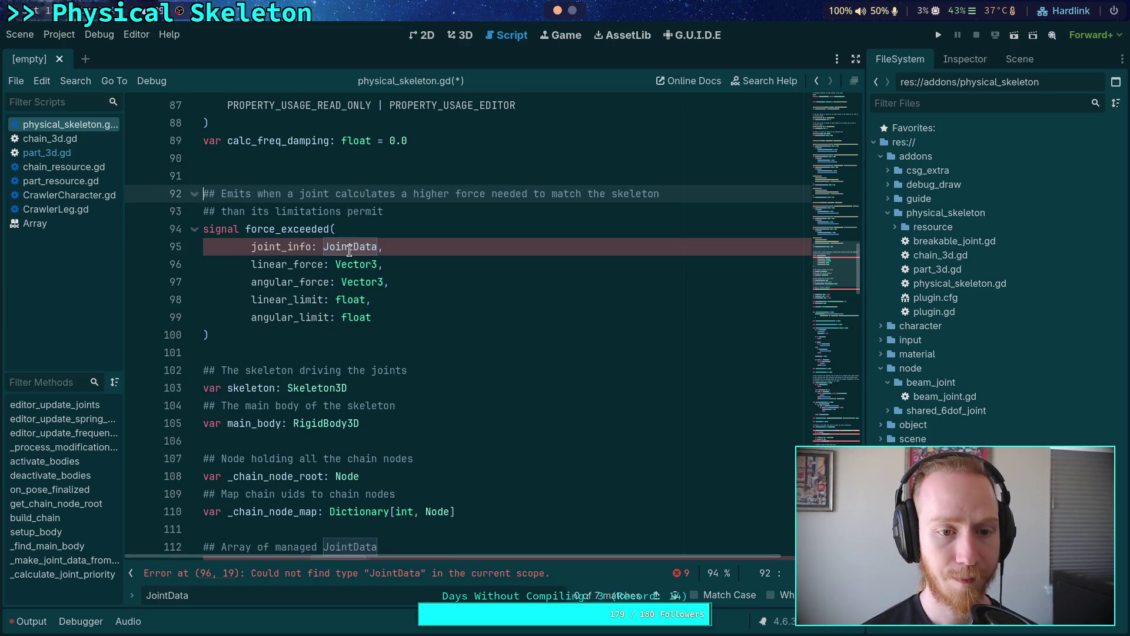
pyautogui.click(324, 246)
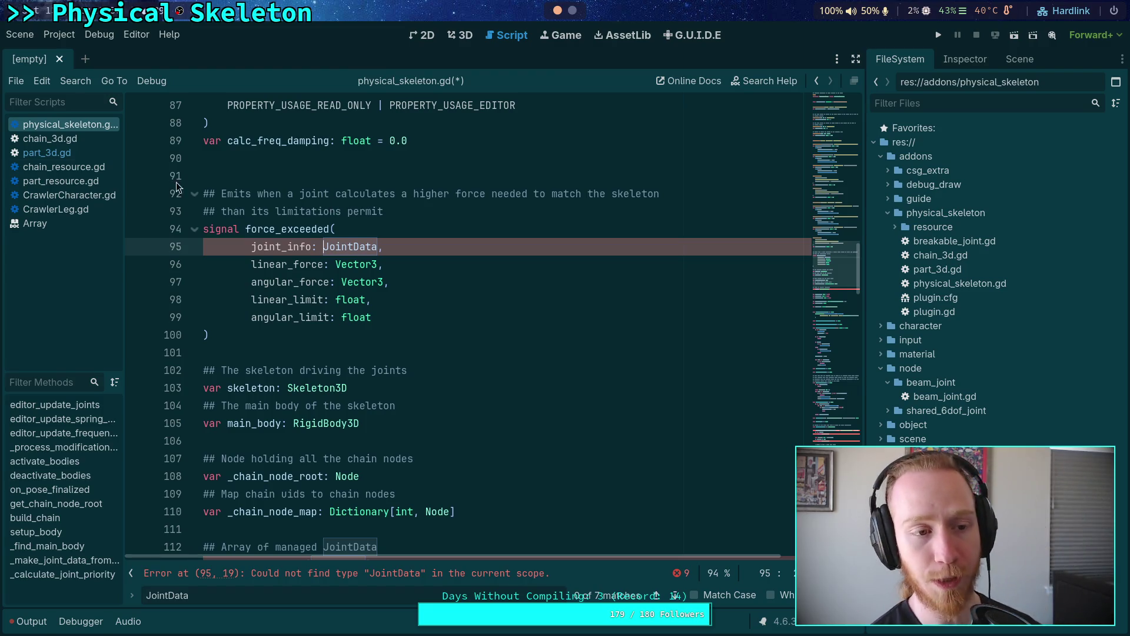
pyautogui.click(47, 152)
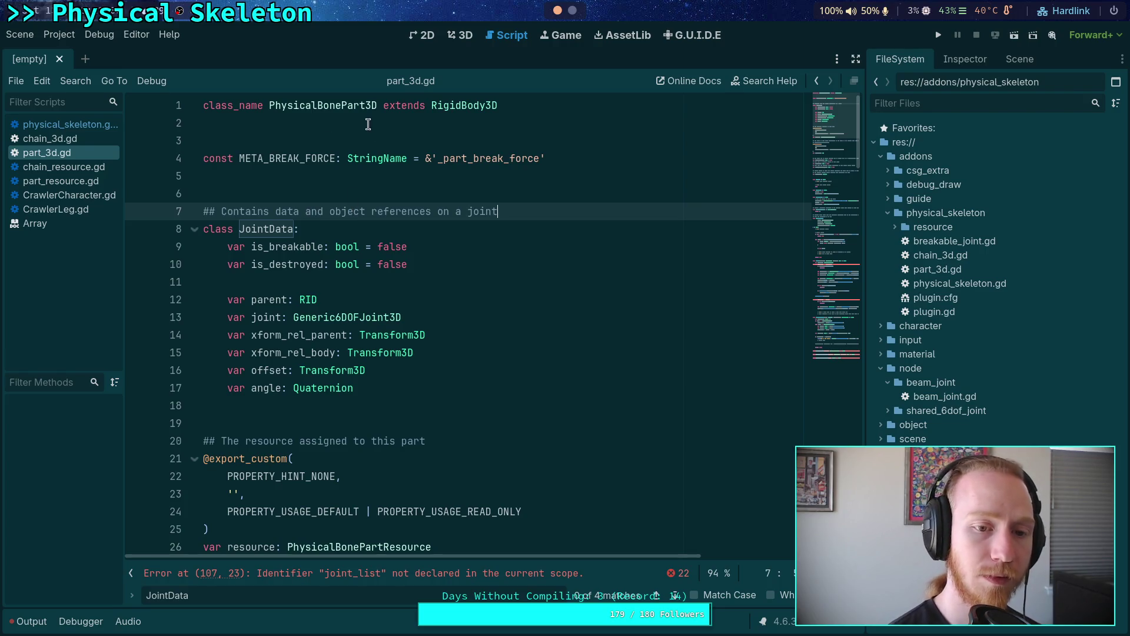
pyautogui.click(81, 128)
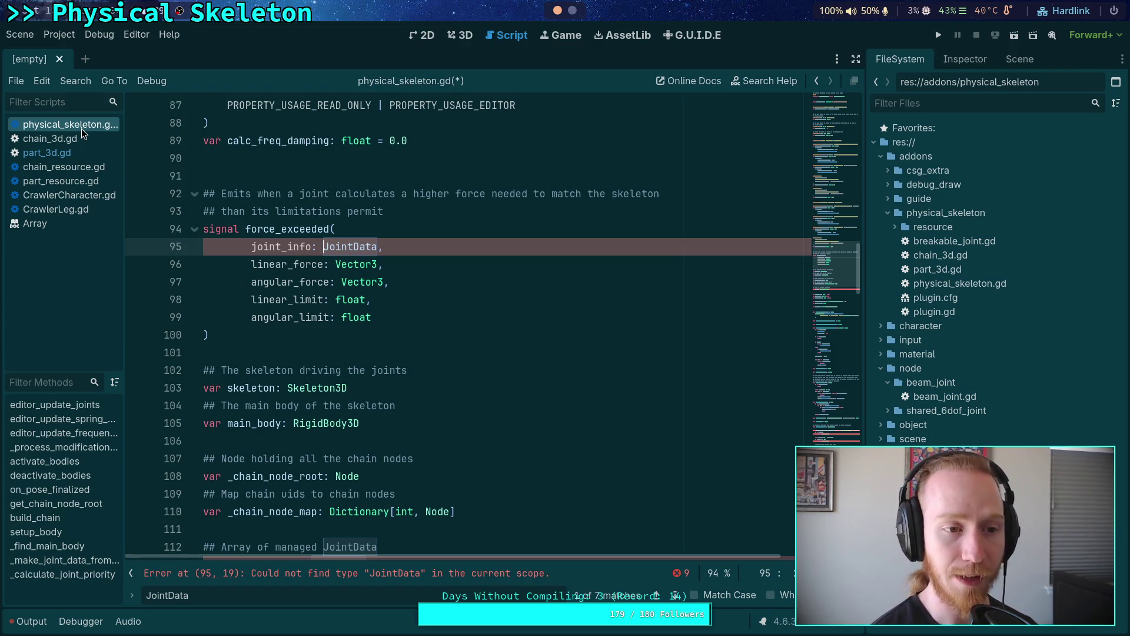
pyautogui.click(88, 155)
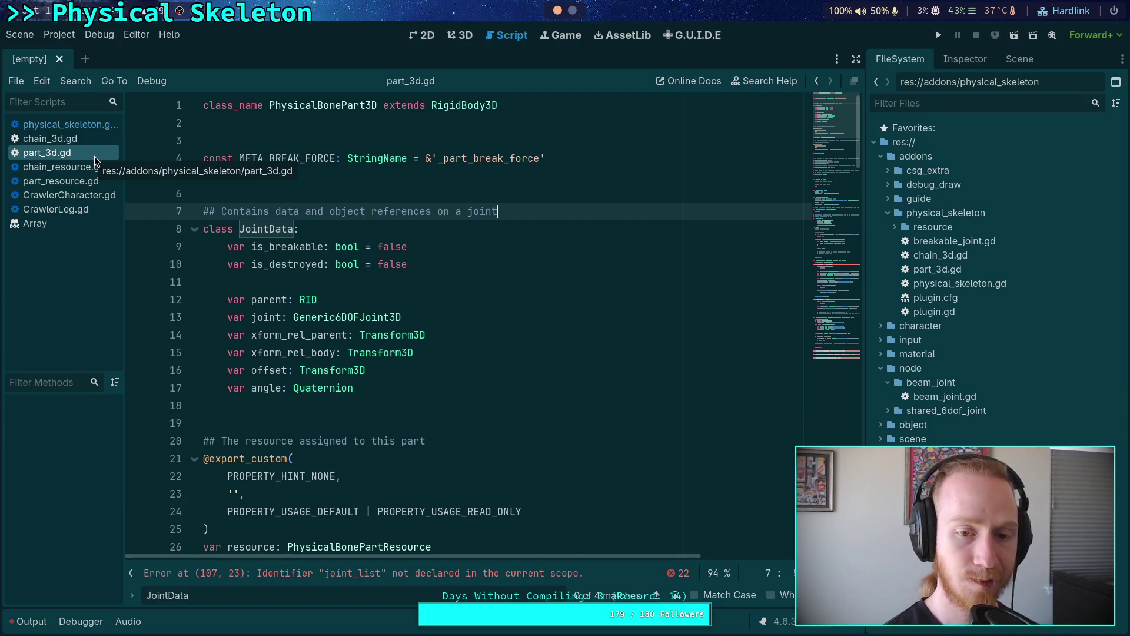
# Step: In physical_skeleton.gd, delete the force_exceeded signal and its comment
pyautogui.click(79, 125)
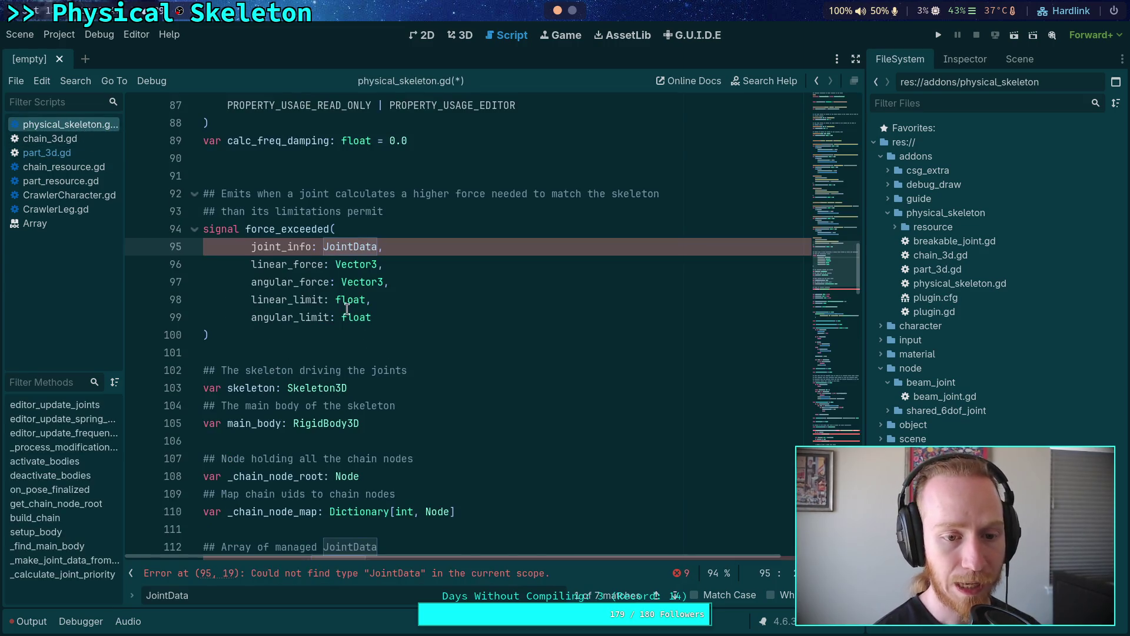
pyautogui.click(271, 336)
pyautogui.hotkey('shift', 'Up')
pyautogui.hotkey('shift', 'Up')
pyautogui.hotkey('shift', 'Up')
pyautogui.hotkey('shift', 'Home')
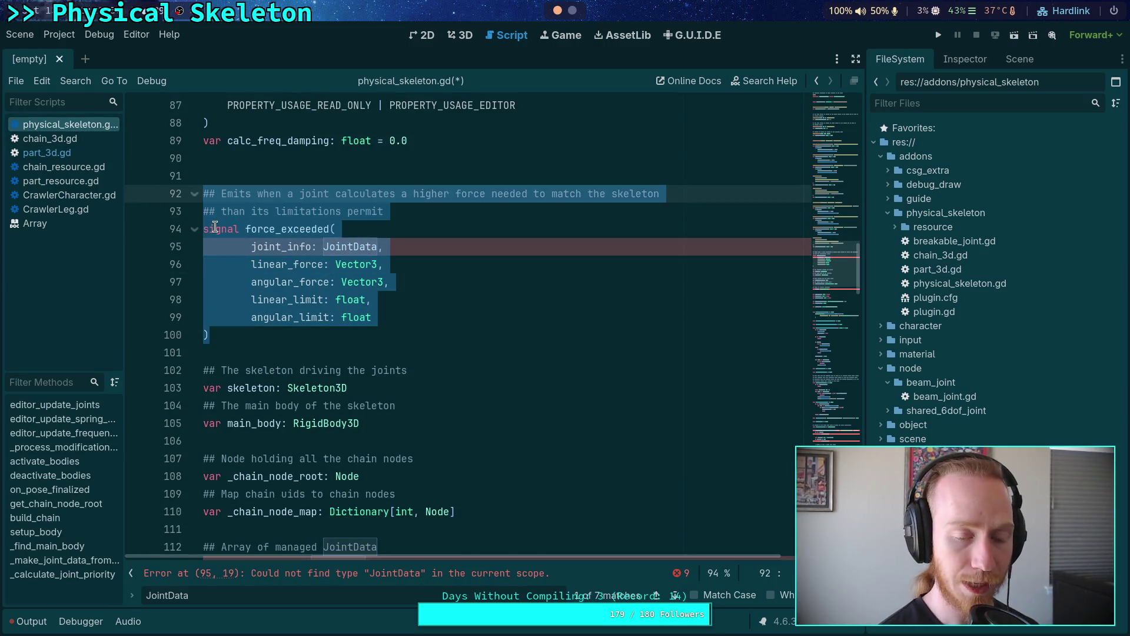
pyautogui.press('BackSpace')
pyautogui.press('Delete')
pyautogui.press('Delete')
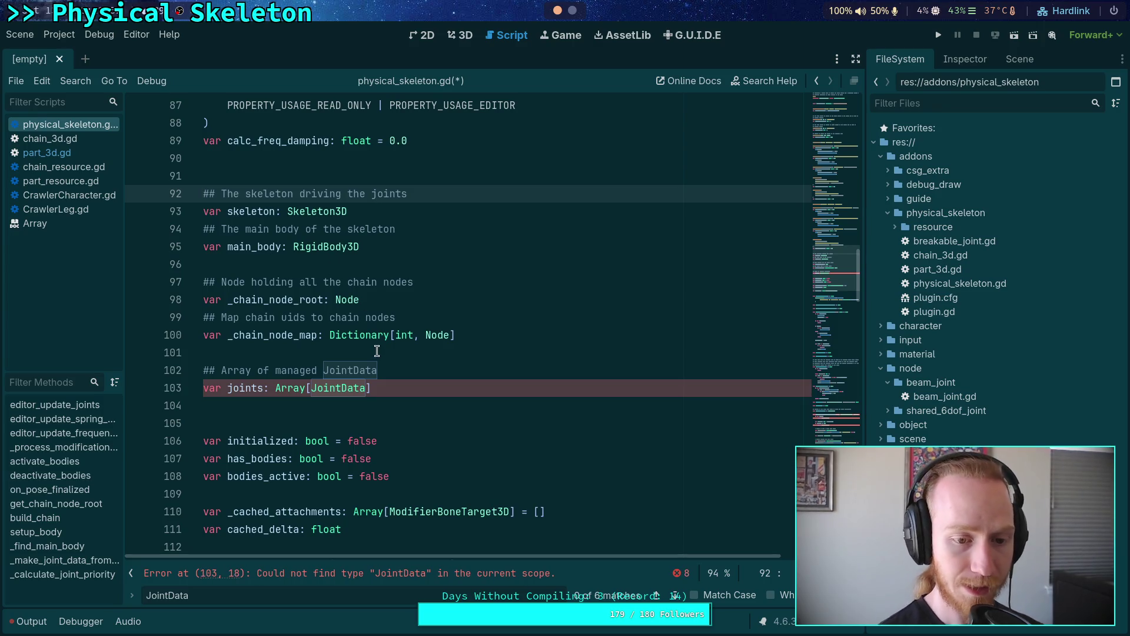
# Step: Delete the joints array declaration and its comment, removing the leftover blank line
pyautogui.moveTo(391, 380); pyautogui.dragTo(390, 358)
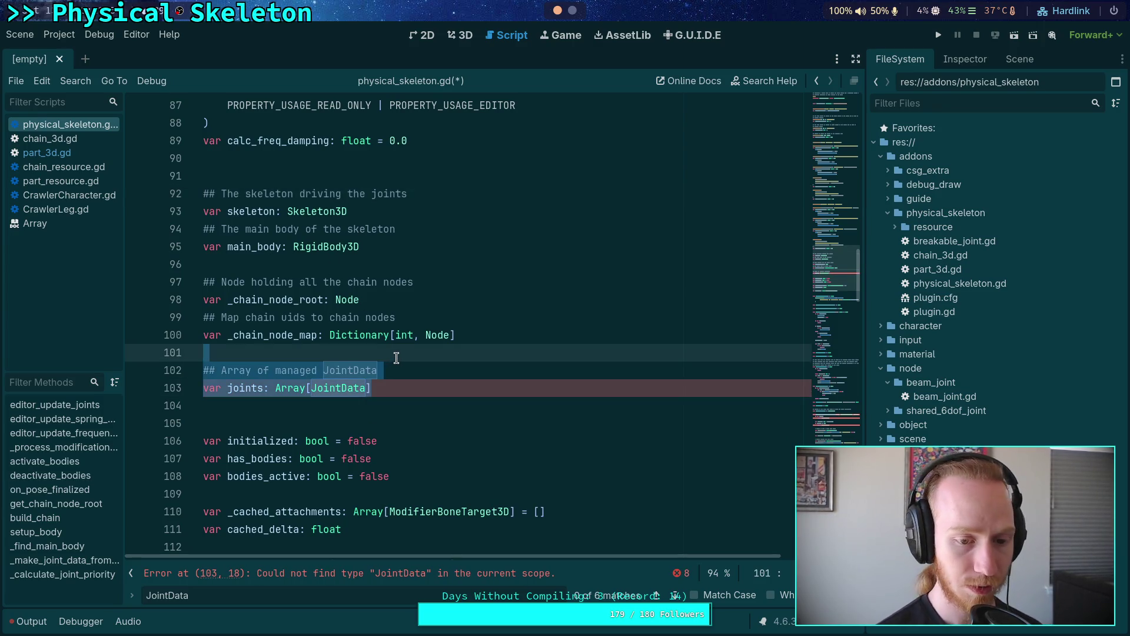
pyautogui.press('BackSpace')
pyautogui.click(370, 377)
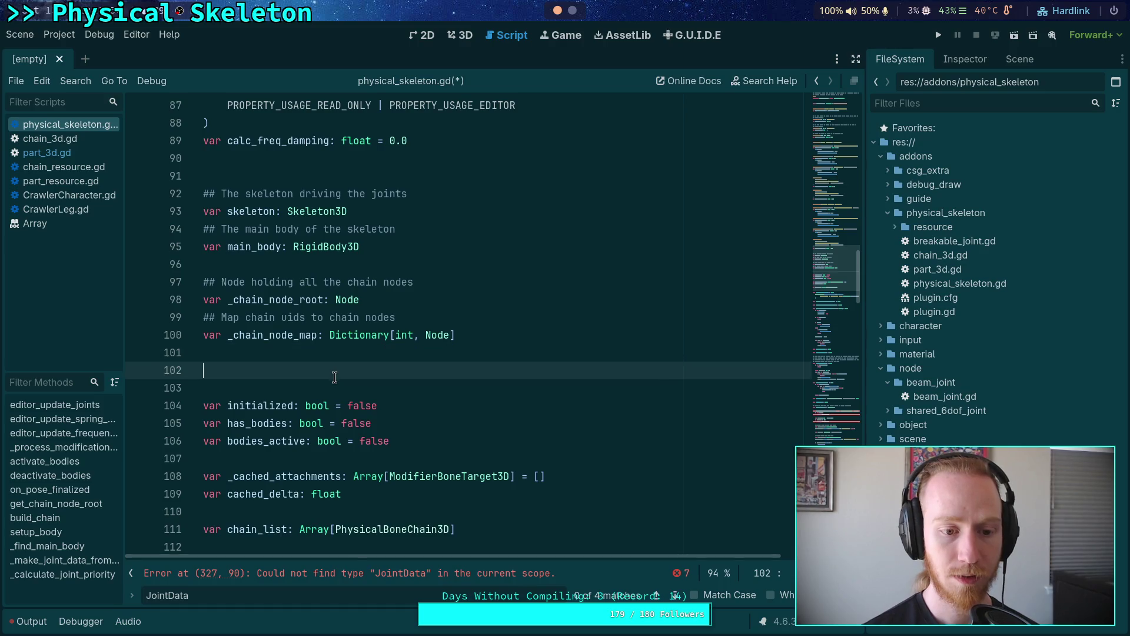
pyautogui.press('BackSpace')
pyautogui.scroll(-2, 695, 327)
pyautogui.scroll(-15, 601, 415)
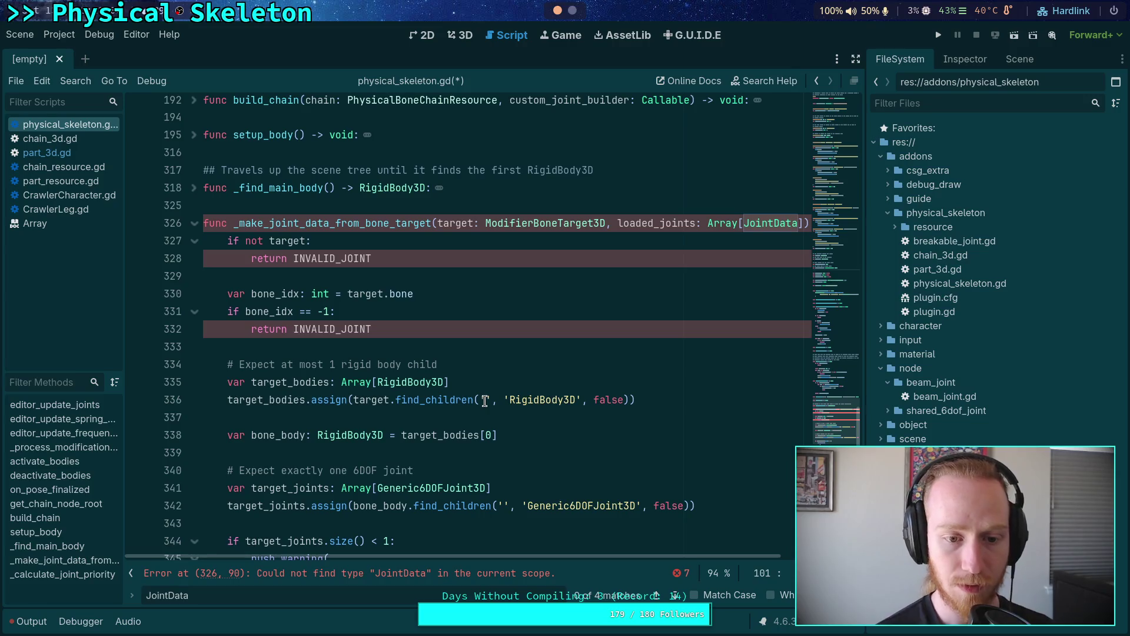
pyautogui.scroll(-12, 485, 398)
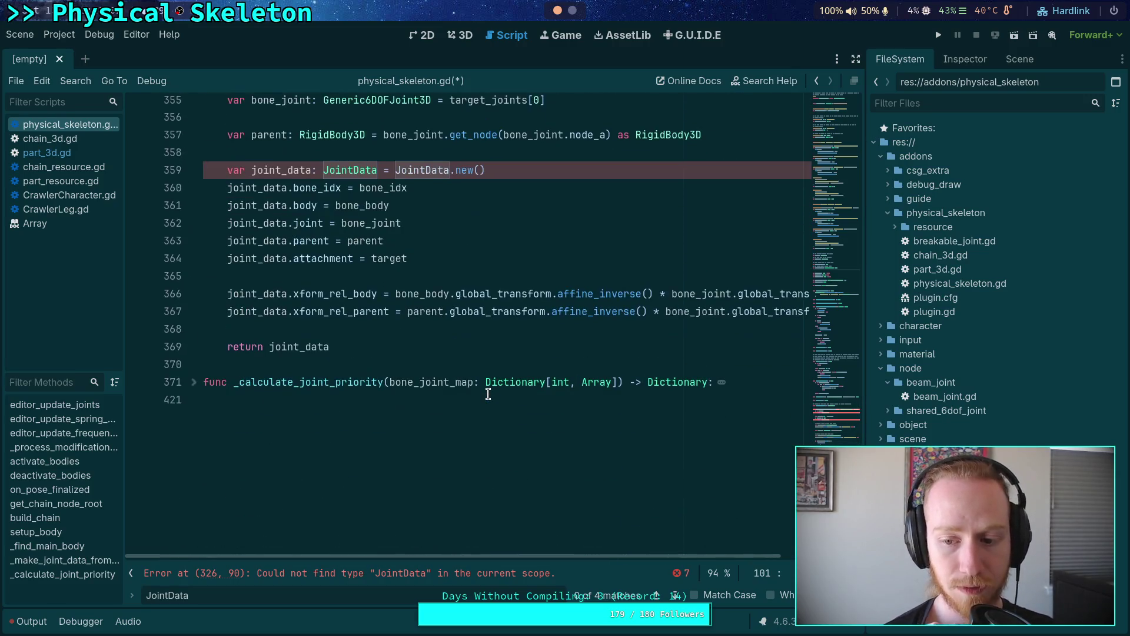
# Step: Open part_3d.gd, review the JointData class, and jump to the joint_list error at line 107
pyautogui.click(96, 152)
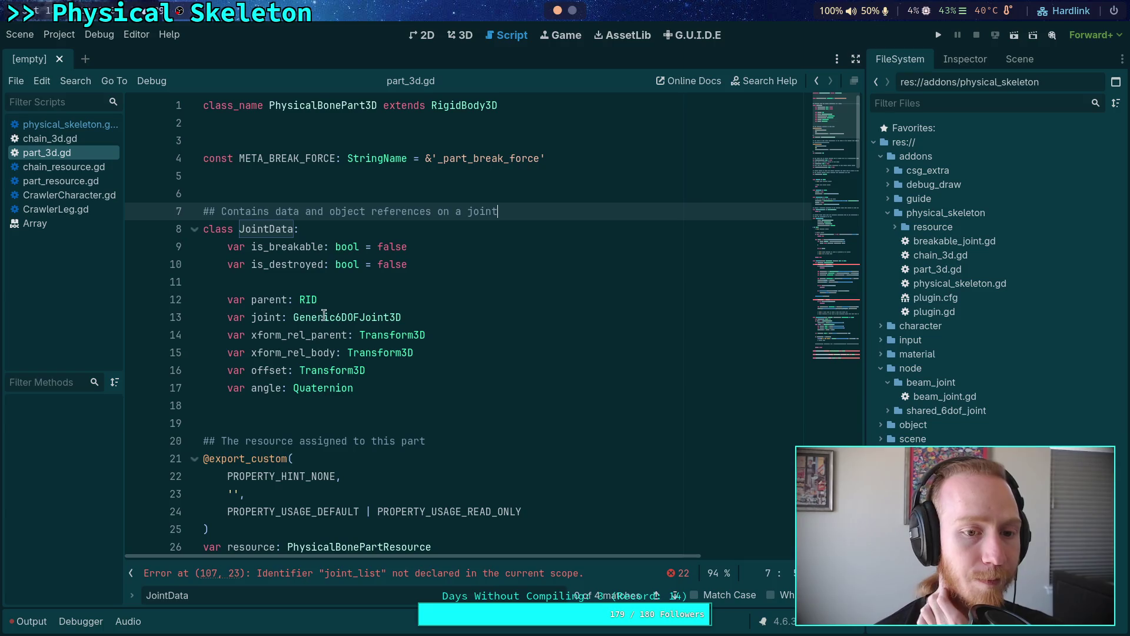
pyautogui.click(439, 339)
pyautogui.moveTo(383, 411); pyautogui.dragTo(394, 416)
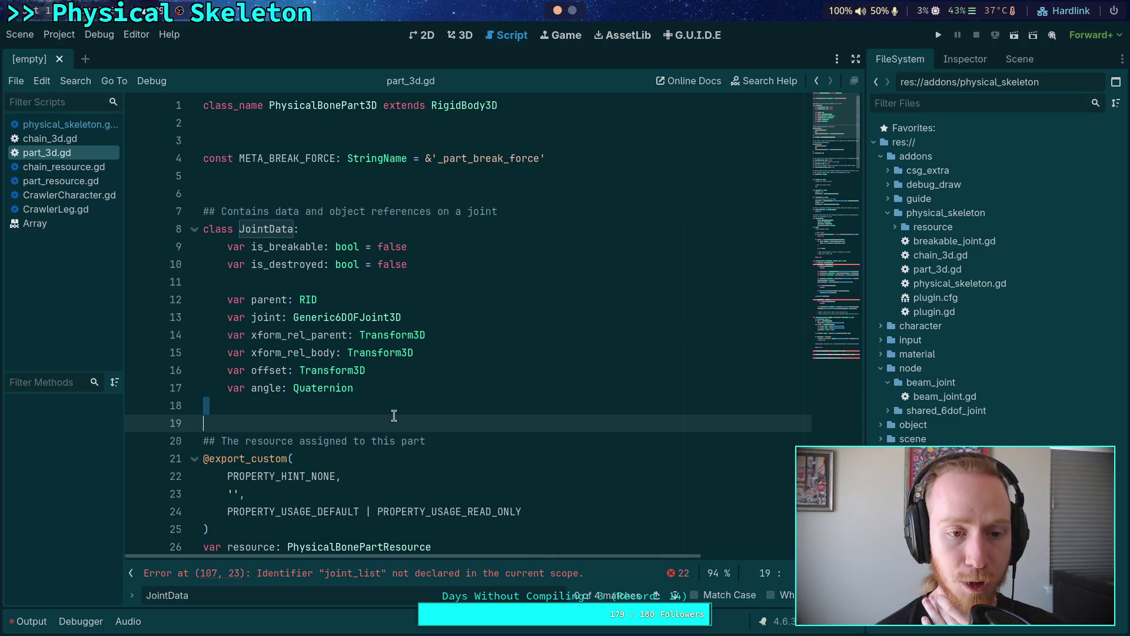
pyautogui.scroll(-7, 457, 422)
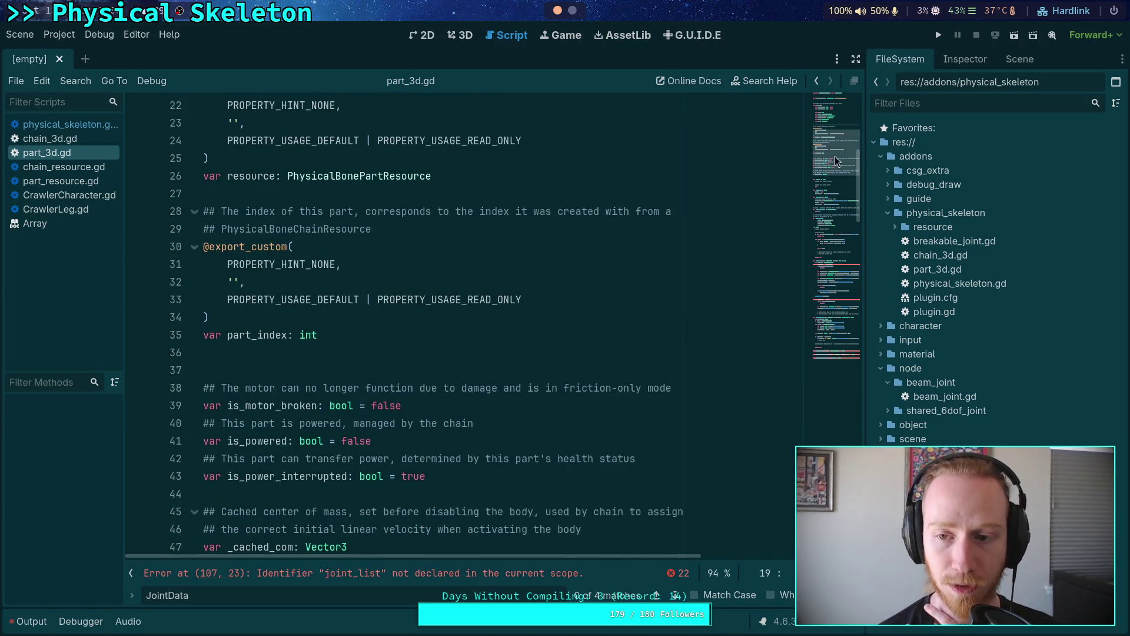
pyautogui.click(835, 265)
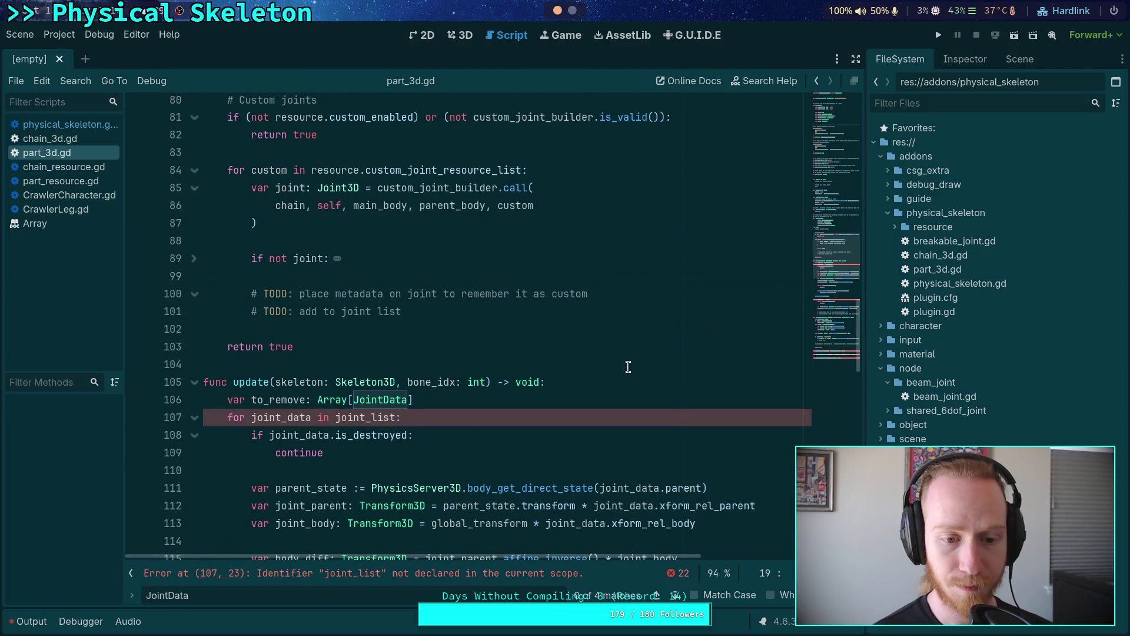
pyautogui.scroll(16, 562, 389)
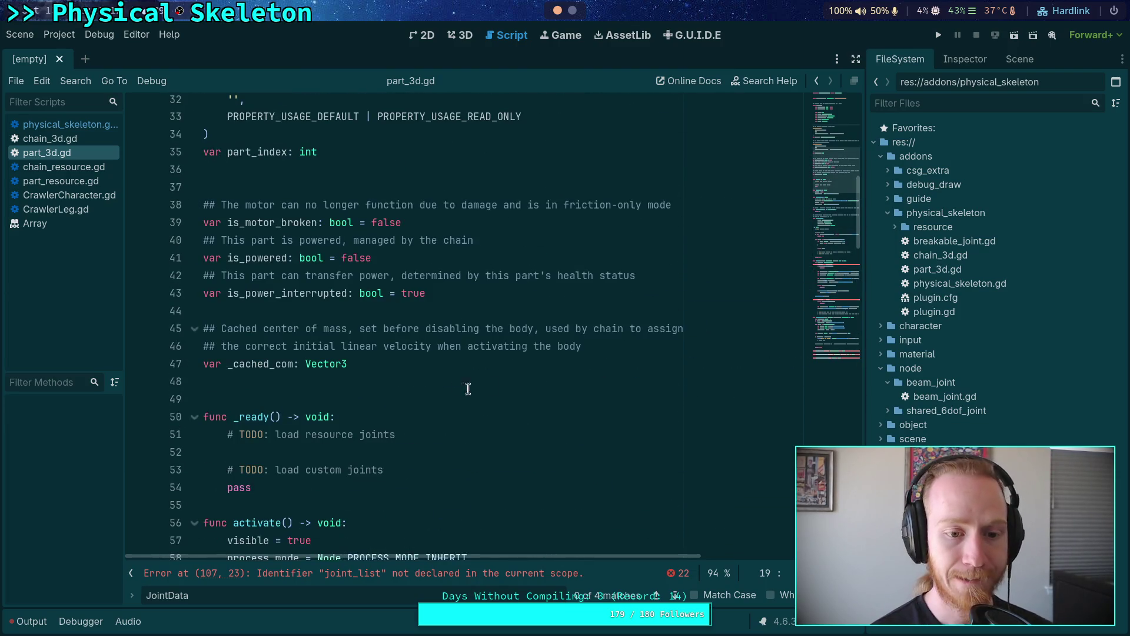
pyautogui.scroll(4, 469, 388)
pyautogui.scroll(-4, 437, 363)
# Step: Below is_power_interrupted, add 'var joint_list: Array[JointData]' with a '## List of managed joints' comment above
pyautogui.click(535, 292)
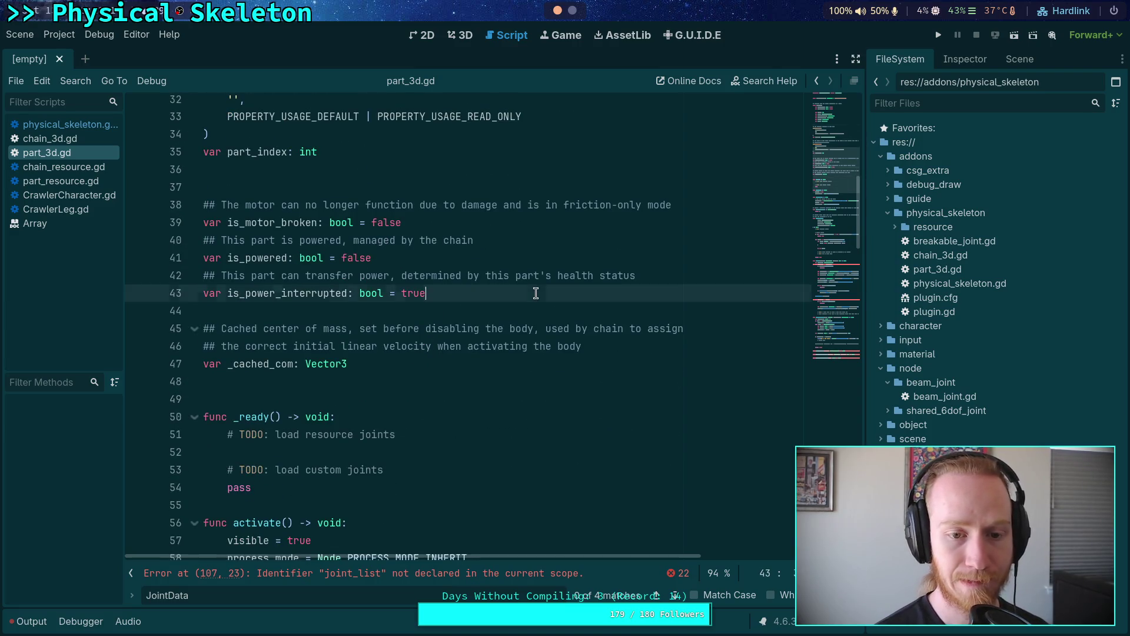
pyautogui.press('Return')
pyautogui.press('Return')
pyautogui.write('var ')
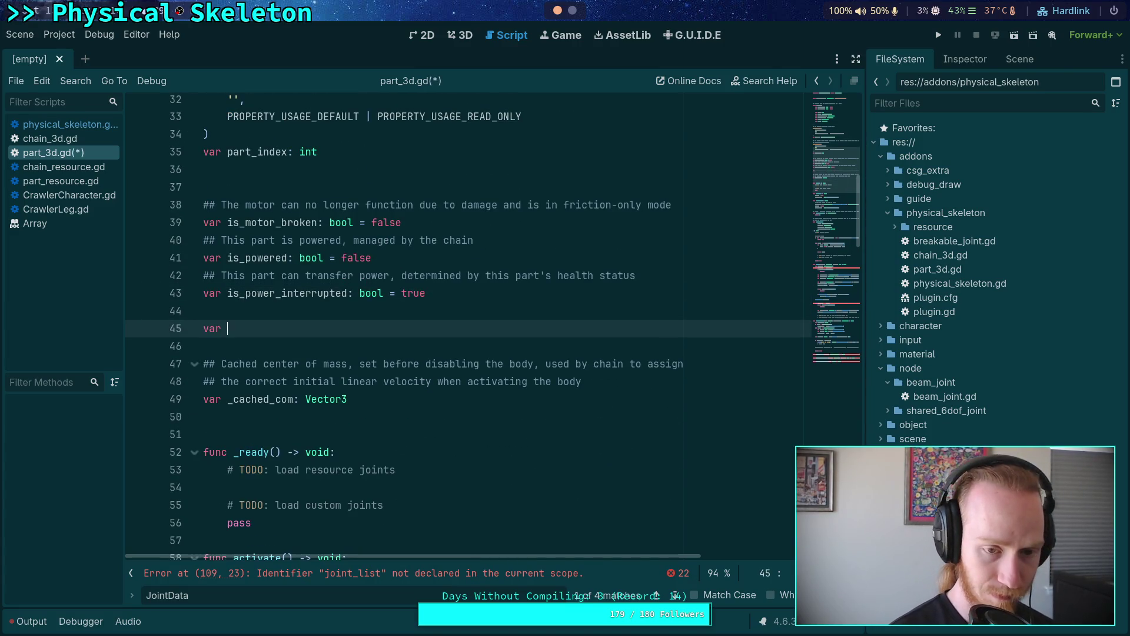
pyautogui.write('joint_list: A')
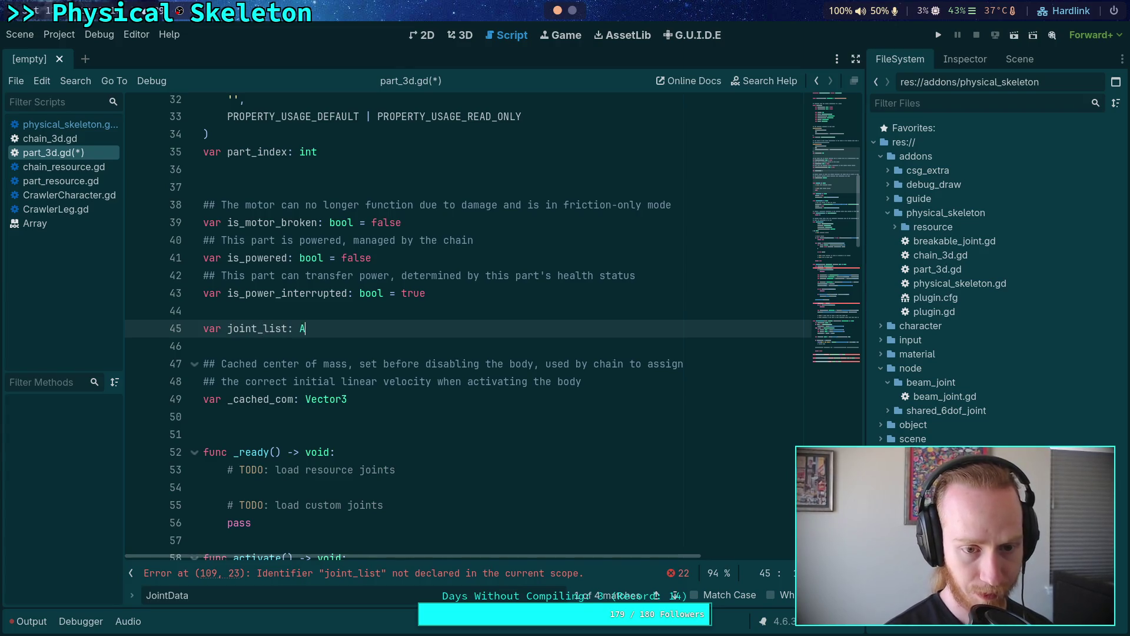
pyautogui.write('rray[JointDada')
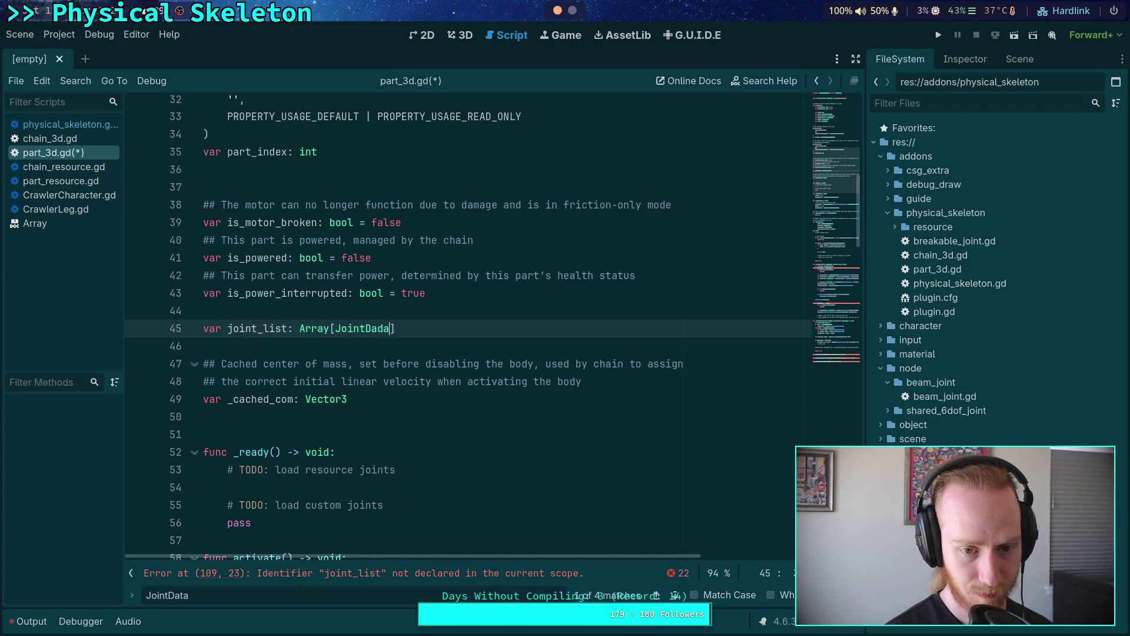
pyautogui.press('BackSpace')
pyautogui.press('BackSpace')
pyautogui.write('ta')
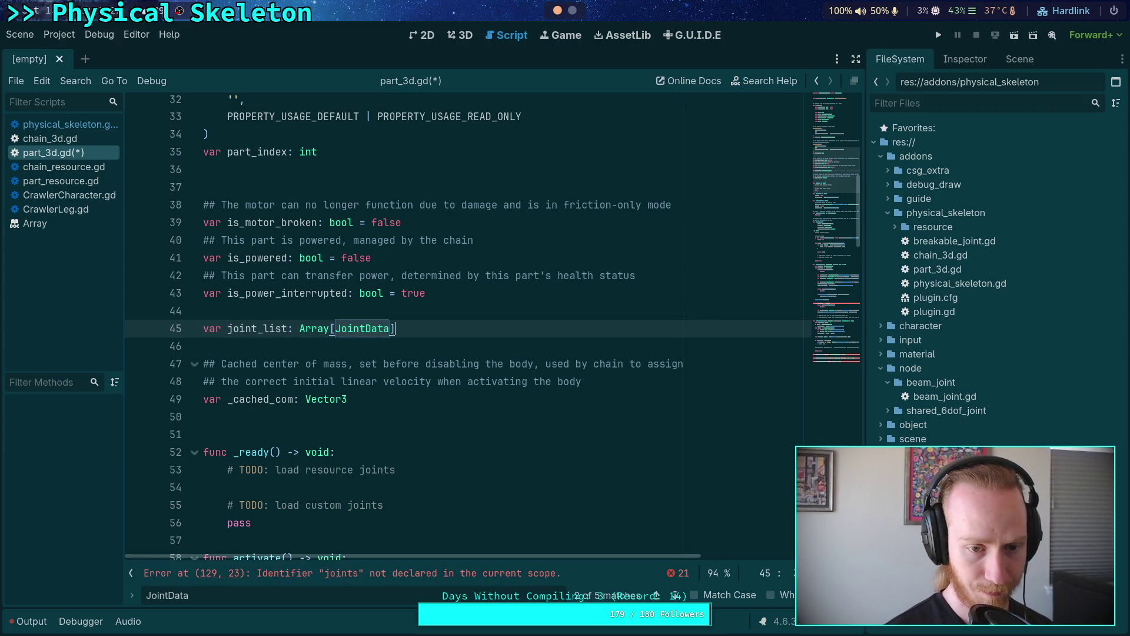
pyautogui.press('Home')
pyautogui.press('Return')
pyautogui.press('Up')
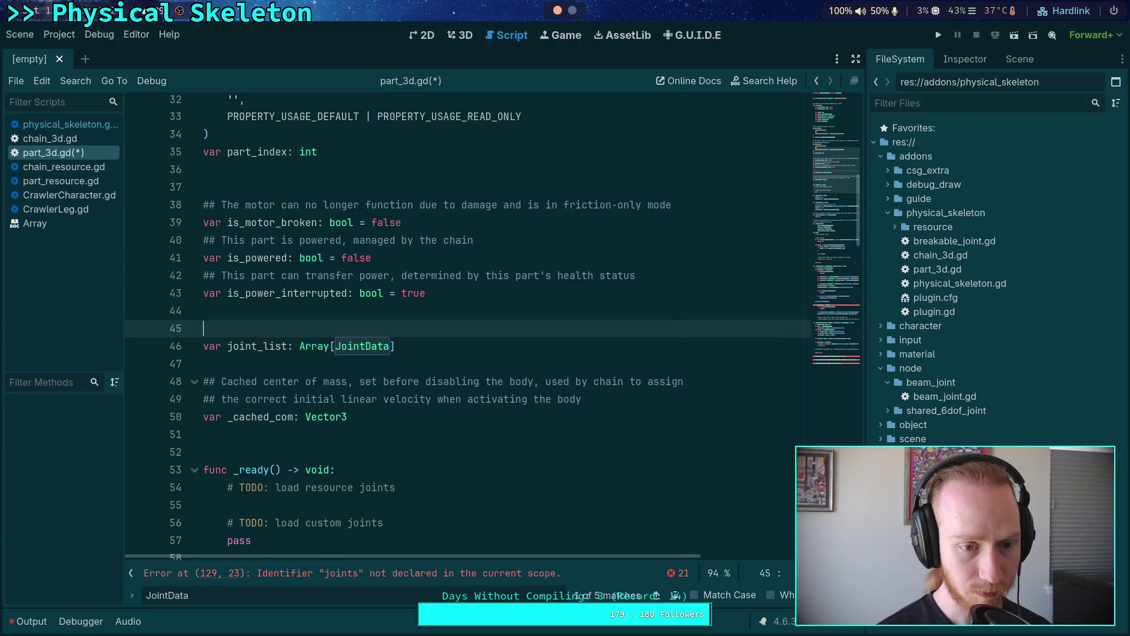
pyautogui.write('##')
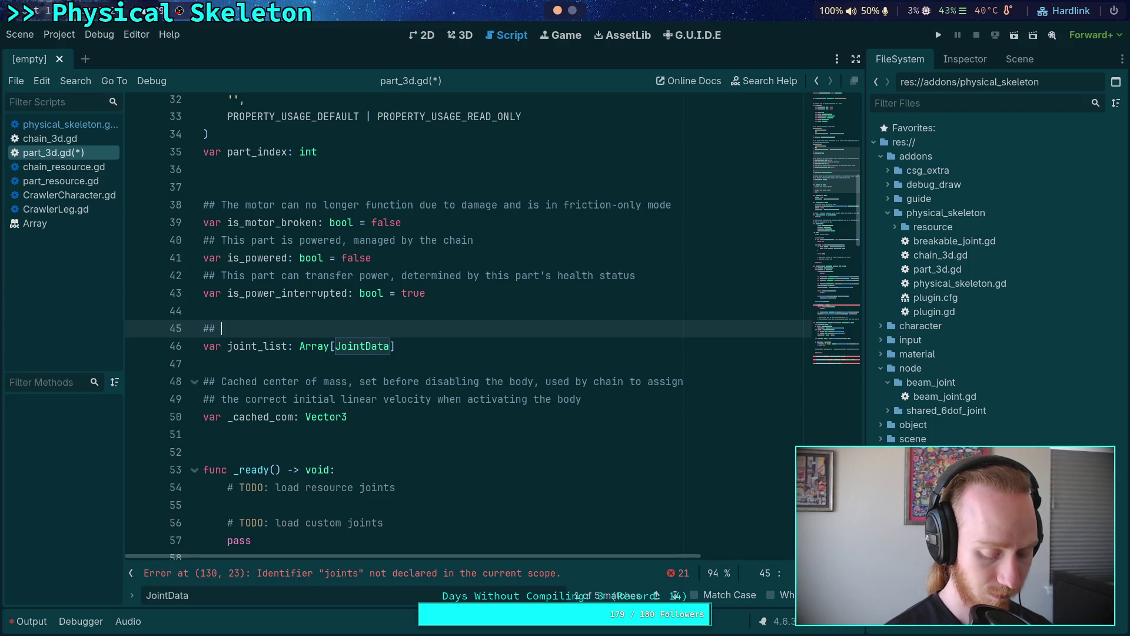
pyautogui.write(' List of ma')
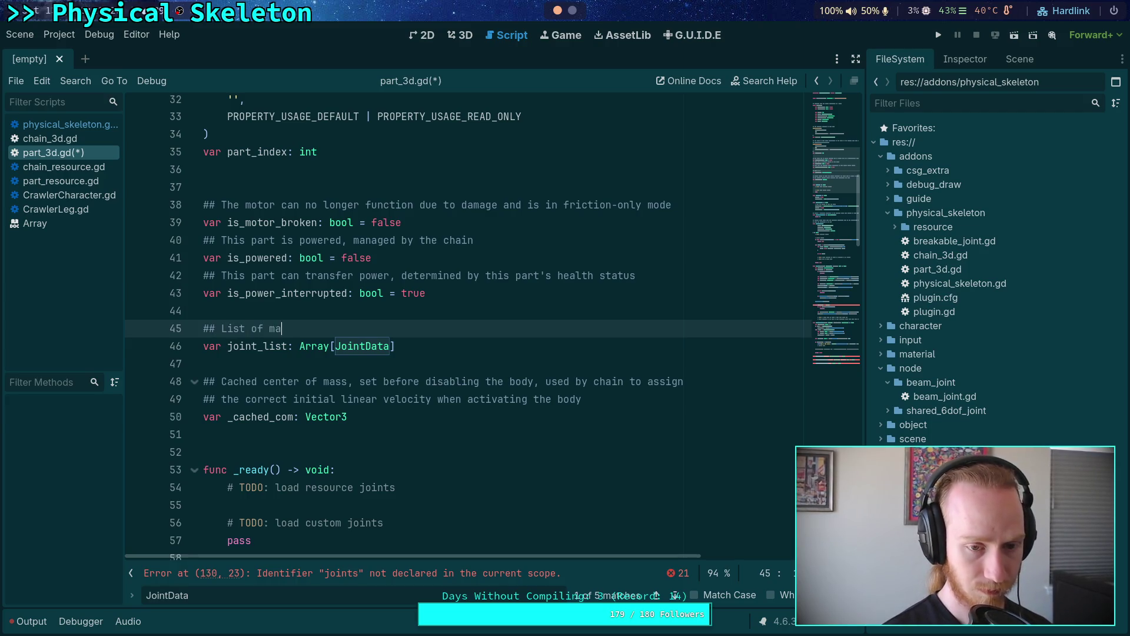
pyautogui.write('naged joints')
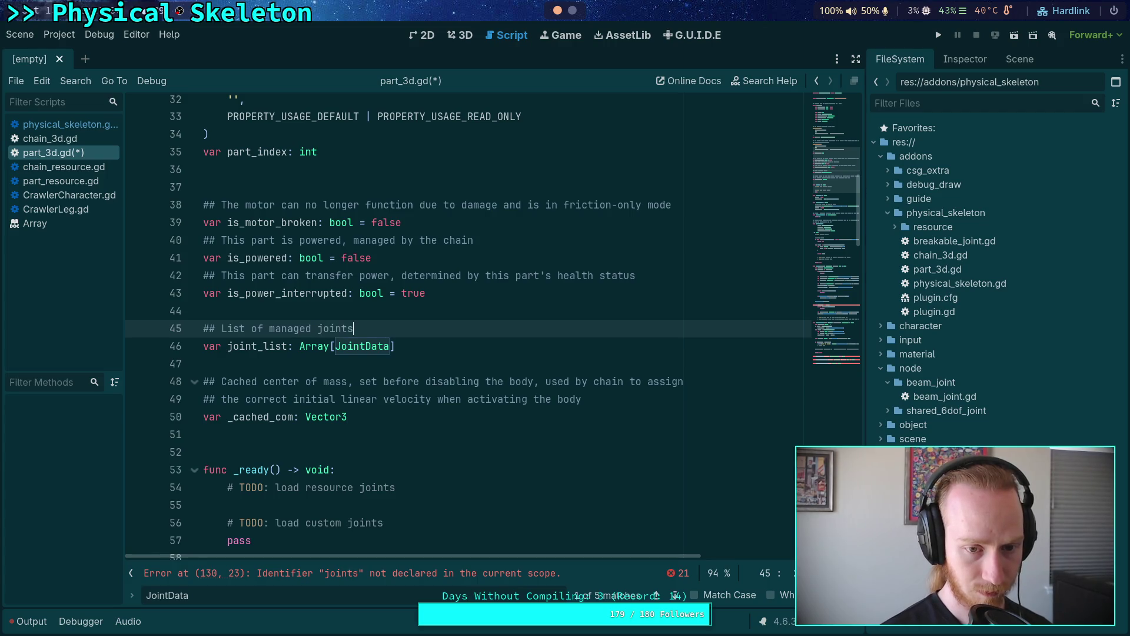
pyautogui.click(409, 356)
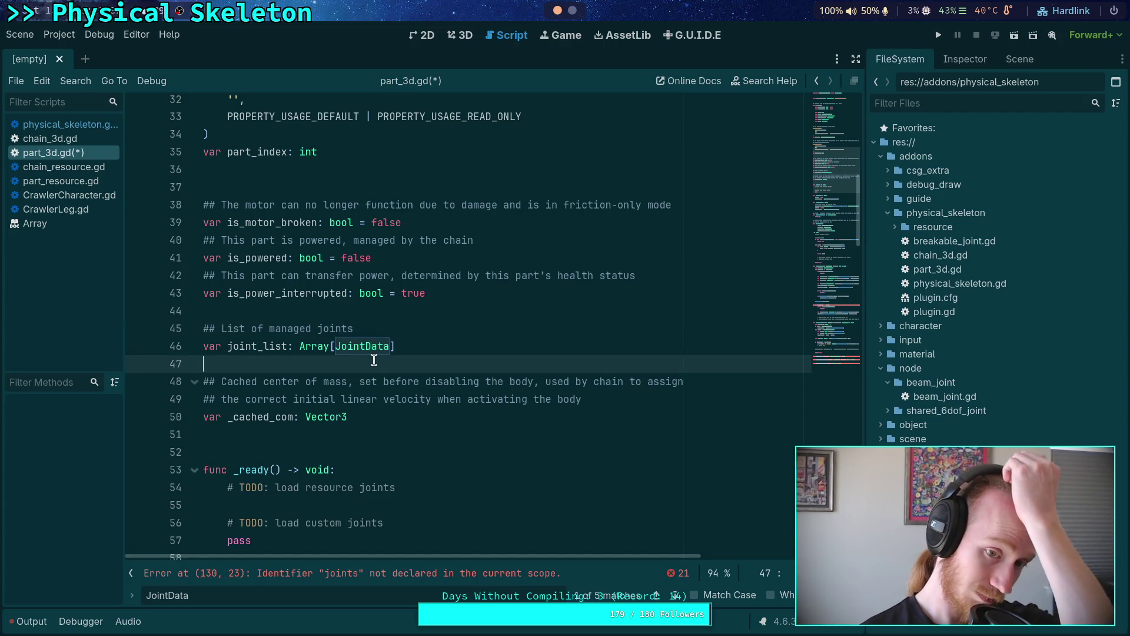
pyautogui.scroll(2, 412, 354)
pyautogui.hotkey('ctrl', 's')
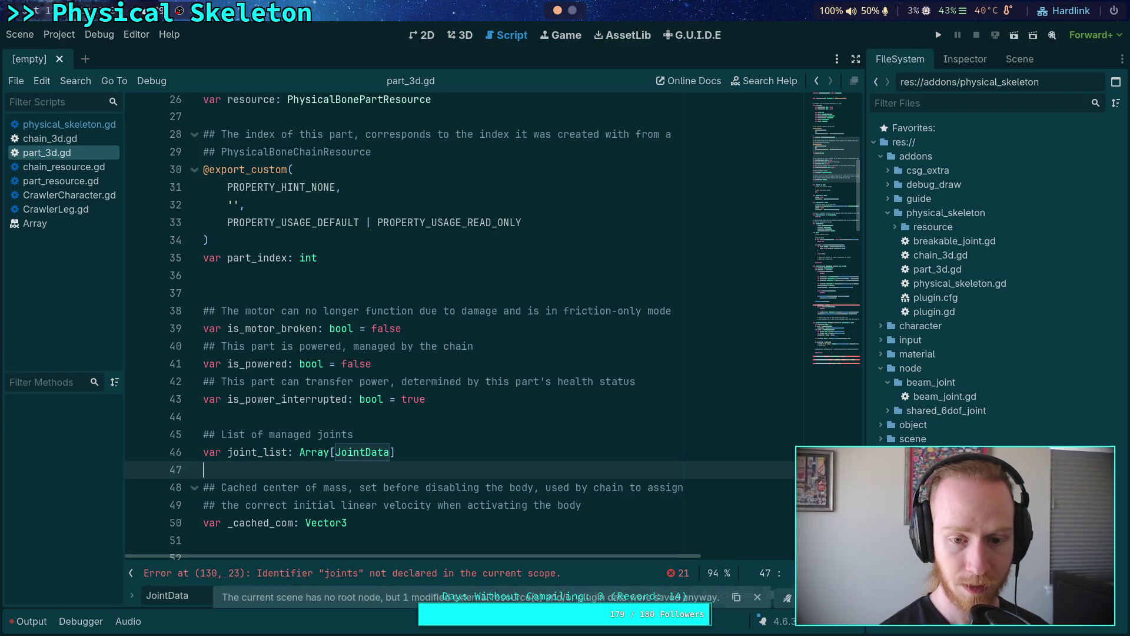
pyautogui.scroll(-6, 483, 323)
pyautogui.scroll(-10, 483, 322)
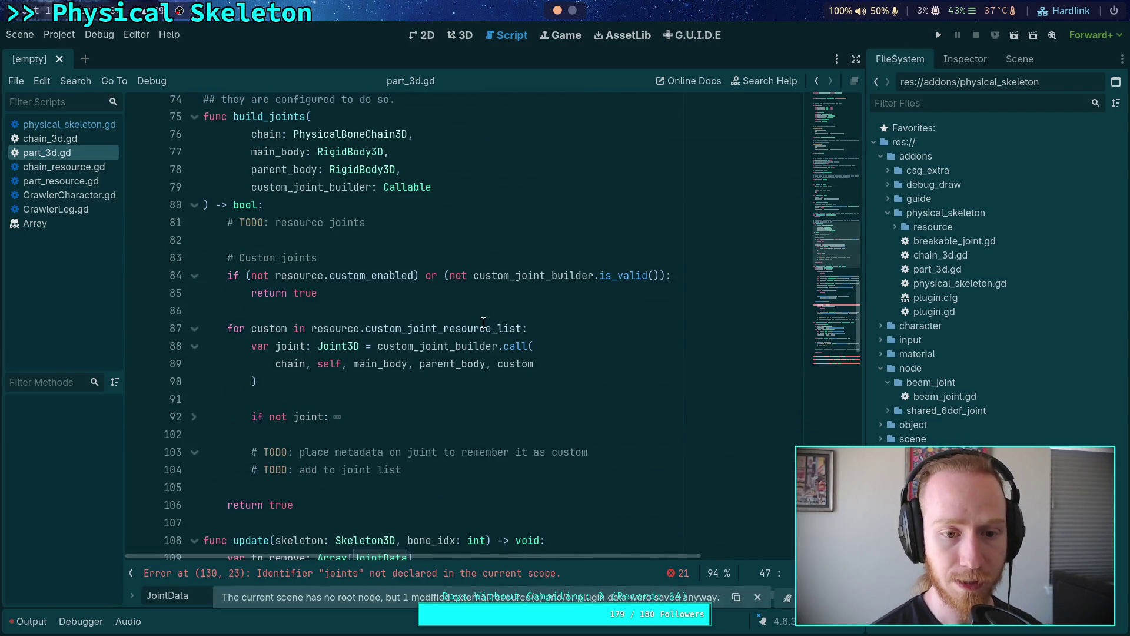
pyautogui.scroll(-2, 482, 323)
pyautogui.scroll(1, 480, 321)
pyautogui.scroll(-4, 465, 317)
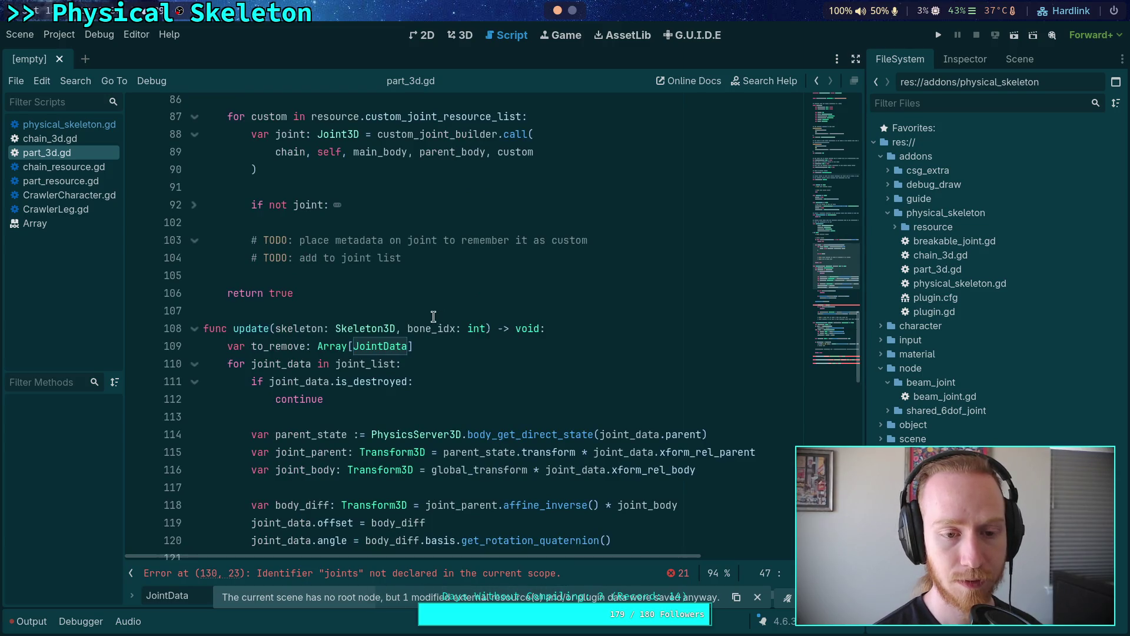
pyautogui.scroll(-3, 433, 317)
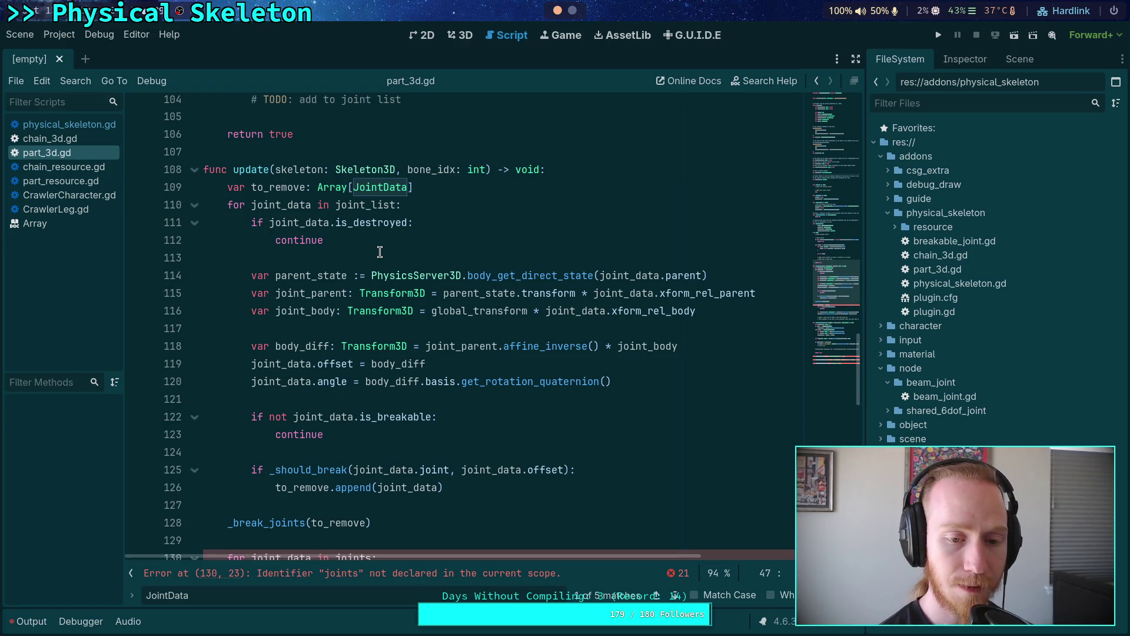
pyautogui.click(380, 252)
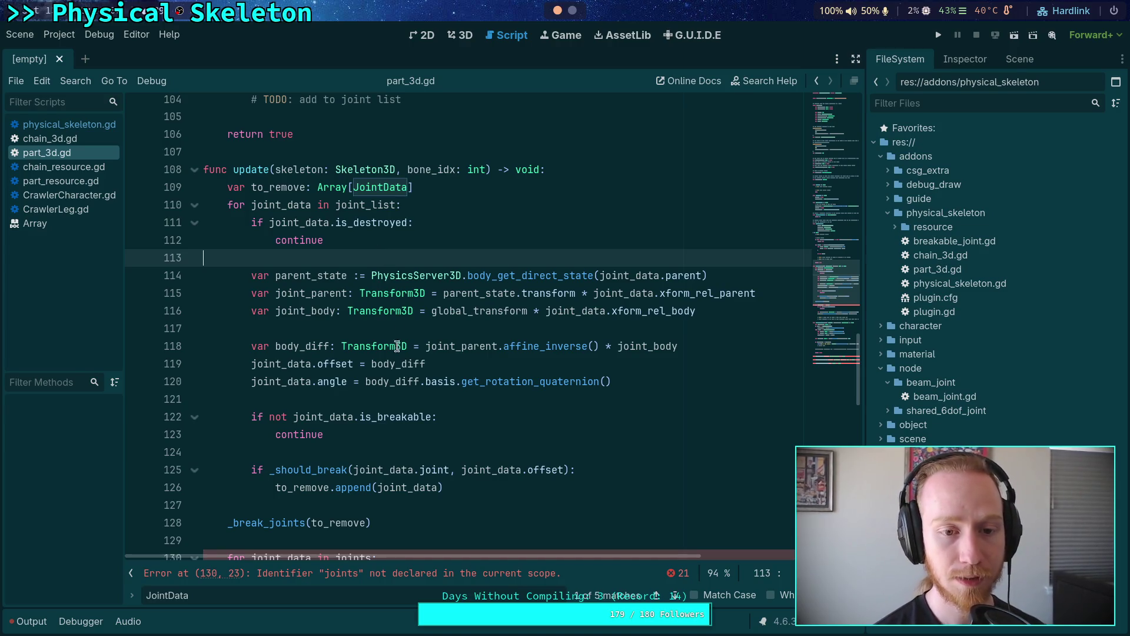
pyautogui.moveTo(634, 383)
pyautogui.mouseDown()
pyautogui.moveTo(335, 344)
pyautogui.moveTo(160, 277)
pyautogui.mouseUp()
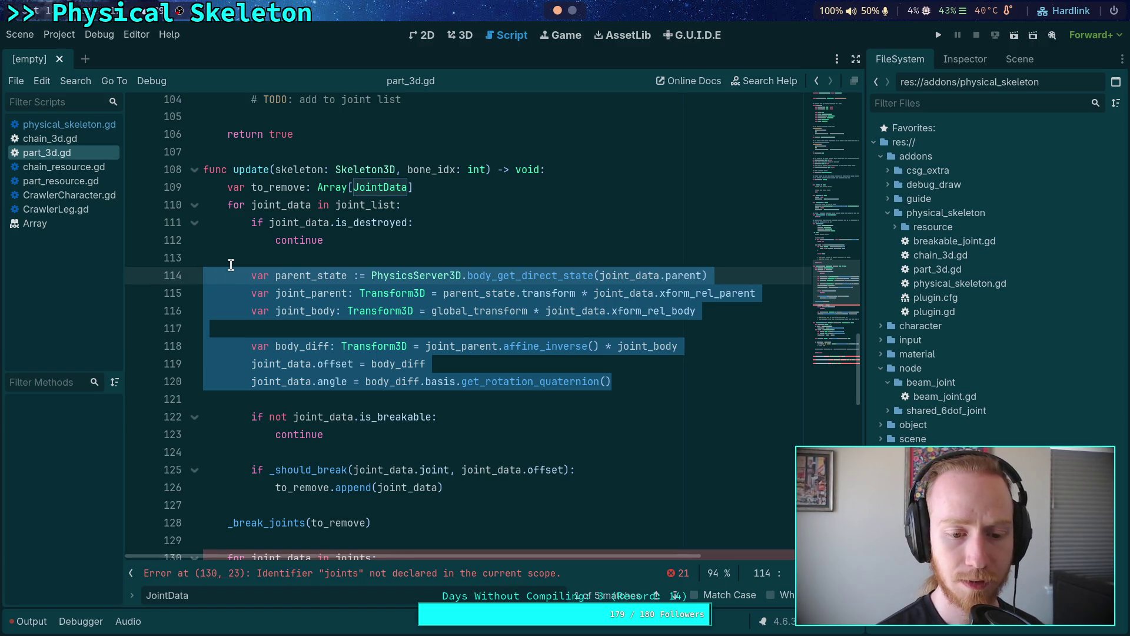
pyautogui.scroll(-4, 231, 265)
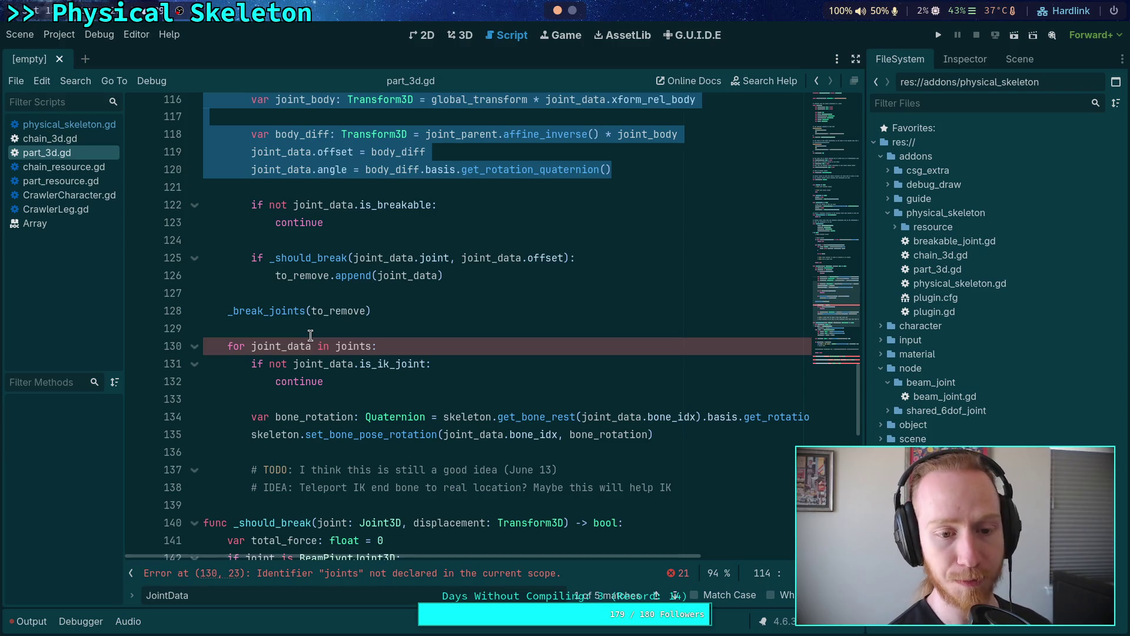
pyautogui.scroll(15, 310, 336)
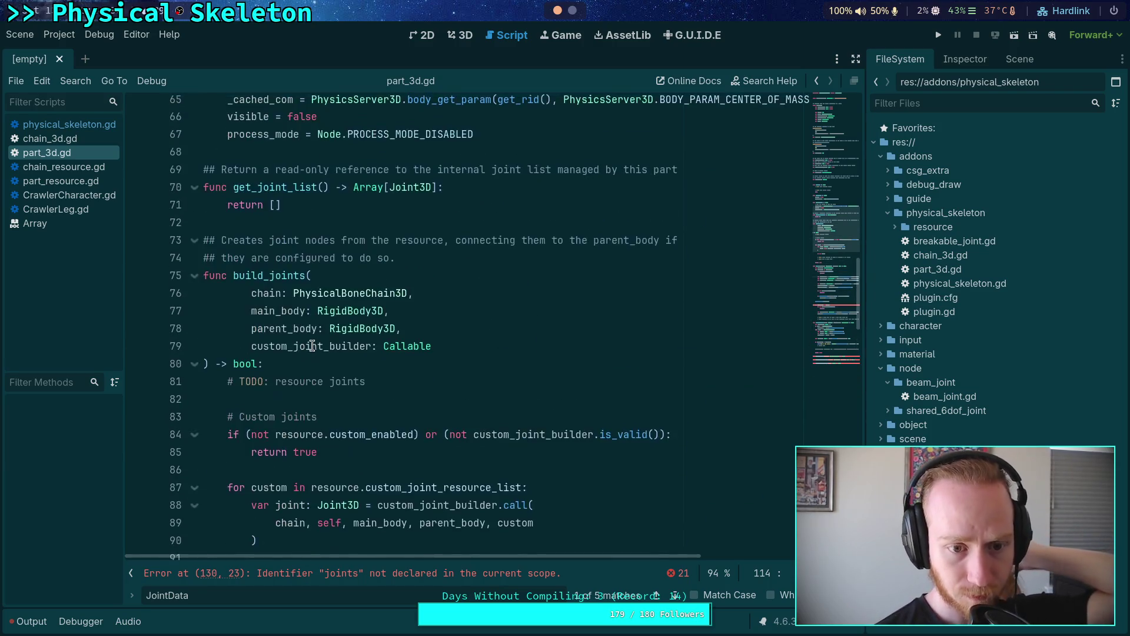
pyautogui.scroll(2, 312, 346)
pyautogui.scroll(5, 312, 345)
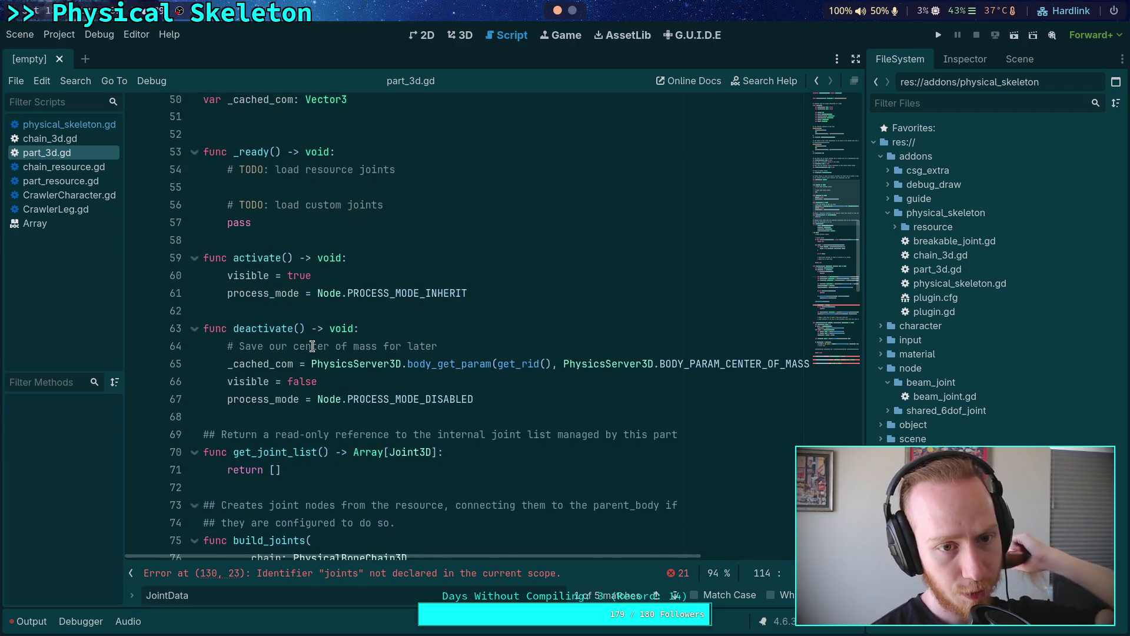
pyautogui.scroll(2, 314, 345)
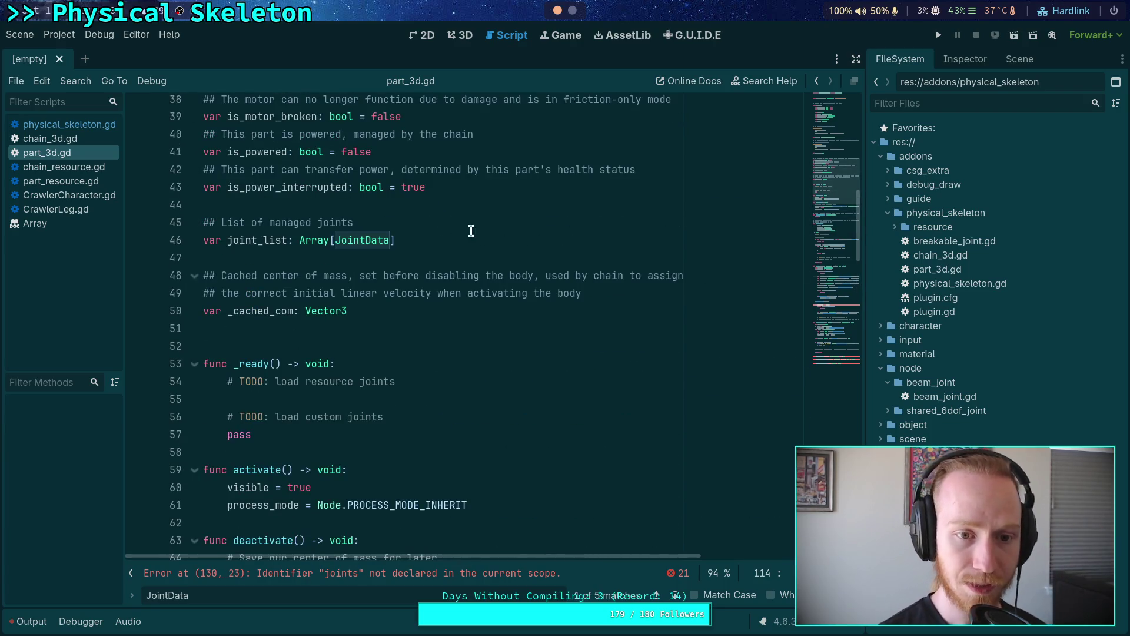
# Step: Below joint_list, write the comment '## The single joint representing the bone this part is connected to'
pyautogui.click(419, 219)
pyautogui.click(451, 239)
pyautogui.press('Return')
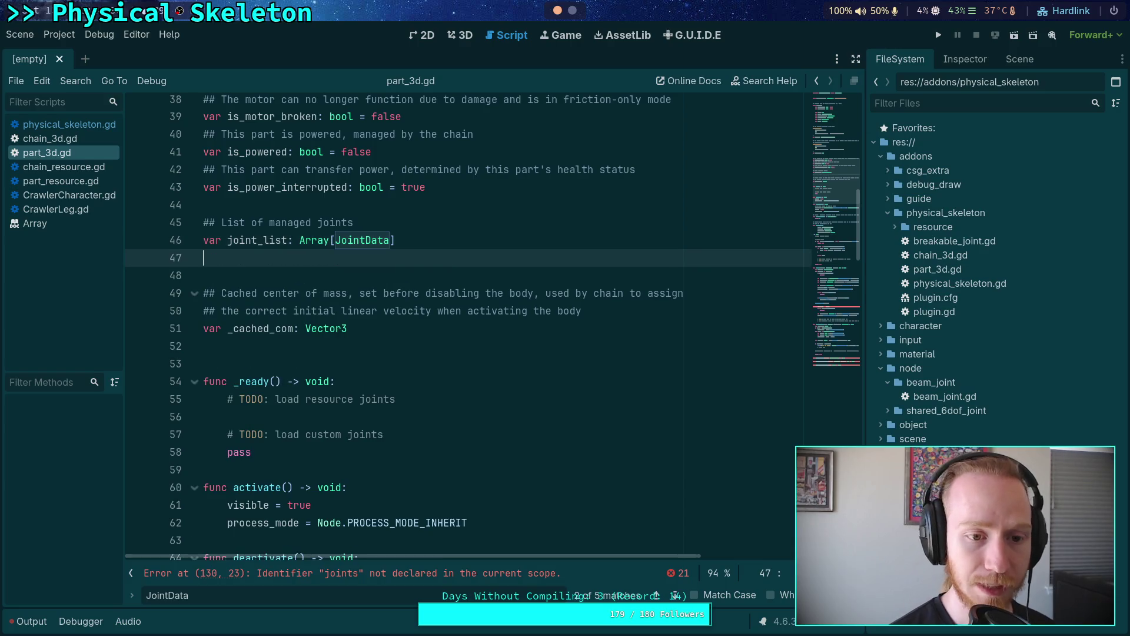
pyautogui.write('## The')
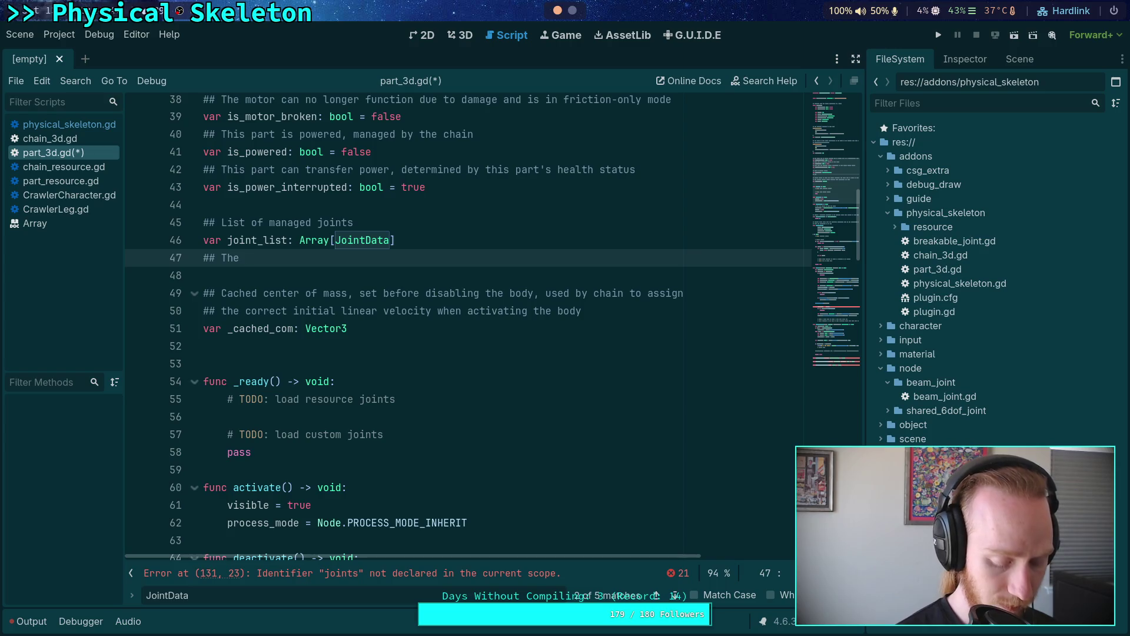
pyautogui.write('motorize')
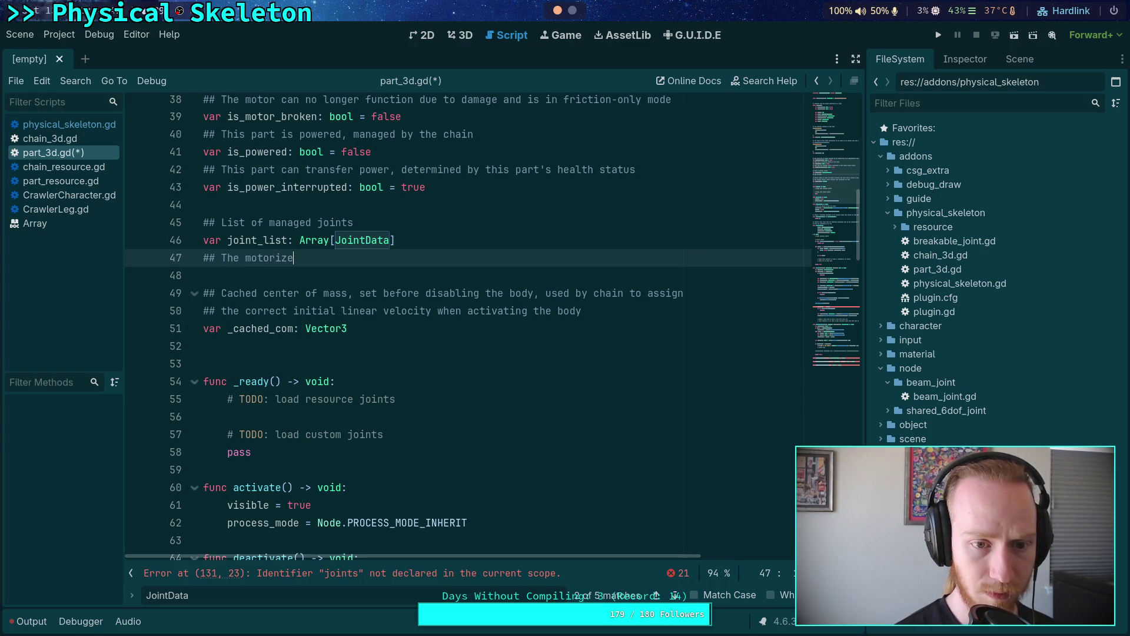
pyautogui.write('d joint')
pyautogui.press('BackSpace')
pyautogui.press('BackSpace')
pyautogui.press('BackSpace')
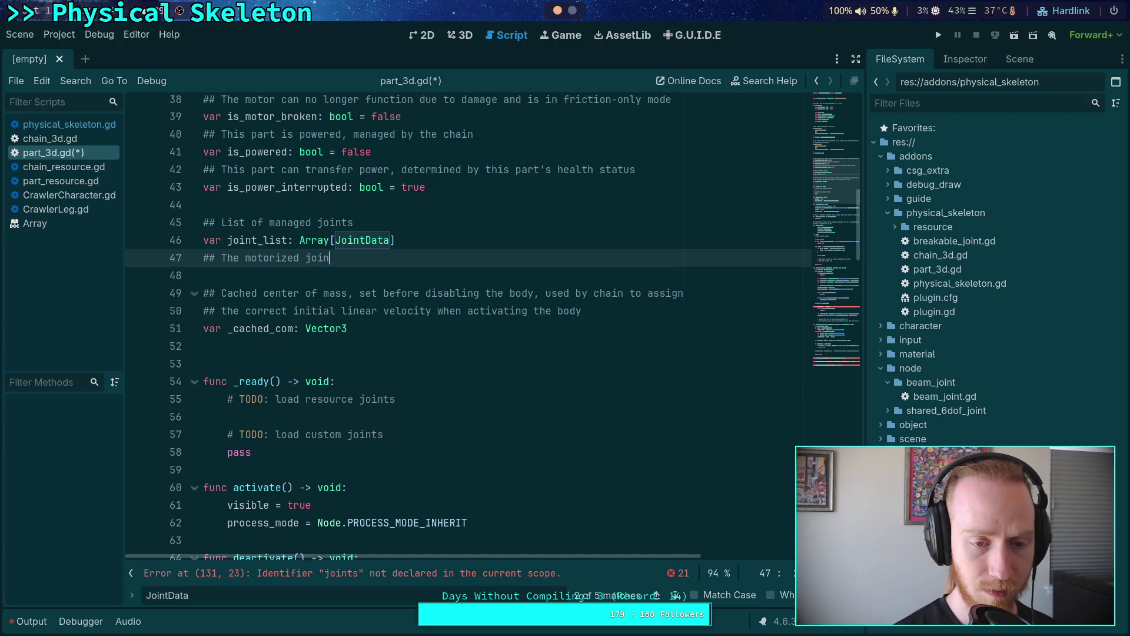
pyautogui.write('single')
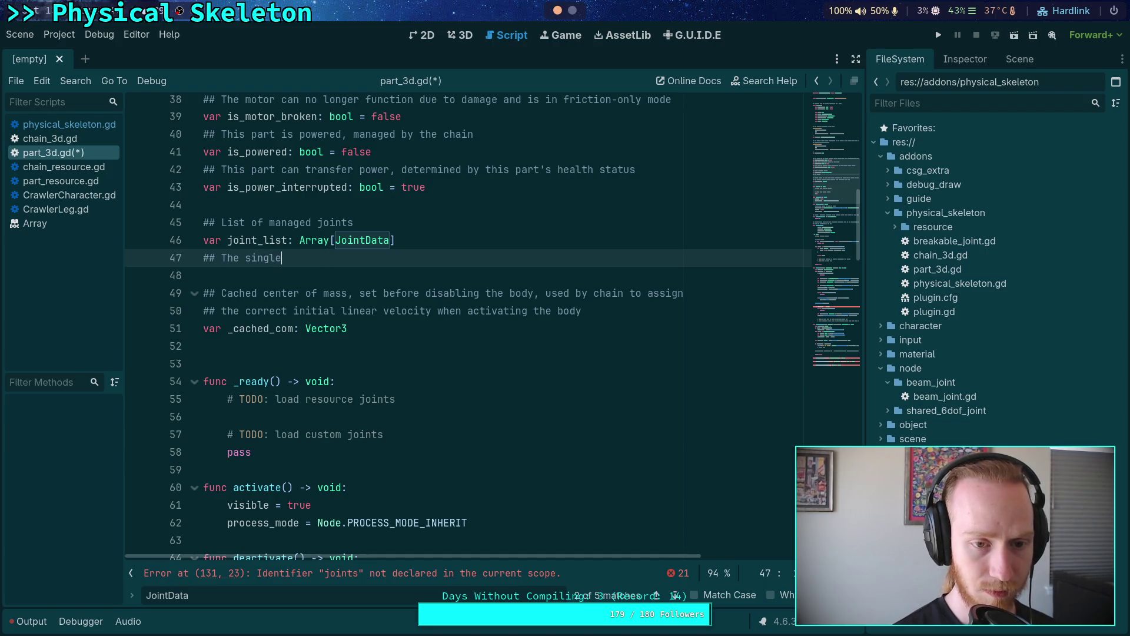
pyautogui.write(' joint repre')
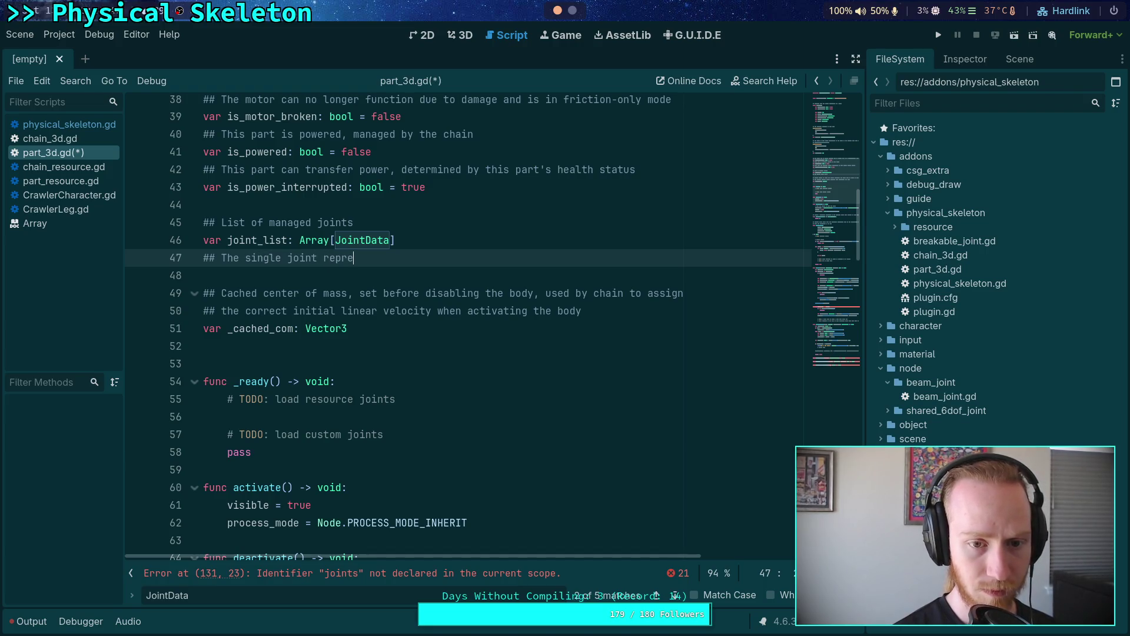
pyautogui.write('senting the ')
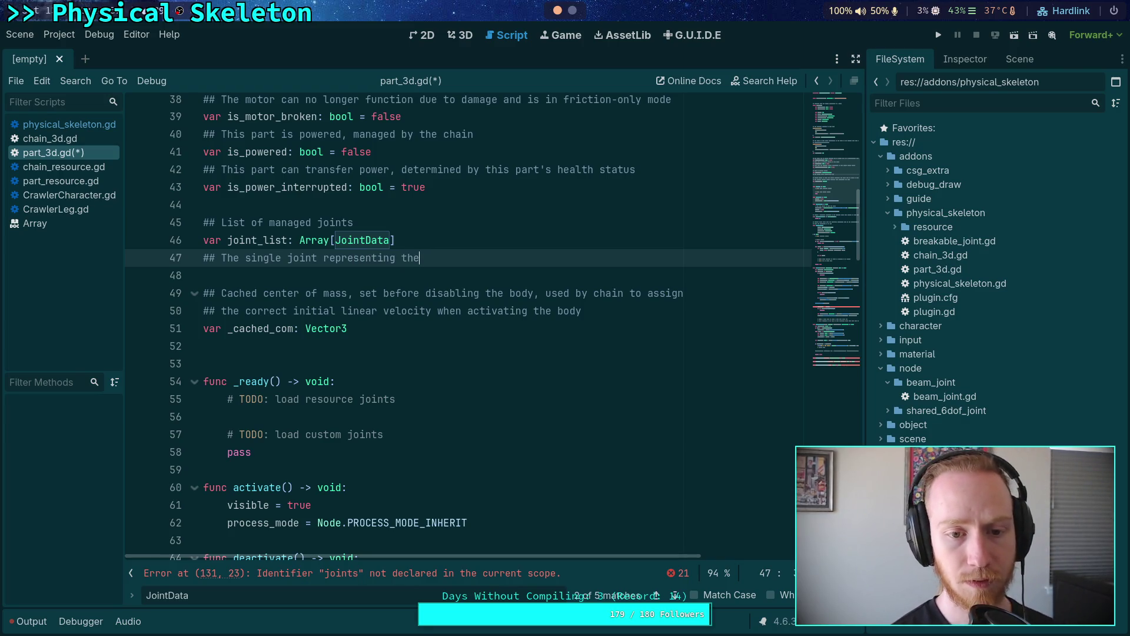
pyautogui.write('bone')
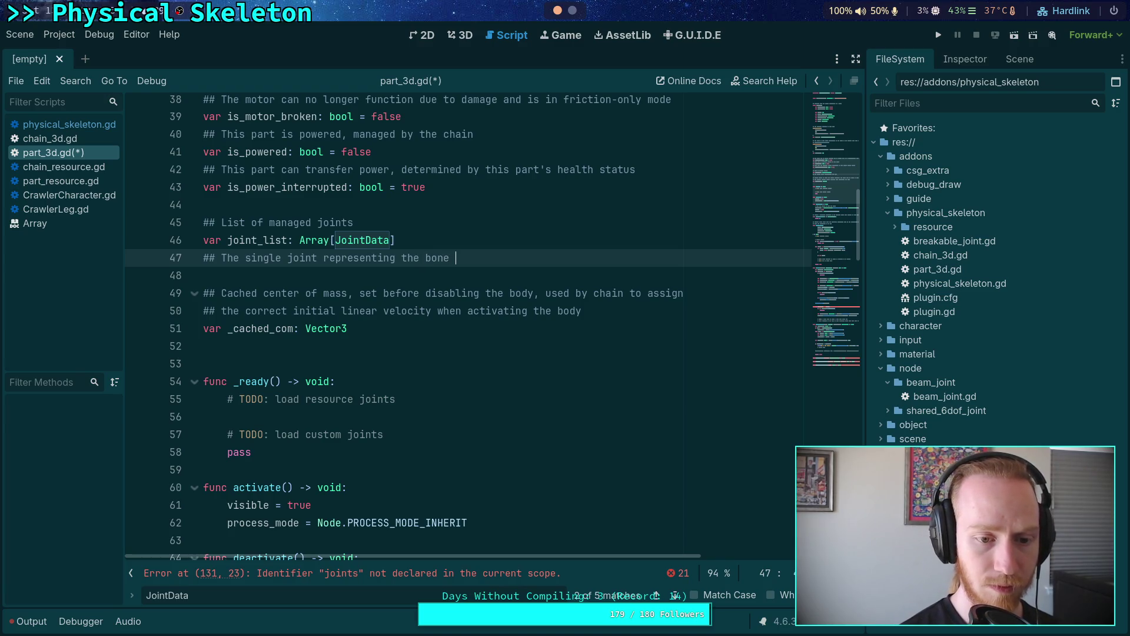
pyautogui.scroll(5, 429, 311)
pyautogui.scroll(-5, 436, 365)
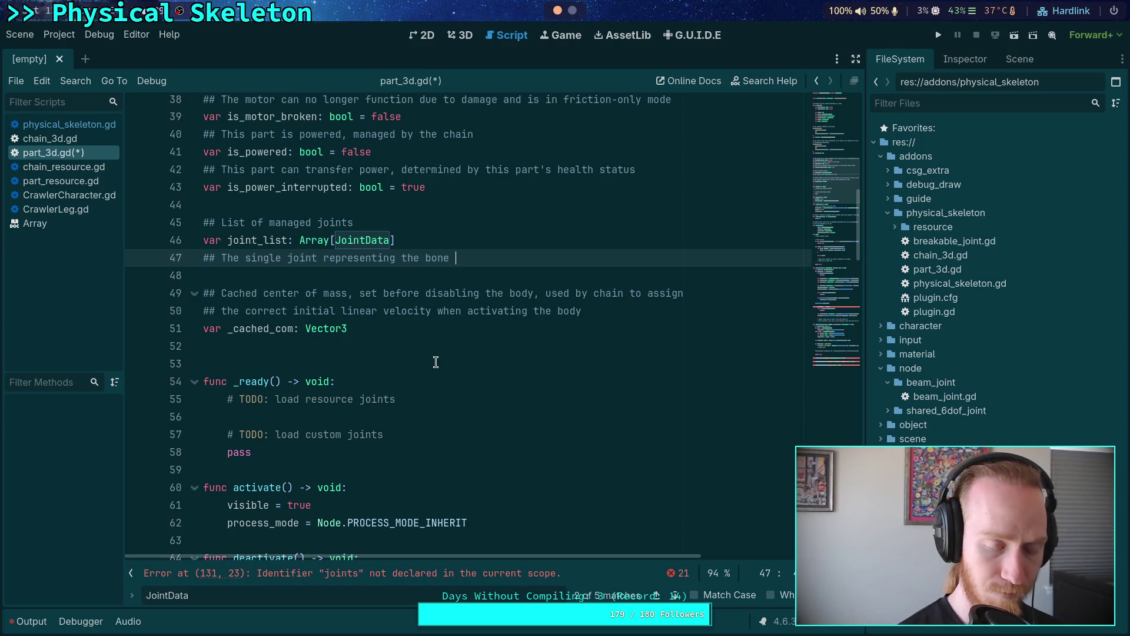
pyautogui.write('this part is ')
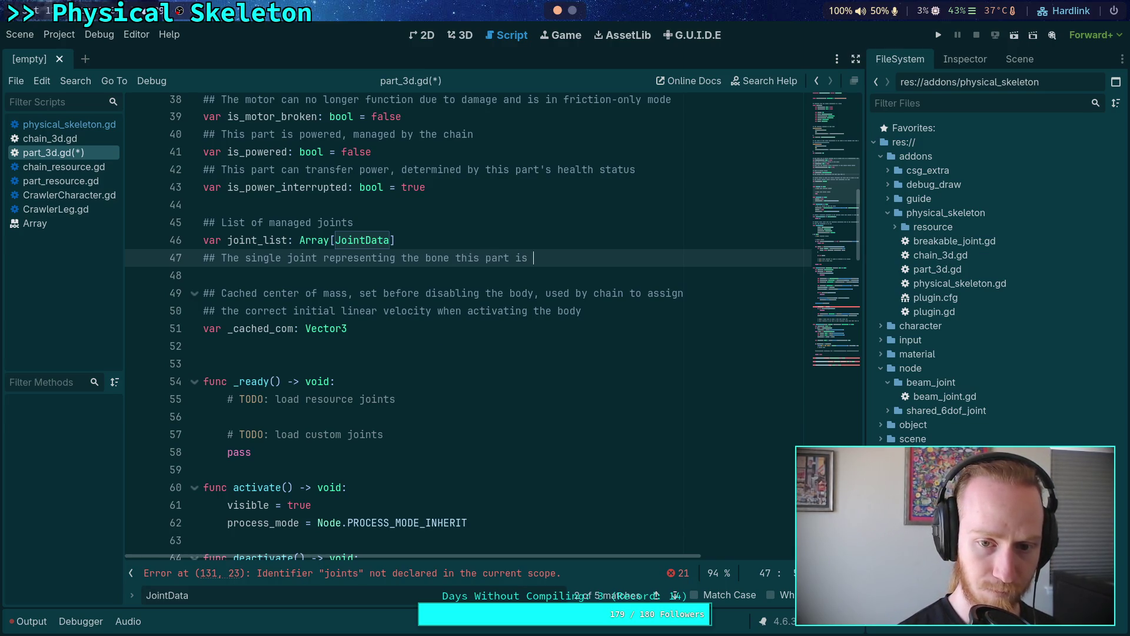
pyautogui.write('connected to')
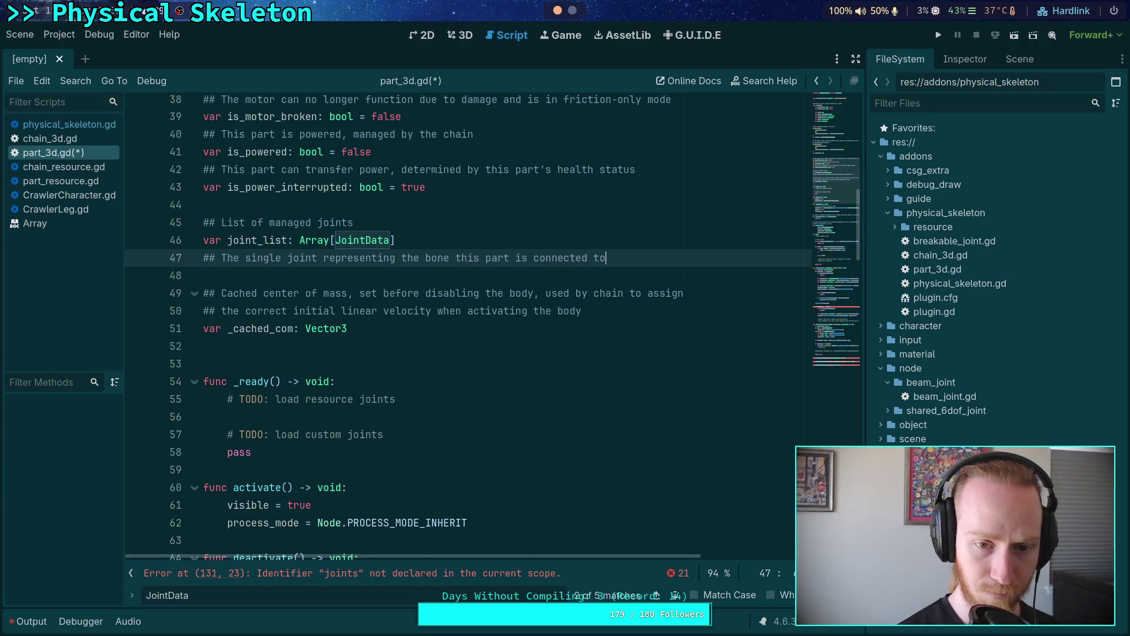
# Step: Declare 'var bone_joint: JointData' under that comment and save the script
pyautogui.press('Return')
pyautogui.write('var bo')
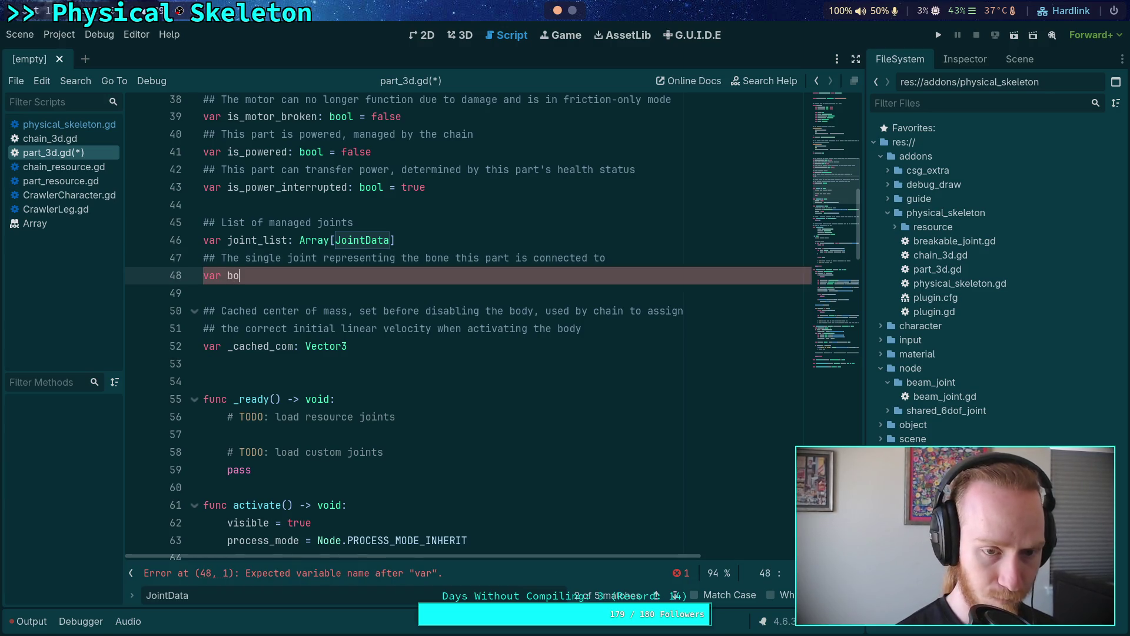
pyautogui.write('ne_joint: ')
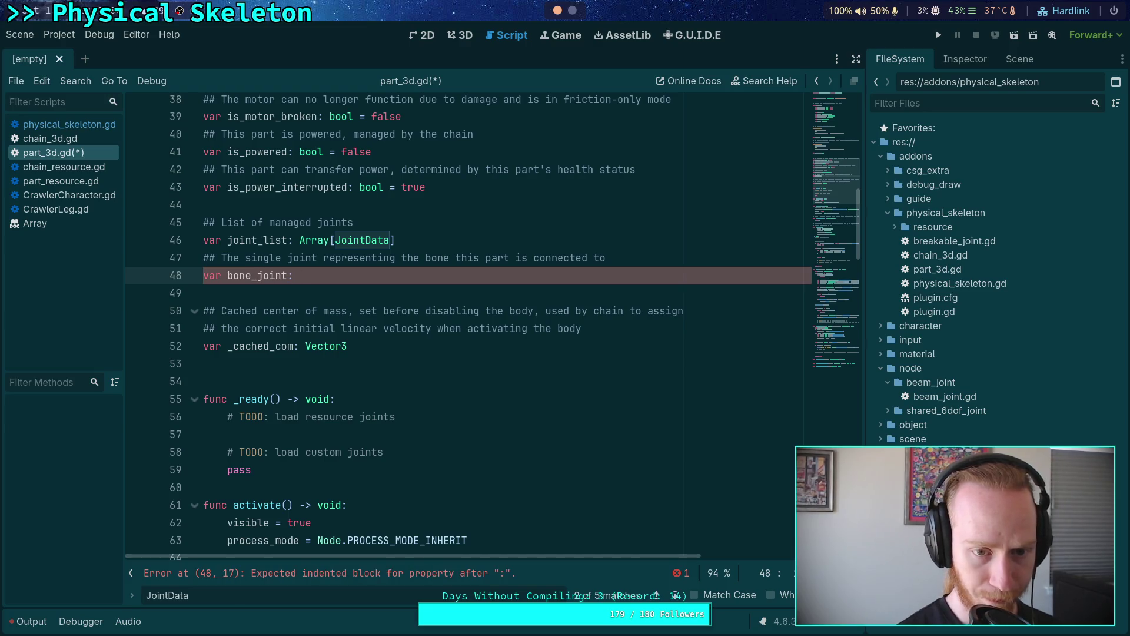
pyautogui.write('JointDa')
pyautogui.press('Return')
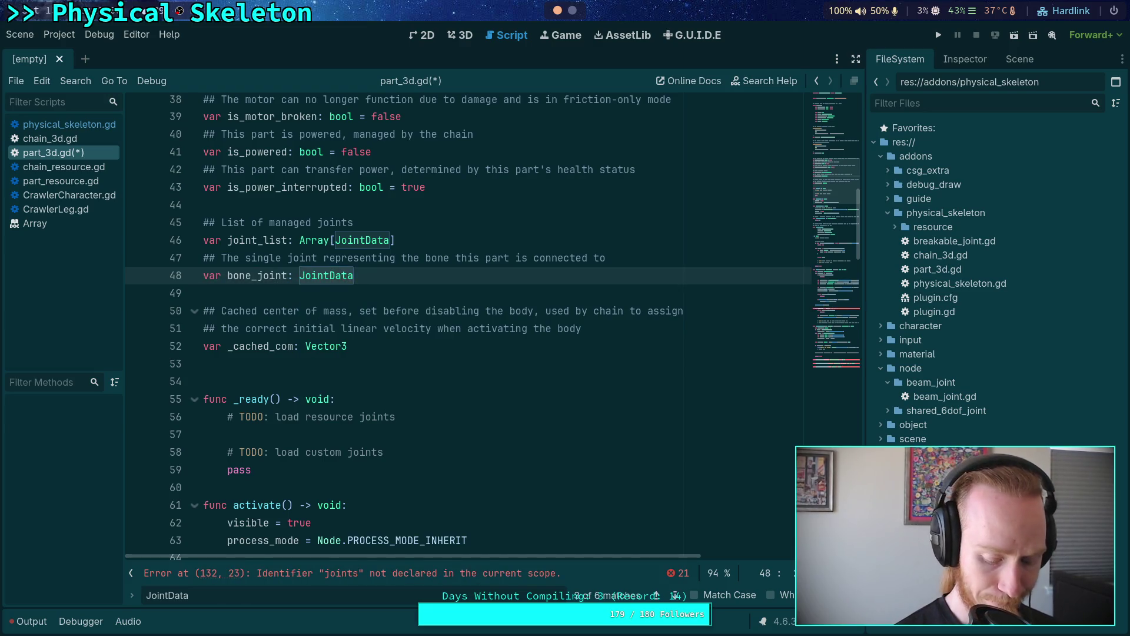
pyautogui.hotkey('ctrl', 's')
pyautogui.scroll(-5, 447, 357)
pyautogui.scroll(-10, 448, 353)
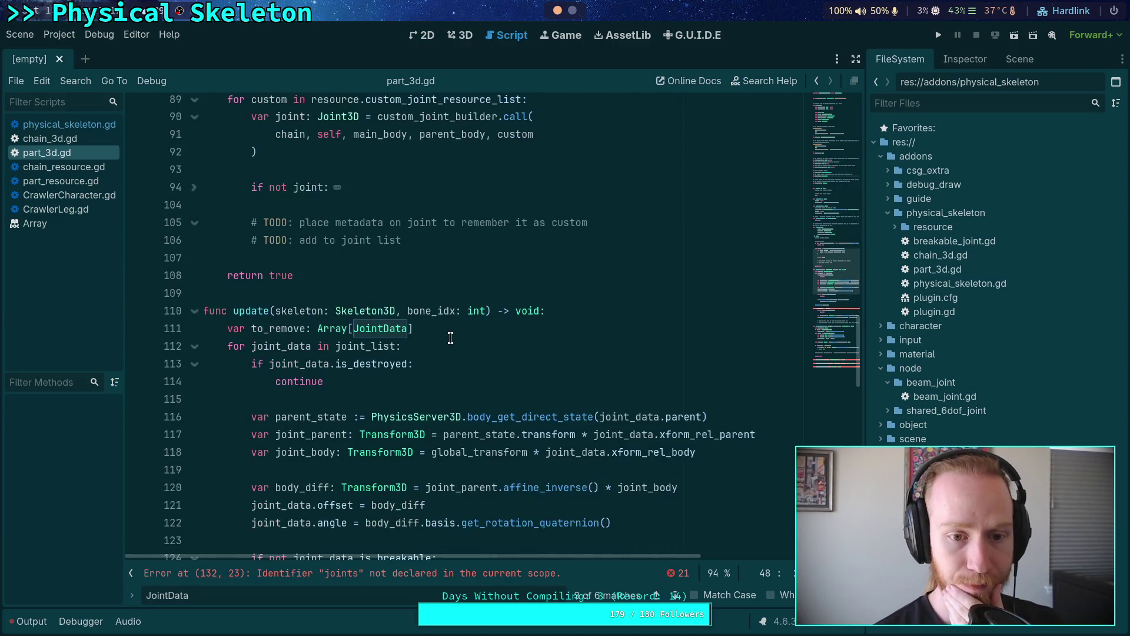
# Step: Fold build_joints and move the is_breakable/_should_break checks above the parent_state lookup
pyautogui.scroll(4, 450, 338)
pyautogui.click(194, 152)
pyautogui.click(194, 170)
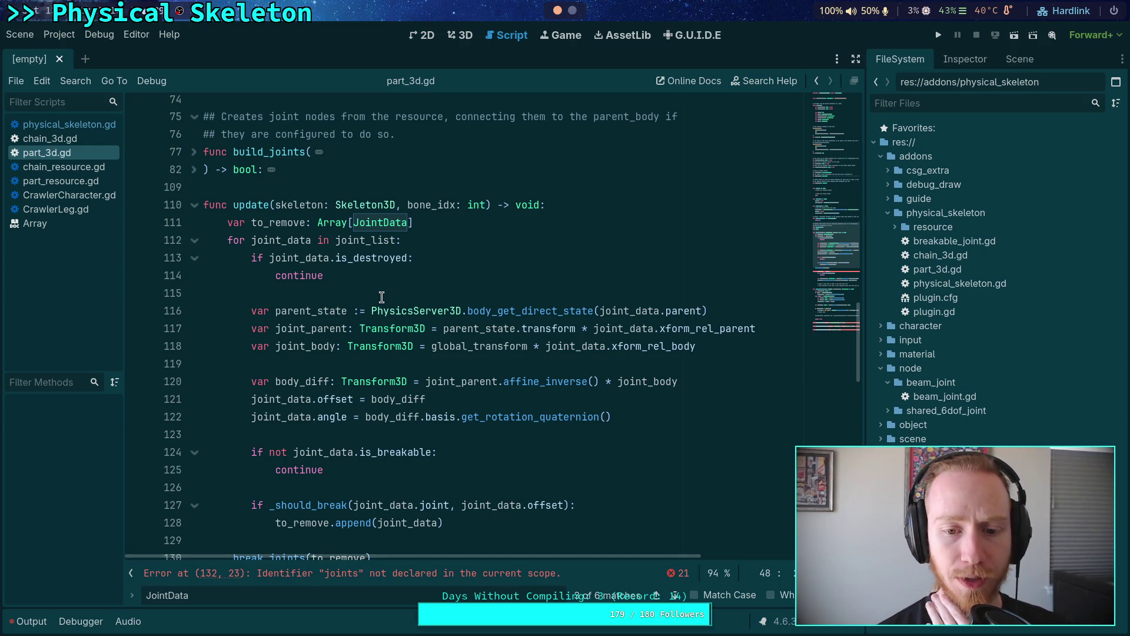
pyautogui.click(400, 293)
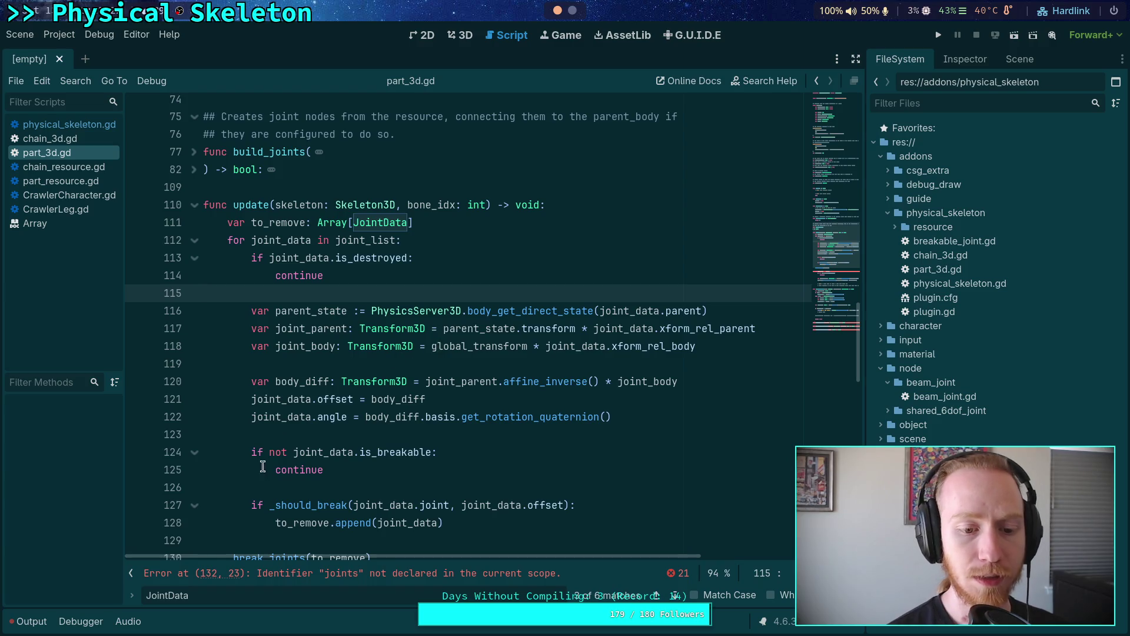
pyautogui.moveTo(269, 452)
pyautogui.mouseDown()
pyautogui.moveTo(259, 489)
pyautogui.moveTo(304, 520)
pyautogui.mouseUp()
pyautogui.hotkey('alt', 'Up')
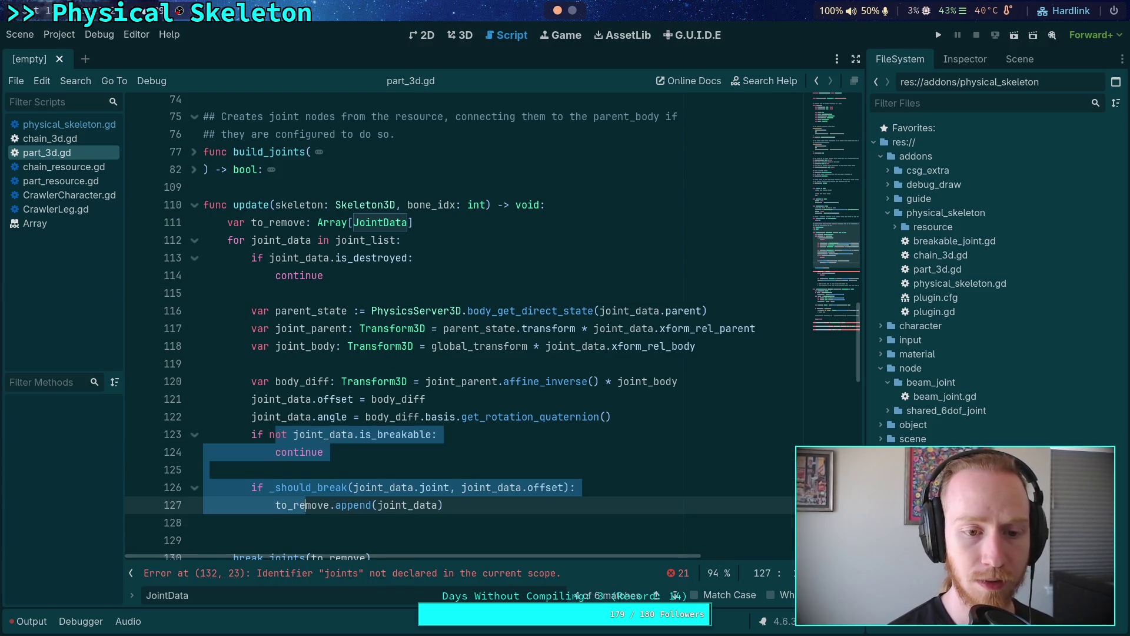
pyautogui.hotkey('alt', 'Up')
pyautogui.hotkey('alt', 'Up')
pyautogui.hotkey('alt', 'Up')
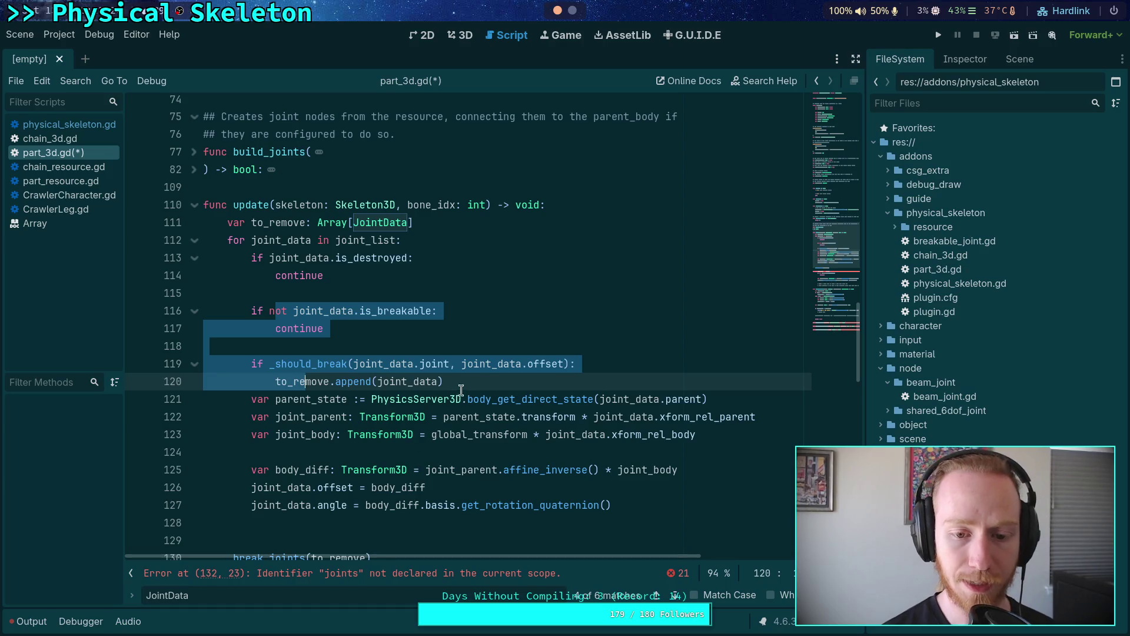
pyautogui.click(461, 390)
pyautogui.press('Return')
# Step: Remove the extra blank line and move _break_joints(to_remove) above the transform calculations
pyautogui.scroll(-3, 459, 394)
pyautogui.scroll(2, 451, 400)
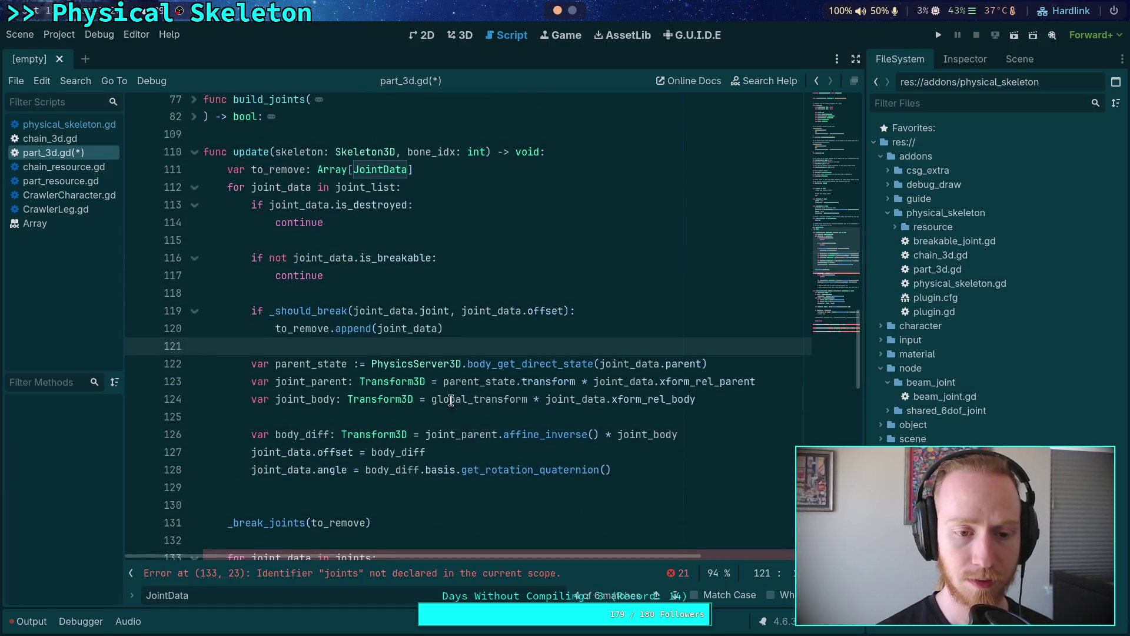
pyautogui.moveTo(514, 383)
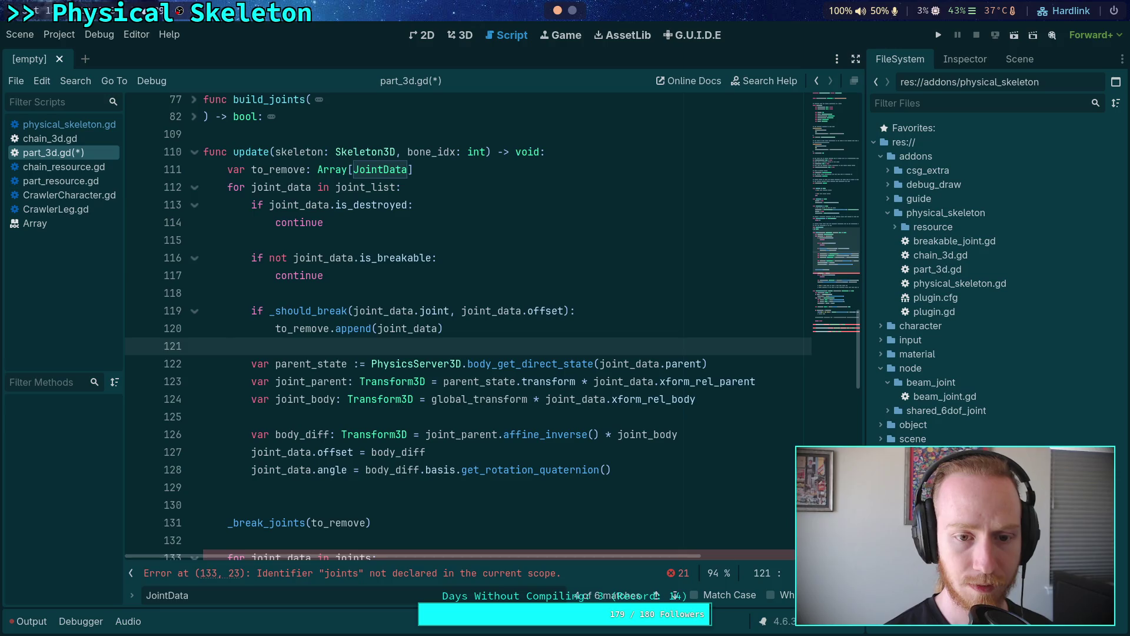
pyautogui.scroll(-3, 457, 309)
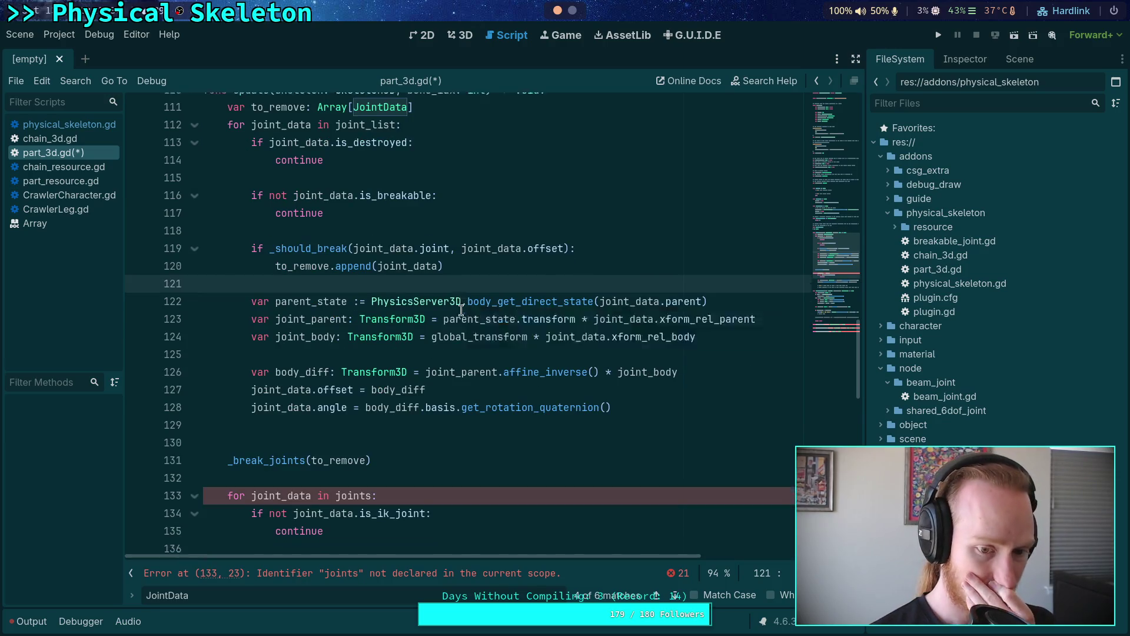
pyautogui.click(418, 330)
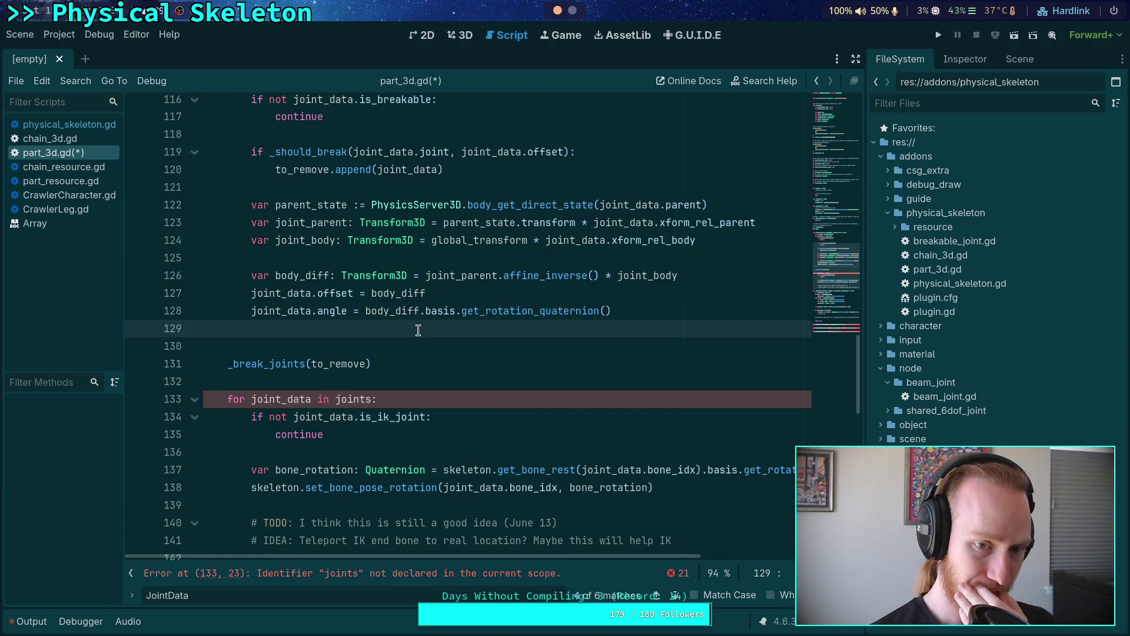
pyautogui.press('BackSpace')
pyautogui.scroll(1, 642, 382)
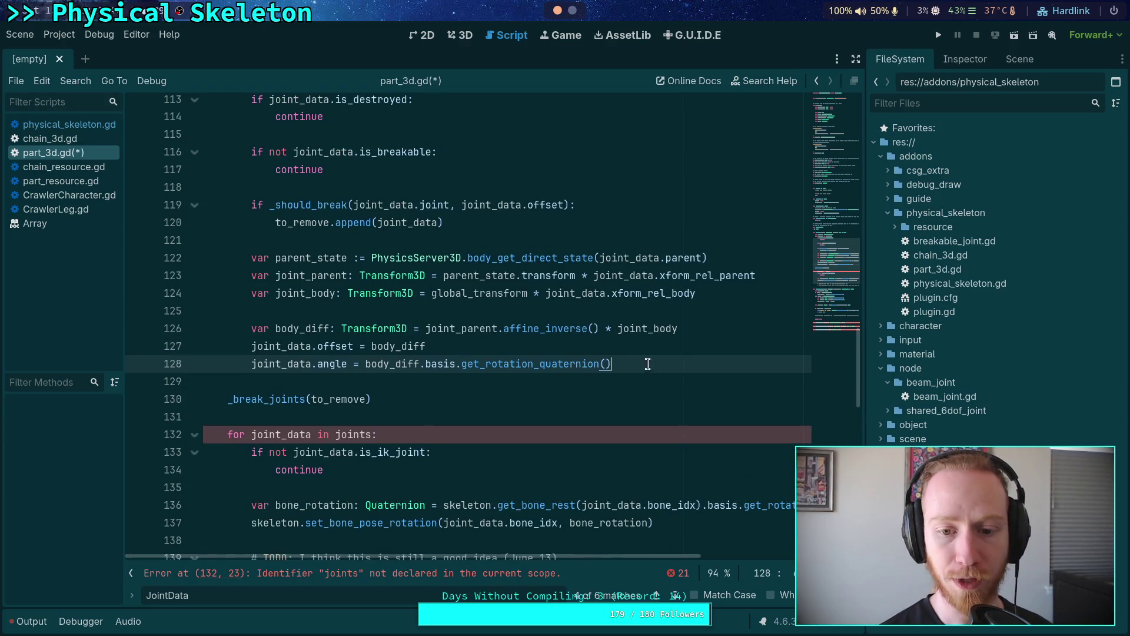
pyautogui.click(429, 399)
pyautogui.hotkey('alt', 'Up')
pyautogui.hotkey('alt', 'Up')
pyautogui.hotkey('alt', 'Up')
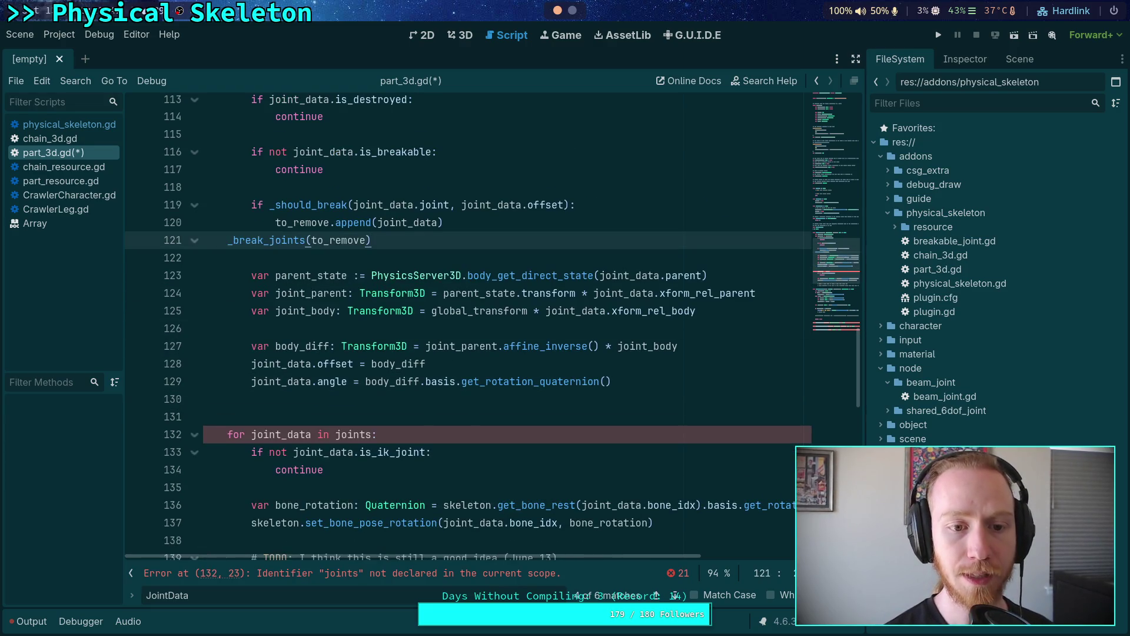
pyautogui.hotkey('alt', 'Down')
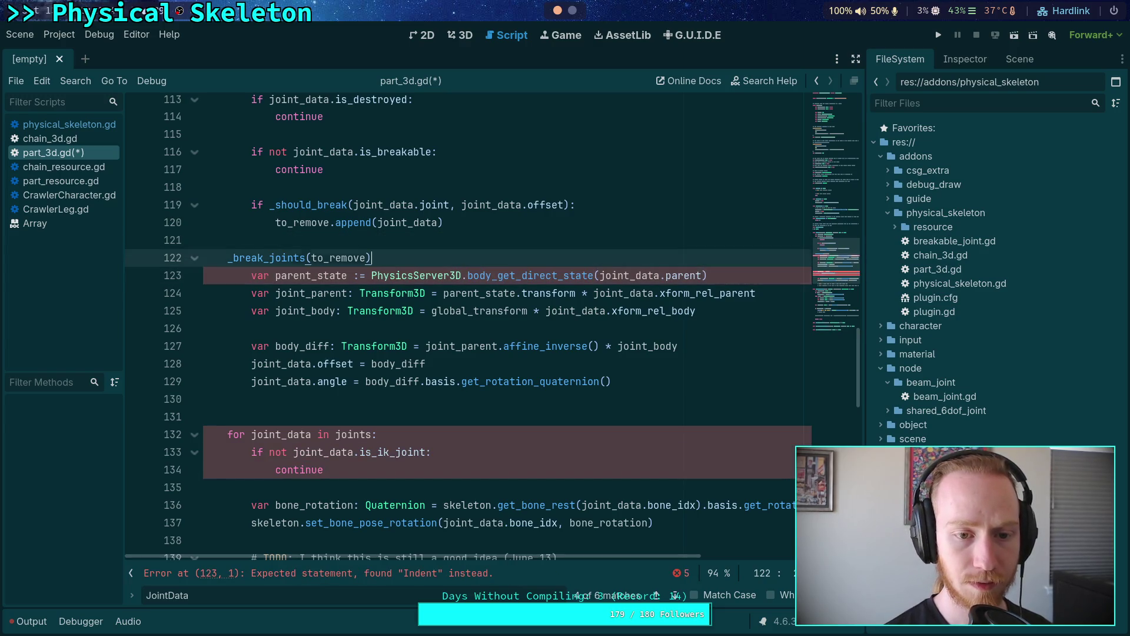
pyautogui.press('Return')
# Step: Remove the trailing blank line and dedent the transform calculation lines out of the loop
pyautogui.scroll(-1, 414, 418)
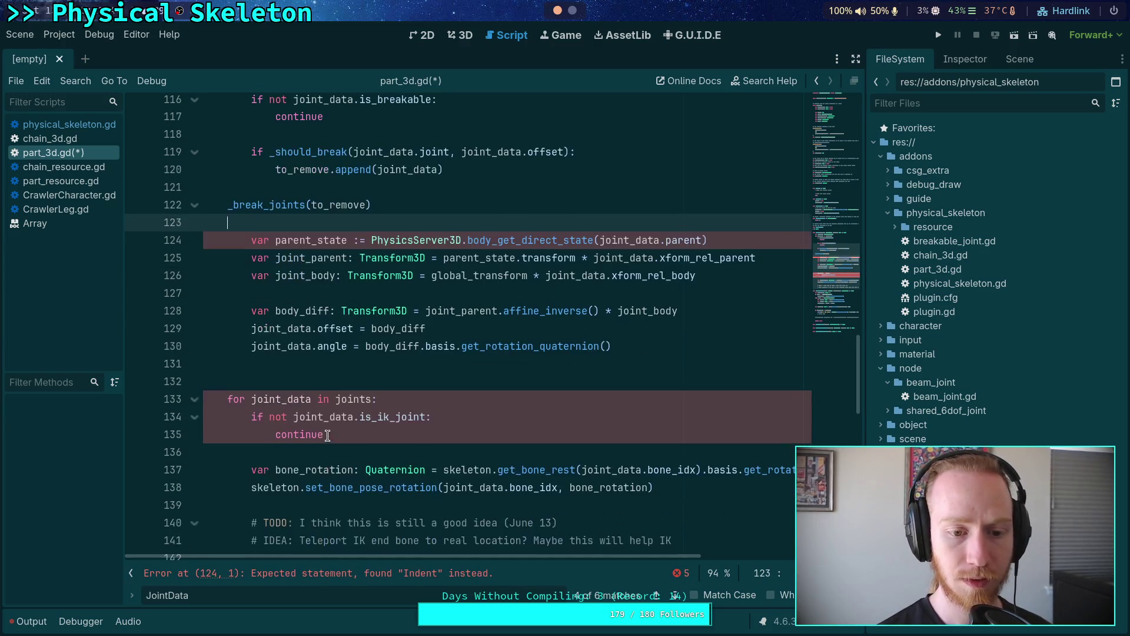
pyautogui.click(290, 370)
pyautogui.press('BackSpace')
pyautogui.scroll(-1, 421, 372)
pyautogui.scroll(-1, 422, 371)
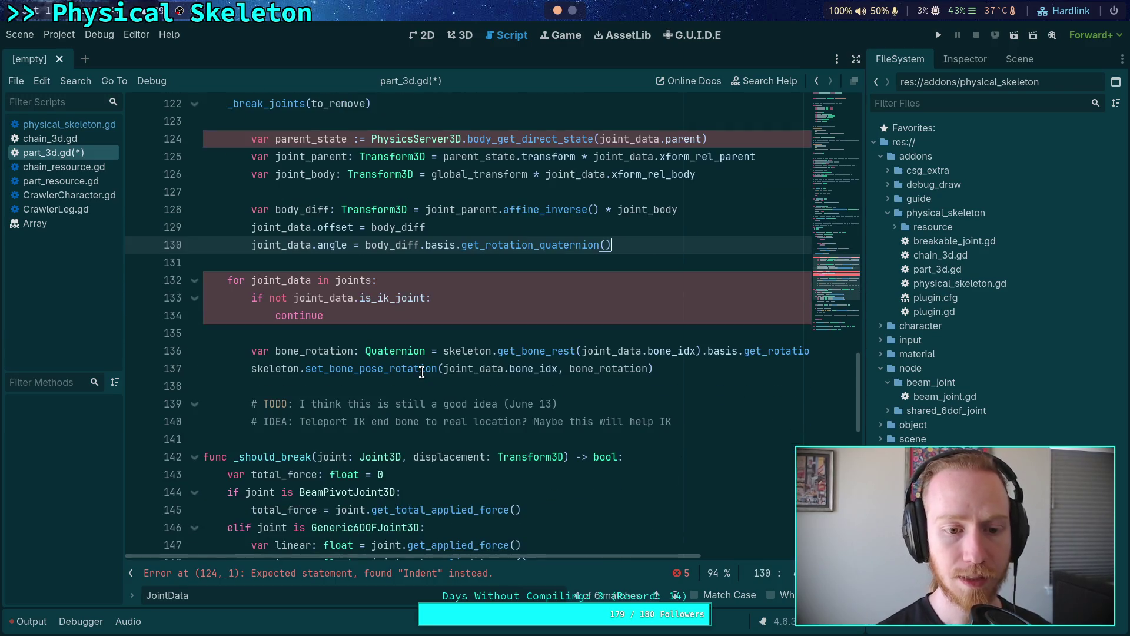
pyautogui.moveTo(421, 355)
pyautogui.scroll(3, 420, 355)
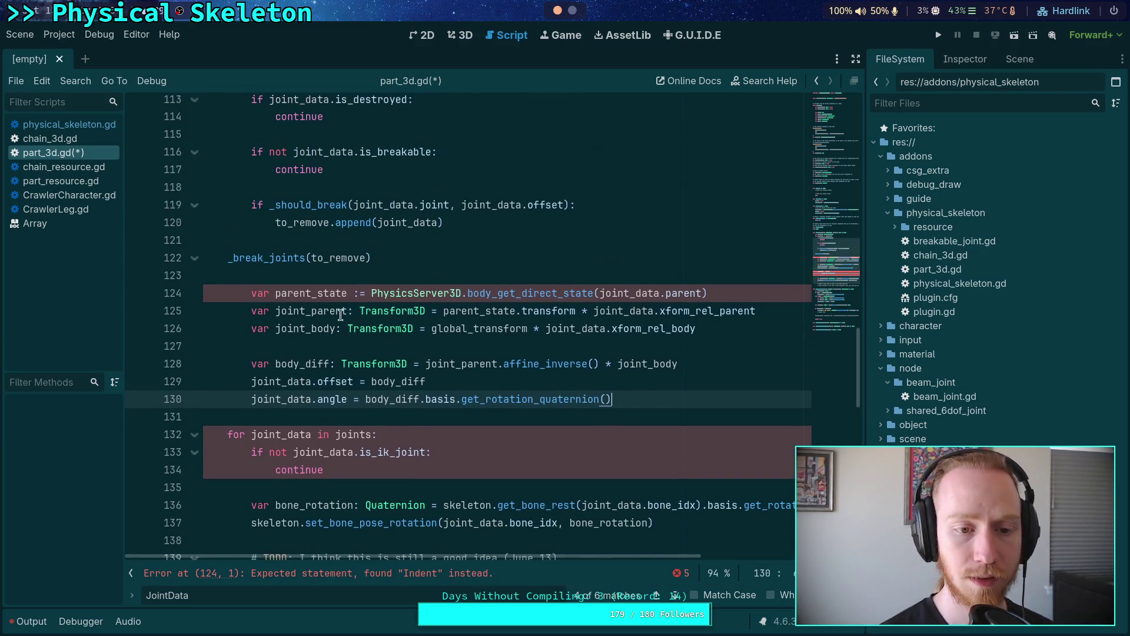
pyautogui.click(383, 277)
pyautogui.press('Return')
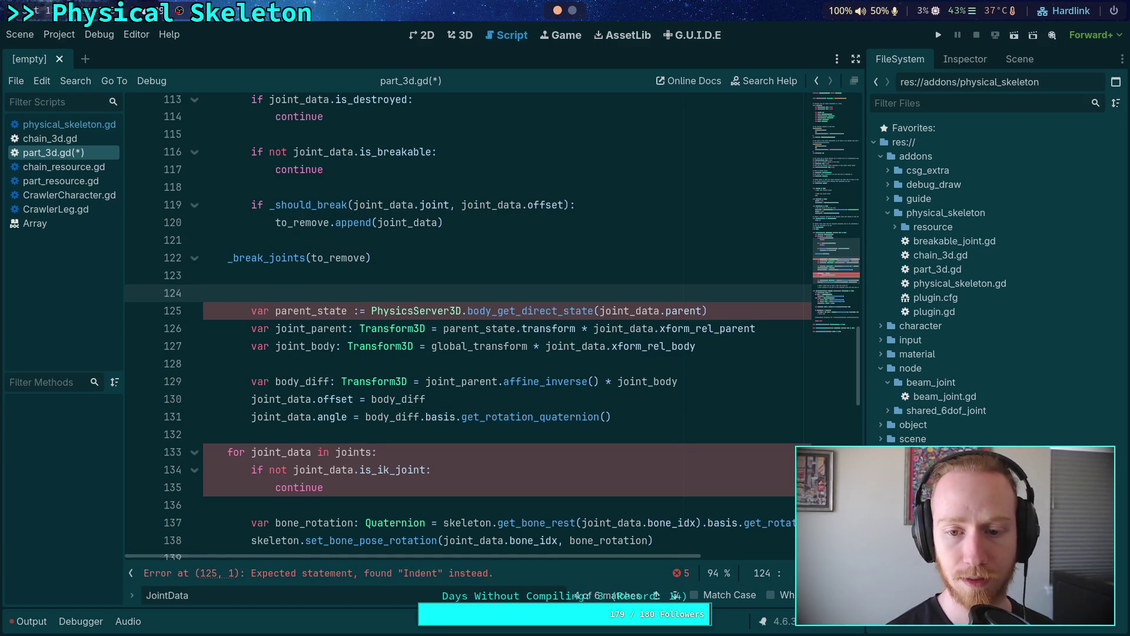
pyautogui.moveTo(398, 420)
pyautogui.mouseDown()
pyautogui.moveTo(321, 310)
pyautogui.moveTo(298, 310)
pyautogui.mouseUp()
pyautogui.hotkey('shift', 'Tab')
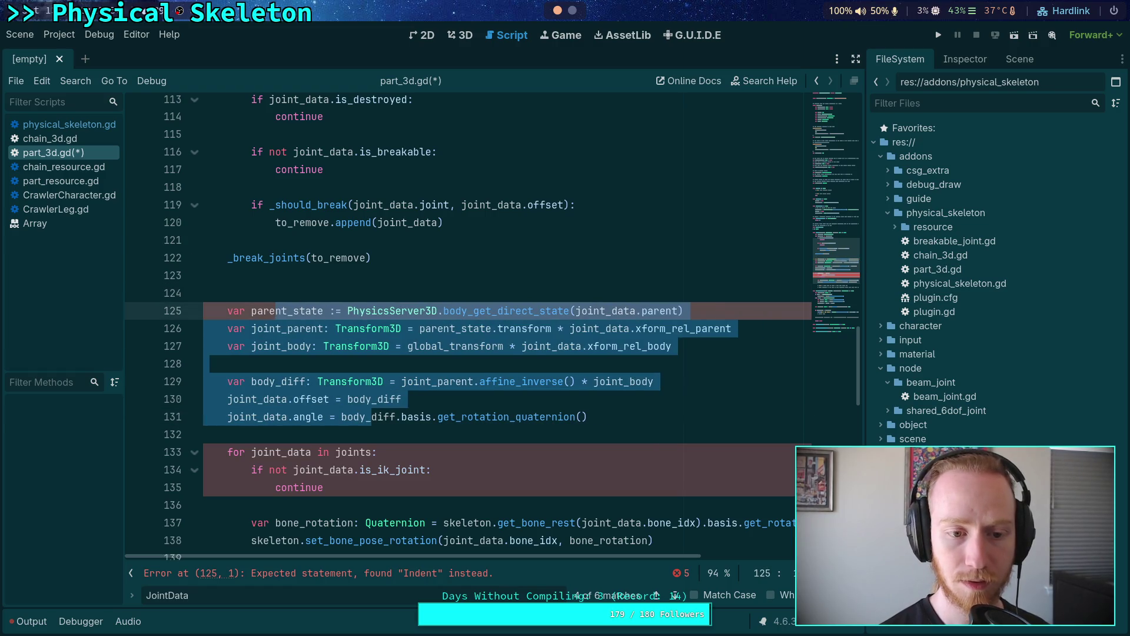
# Step: On line 124, write 'if bone_joint.is_destroyed:' with an indented 'return' and an empty line after
pyautogui.click(445, 290)
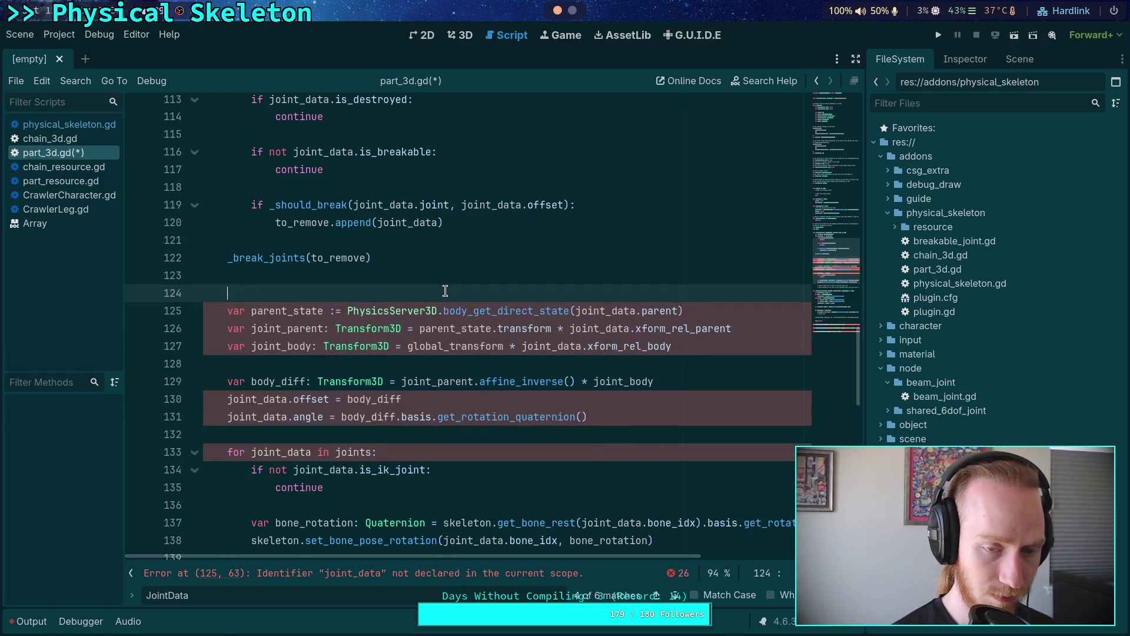
pyautogui.write('if')
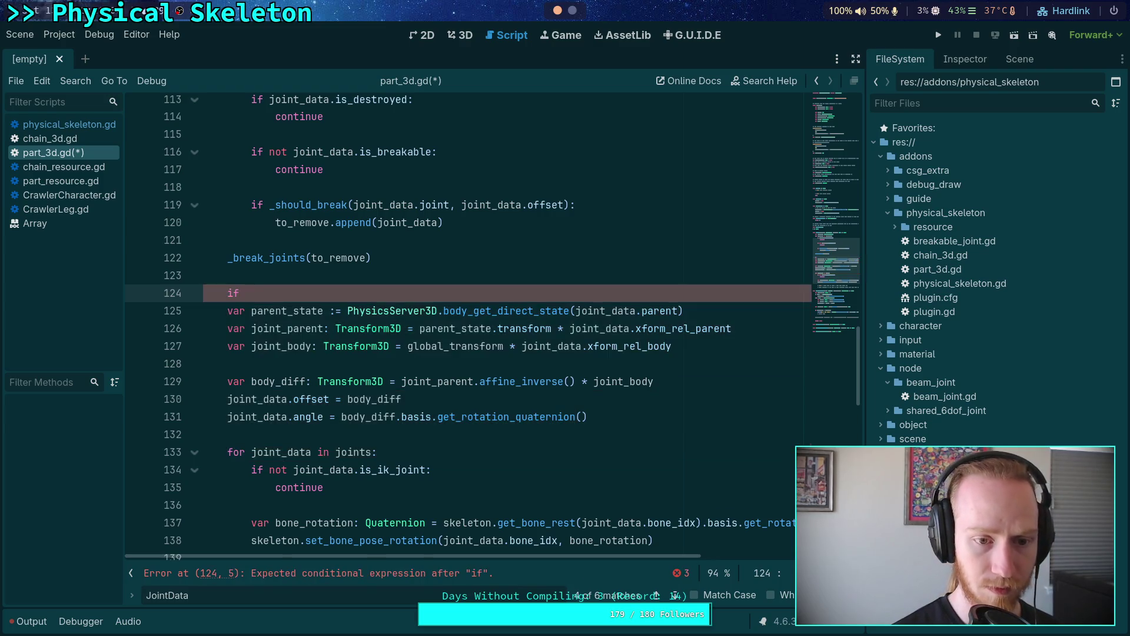
pyautogui.write(' bone_j')
pyautogui.press('Return')
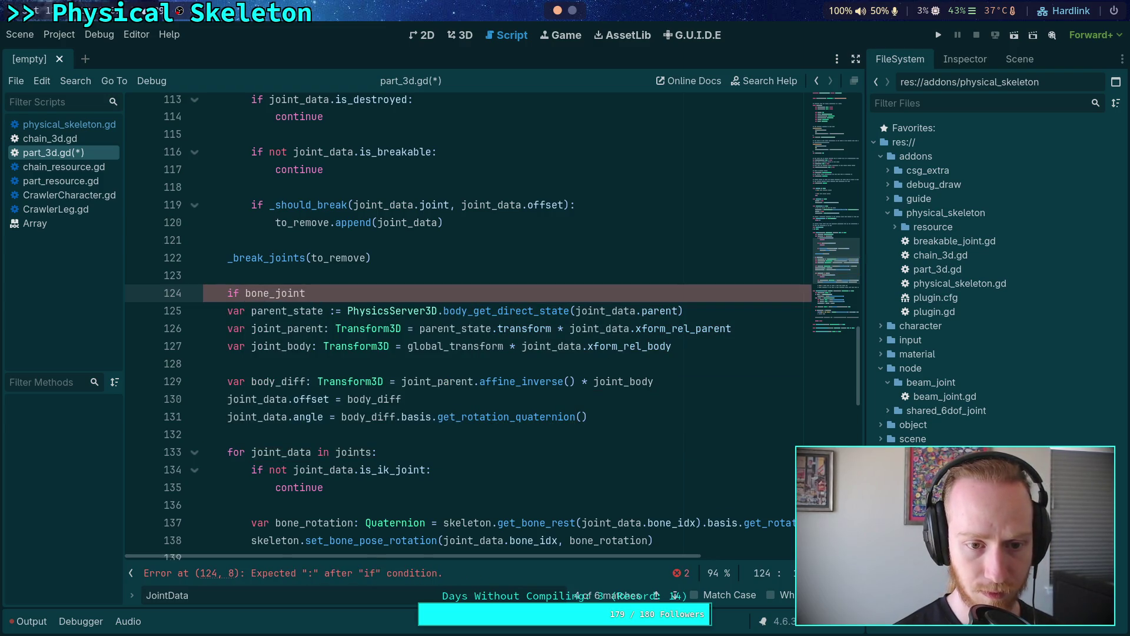
pyautogui.write('.is_')
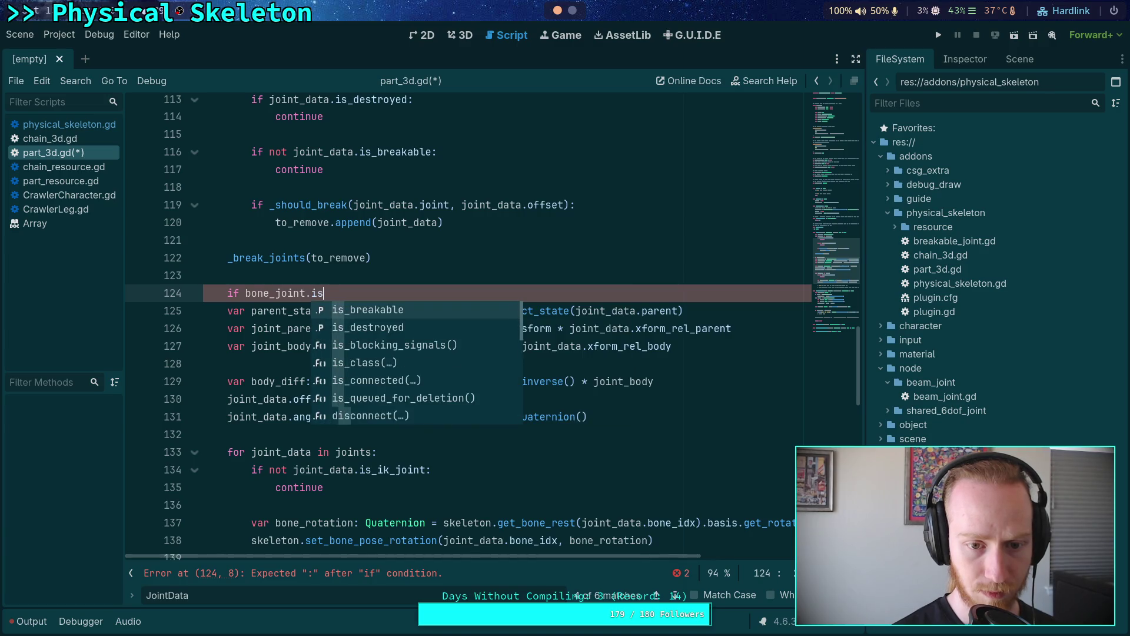
pyautogui.press('Down')
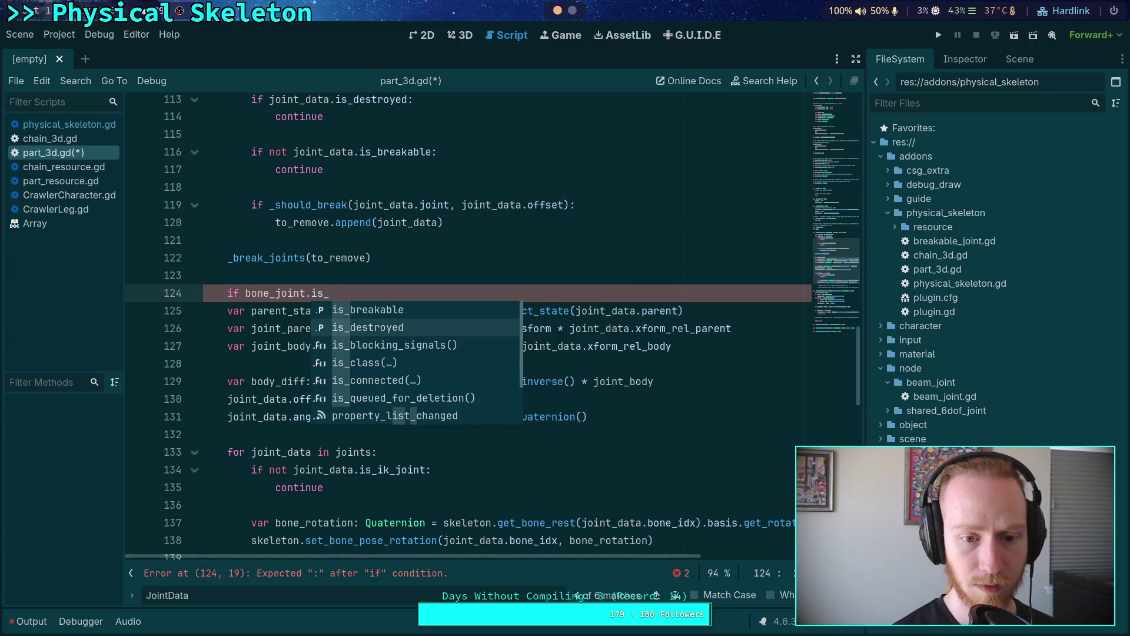
pyautogui.press('Return')
pyautogui.scroll(1, 388, 327)
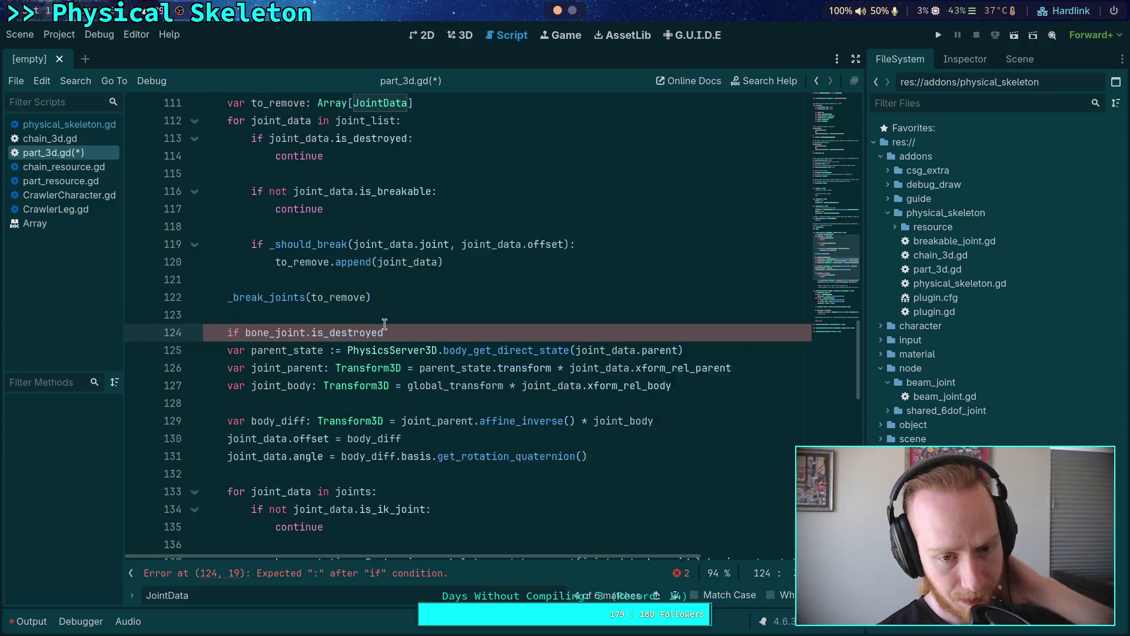
pyautogui.scroll(2, 388, 327)
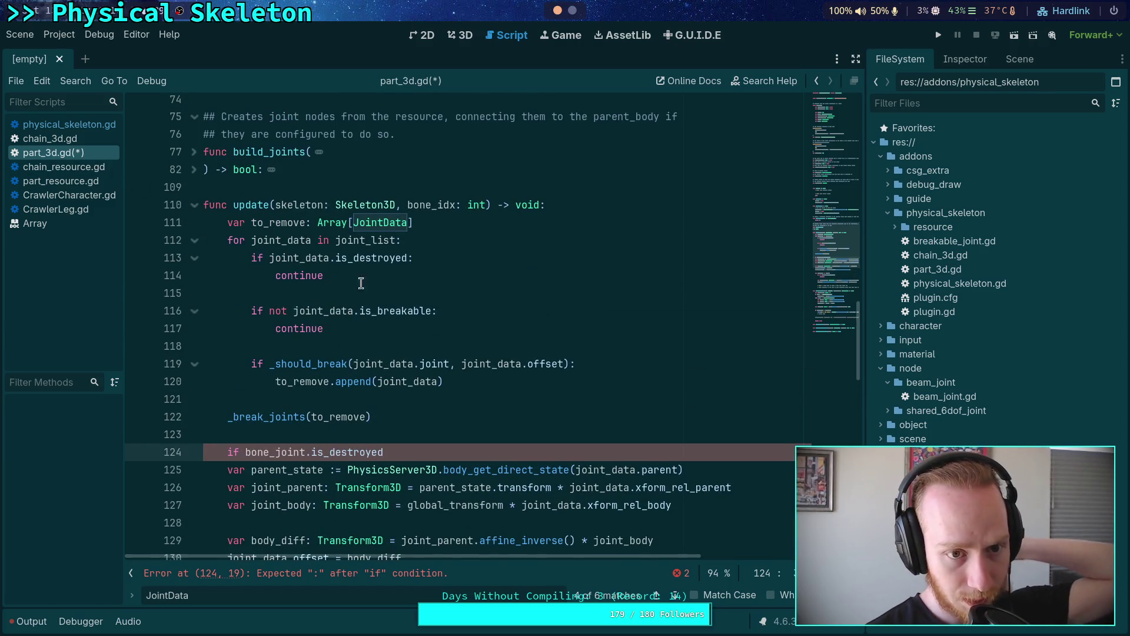
pyautogui.scroll(5, 378, 302)
pyautogui.scroll(-8, 378, 302)
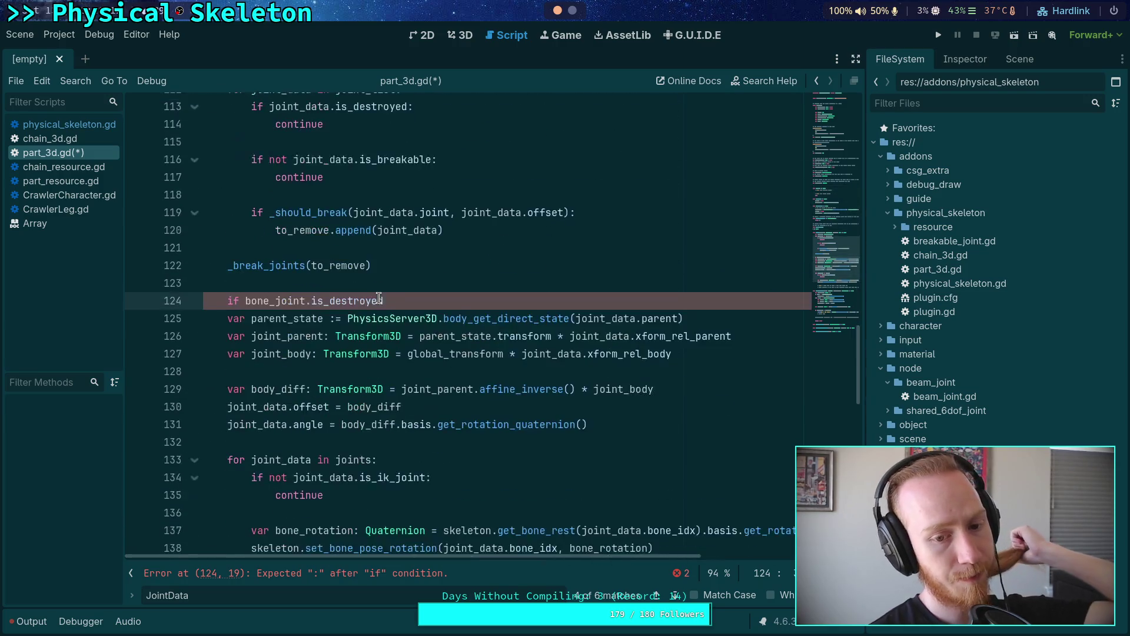
pyautogui.moveTo(478, 333)
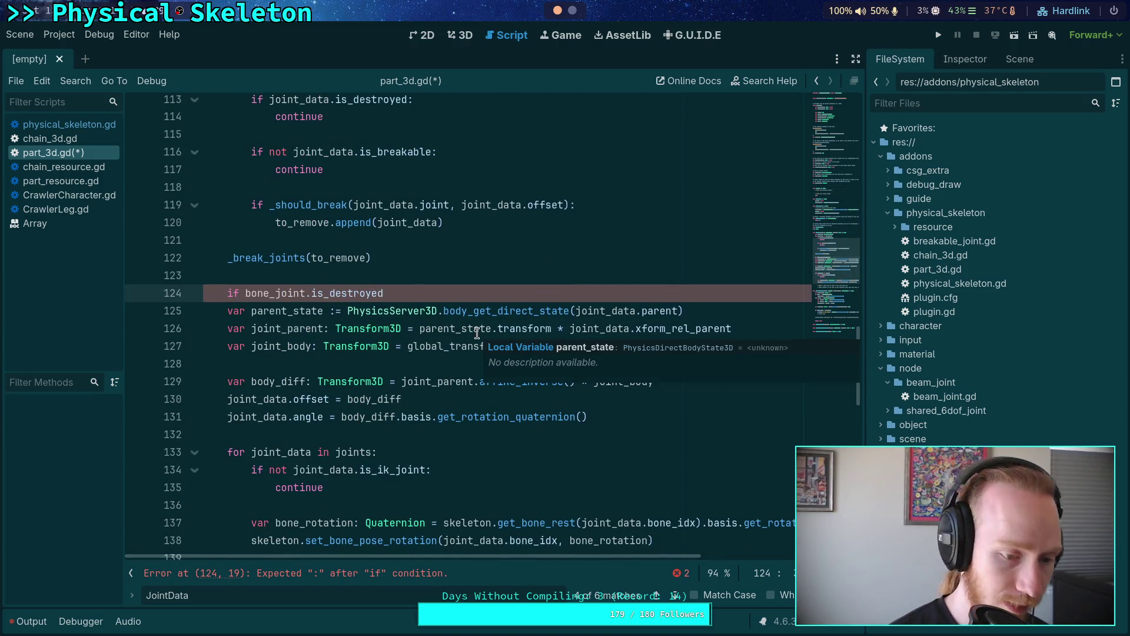
pyautogui.write(':')
pyautogui.press('Return')
pyautogui.write('return')
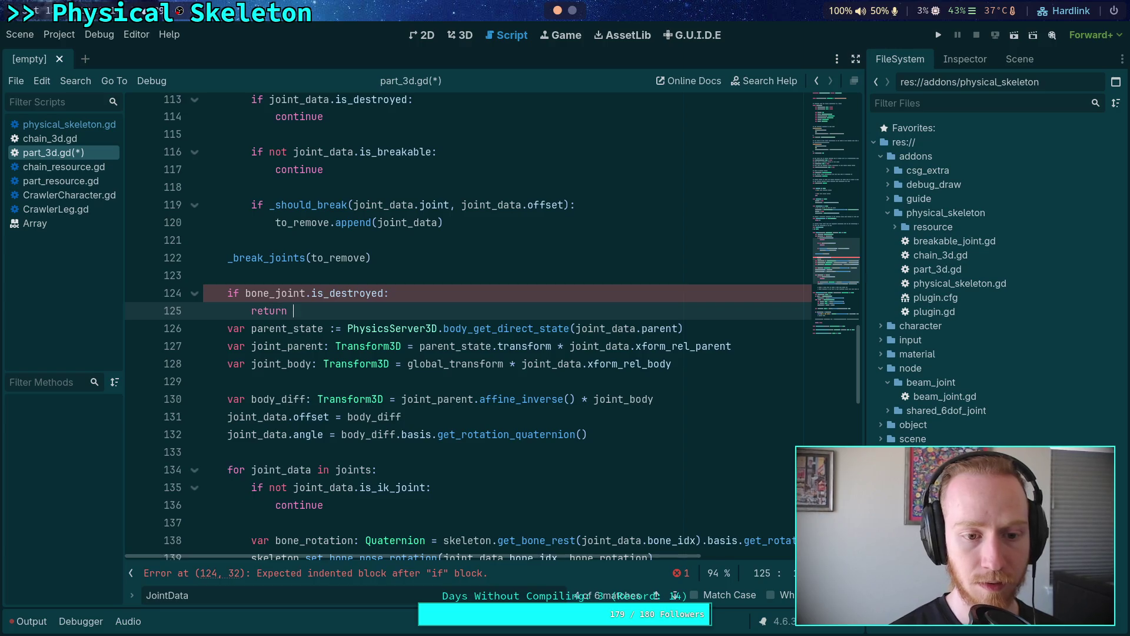
pyautogui.press('Return')
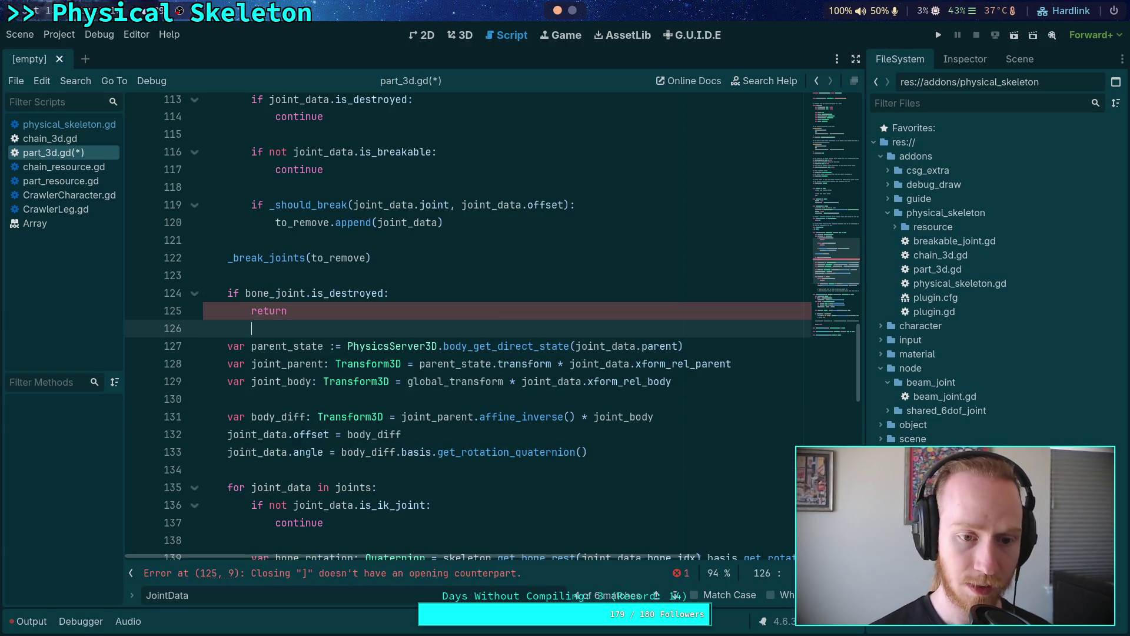
pyautogui.scroll(2, 377, 330)
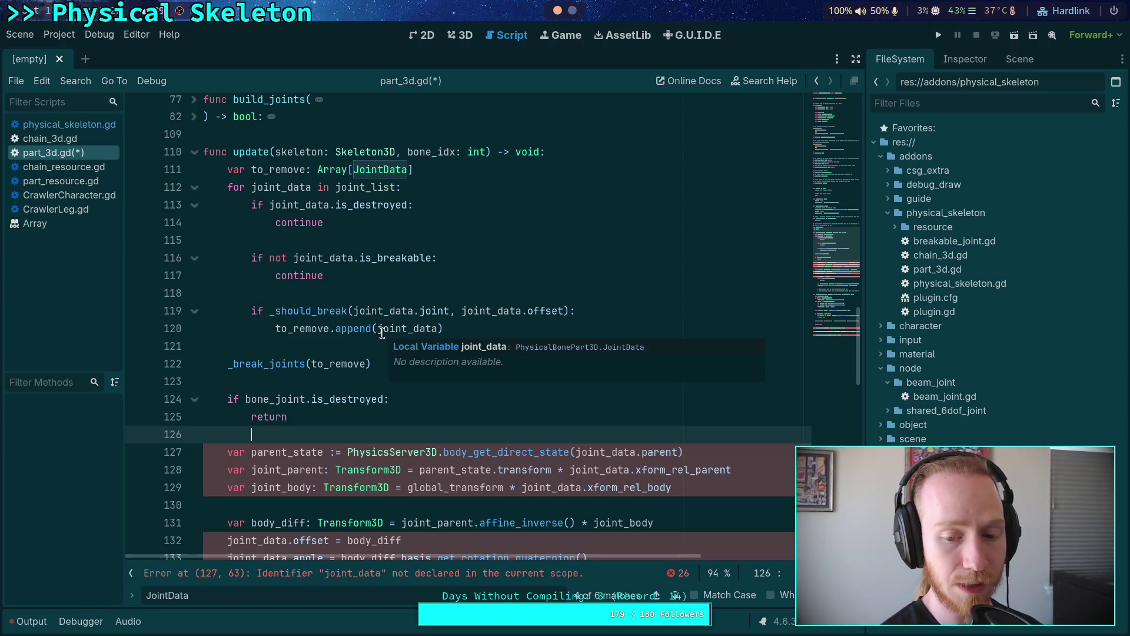
# Step: Replace joint_data with bone_joint inside the body_get_direct_state call on line 127
pyautogui.scroll(-3, 388, 335)
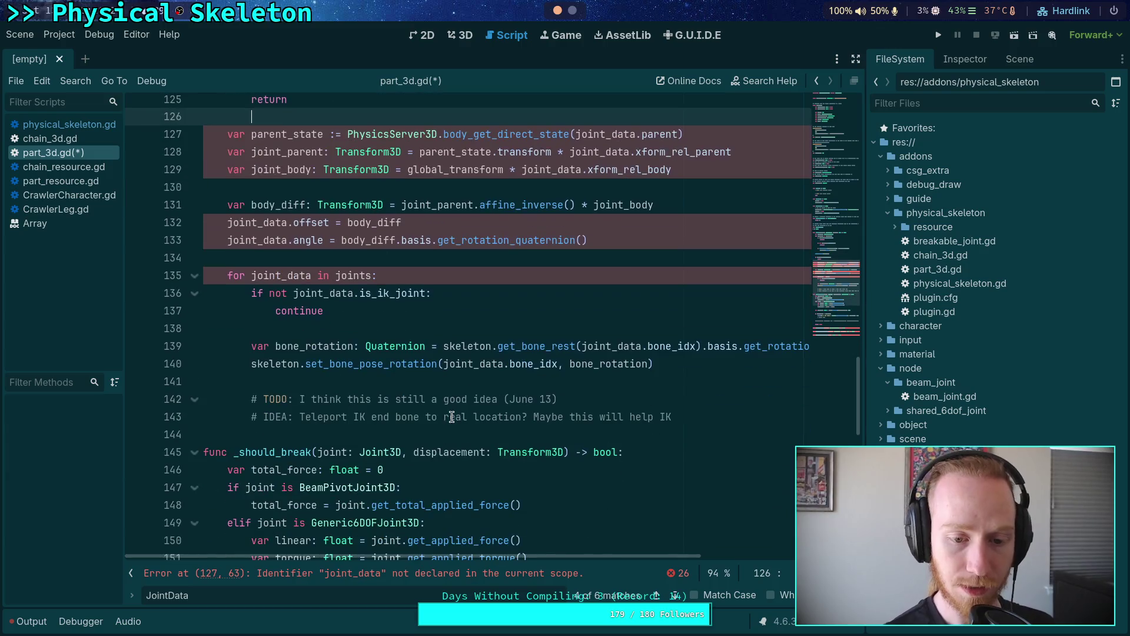
pyautogui.scroll(-3, 453, 427)
pyautogui.click(326, 356)
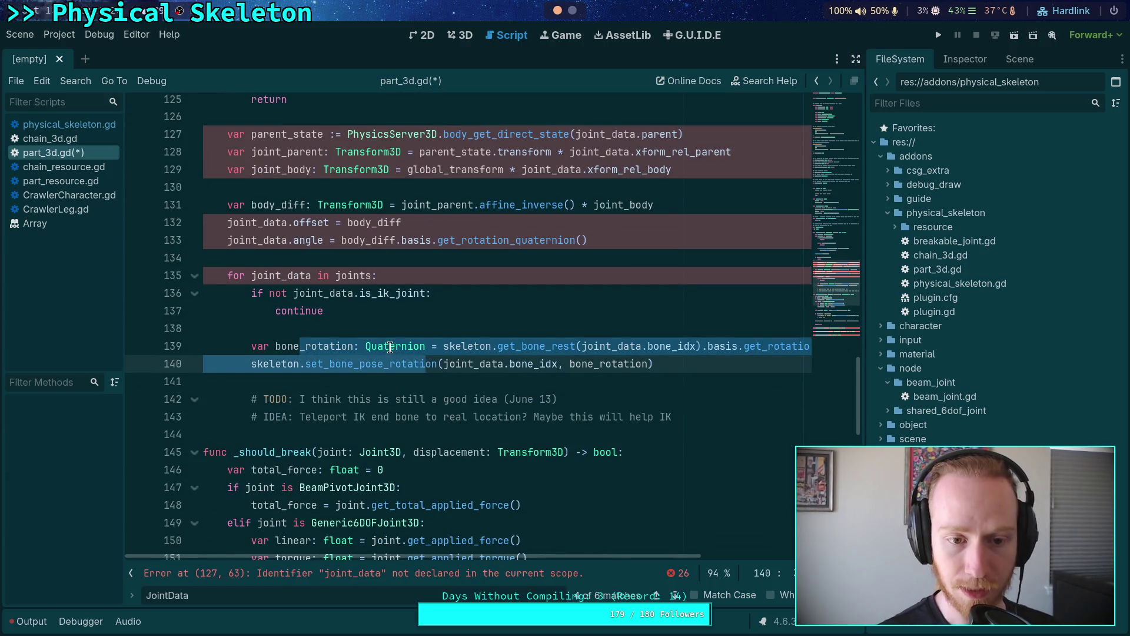
pyautogui.scroll(3, 390, 347)
pyautogui.scroll(1, 390, 347)
pyautogui.scroll(-3, 390, 347)
pyautogui.scroll(1, 390, 348)
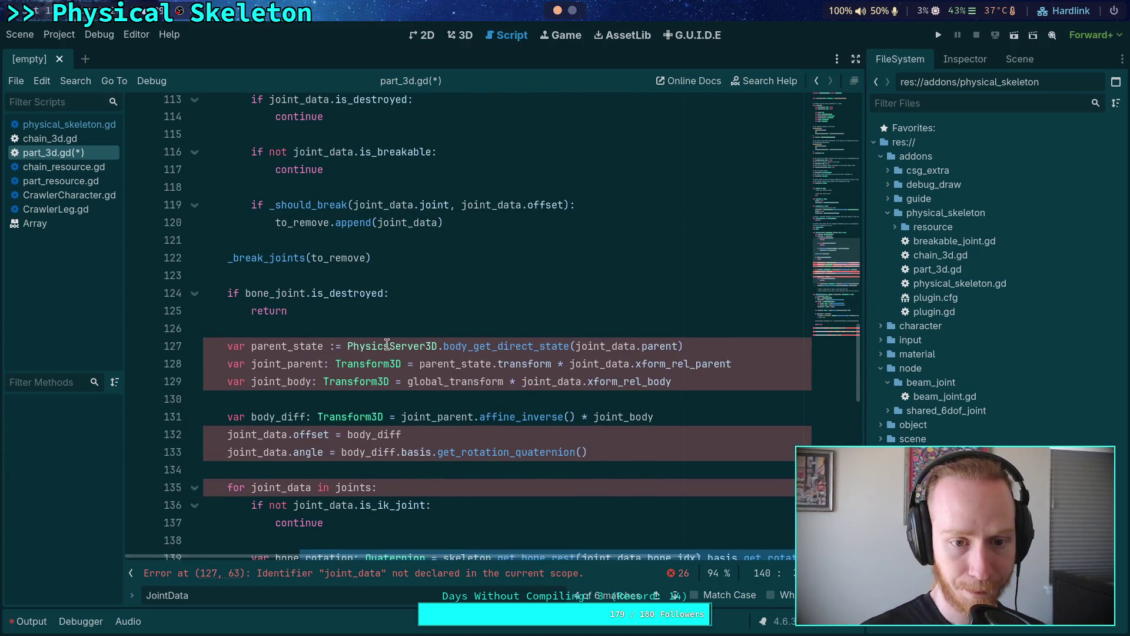
pyautogui.click(422, 322)
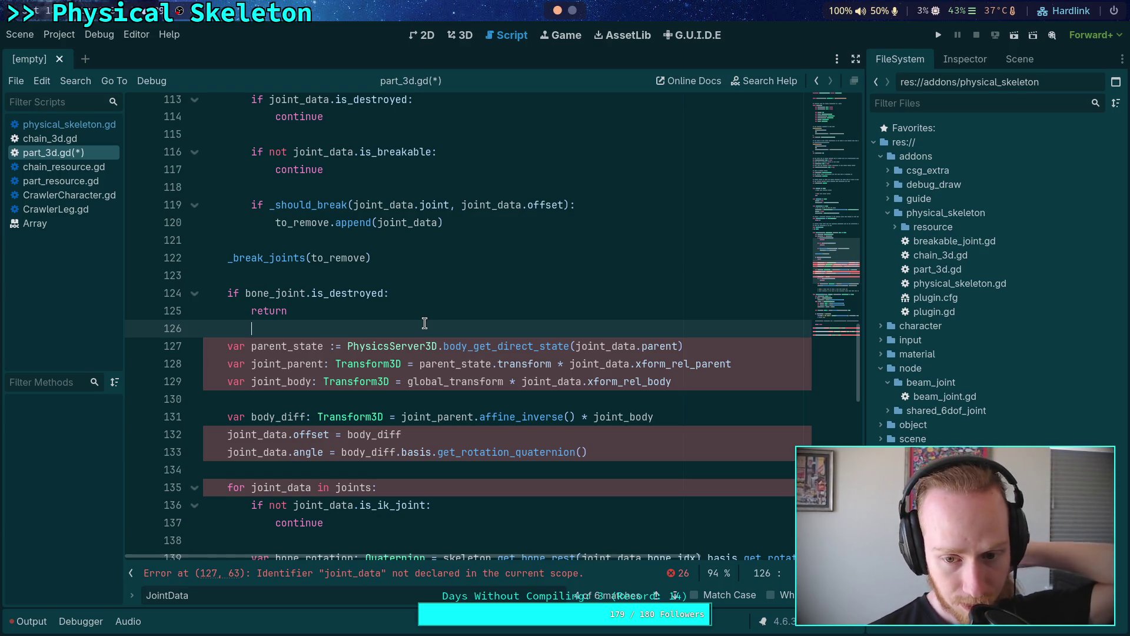
pyautogui.moveTo(576, 347); pyautogui.dragTo(636, 344)
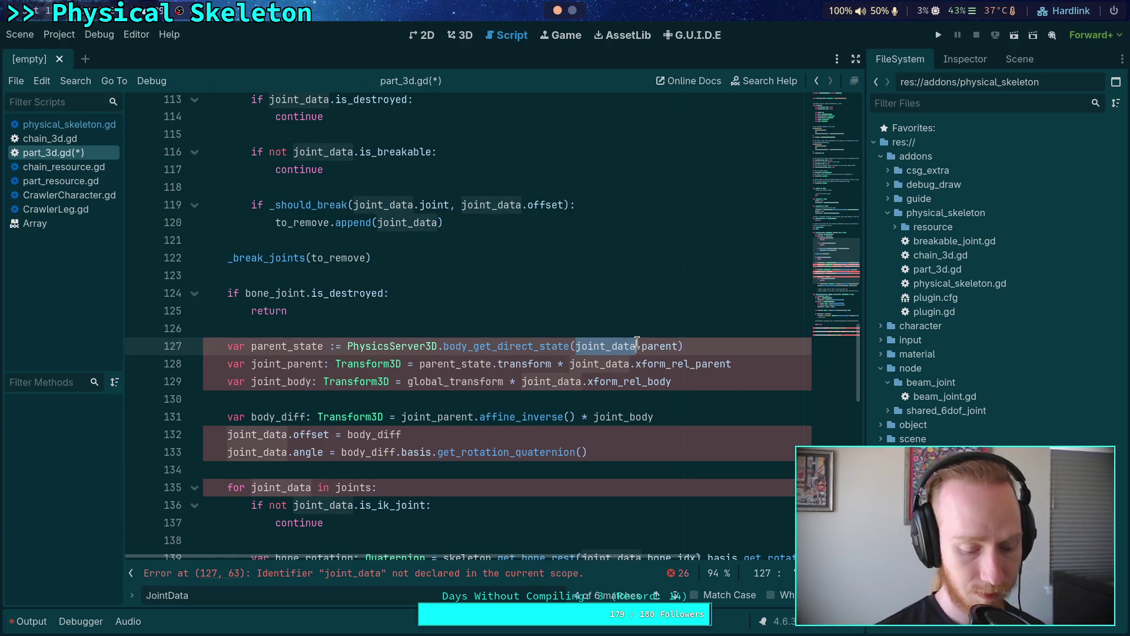
pyautogui.write('bone_joint')
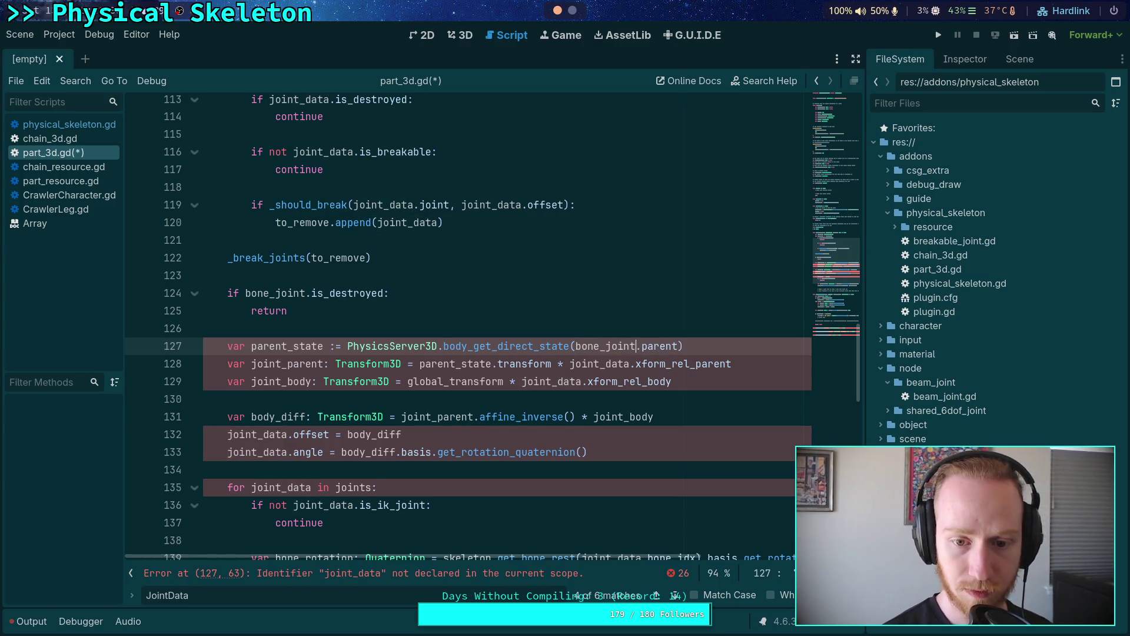
pyautogui.doubleClick(422, 365)
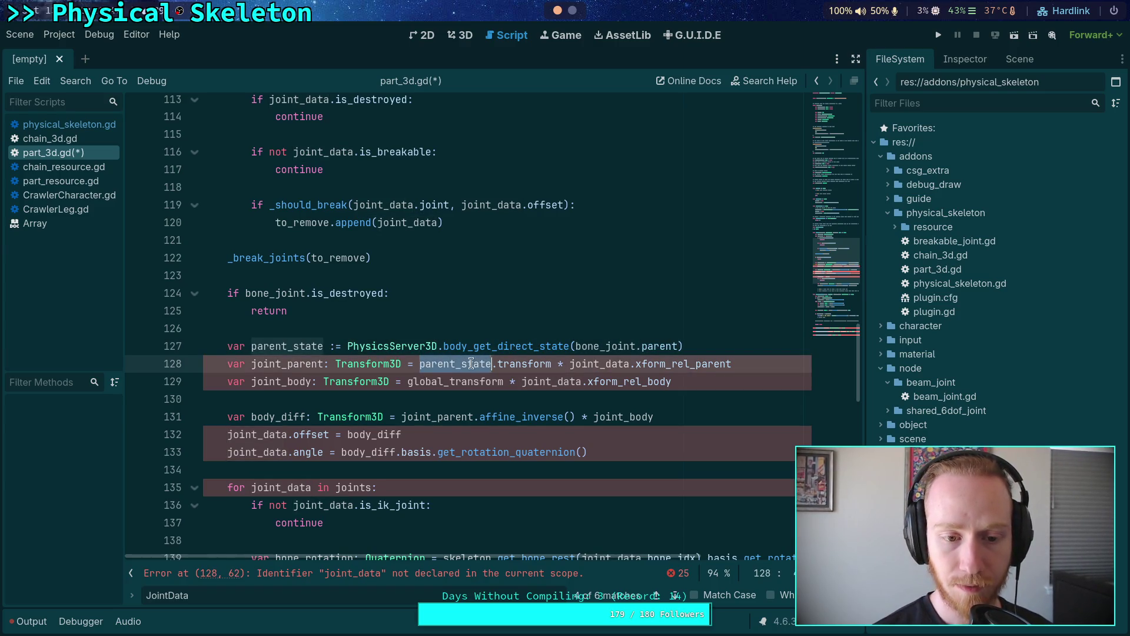
pyautogui.click(355, 318)
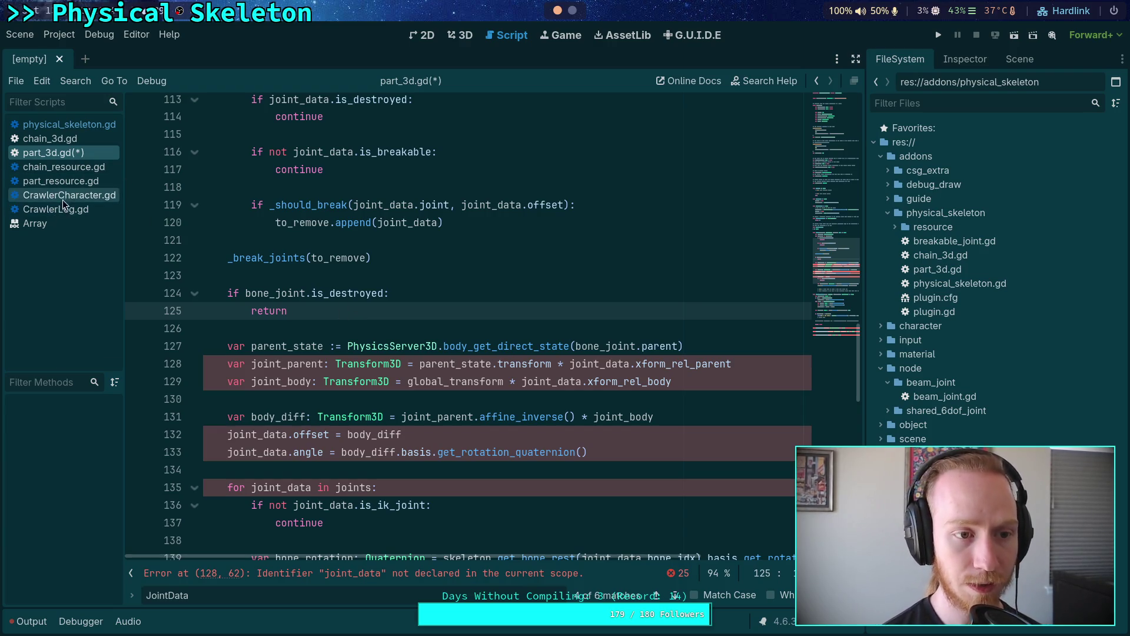
# Step: Scroll up to JointData and select its parent-through-angle fields and its is_breakable/is_destroyed flags
pyautogui.scroll(5, 282, 276)
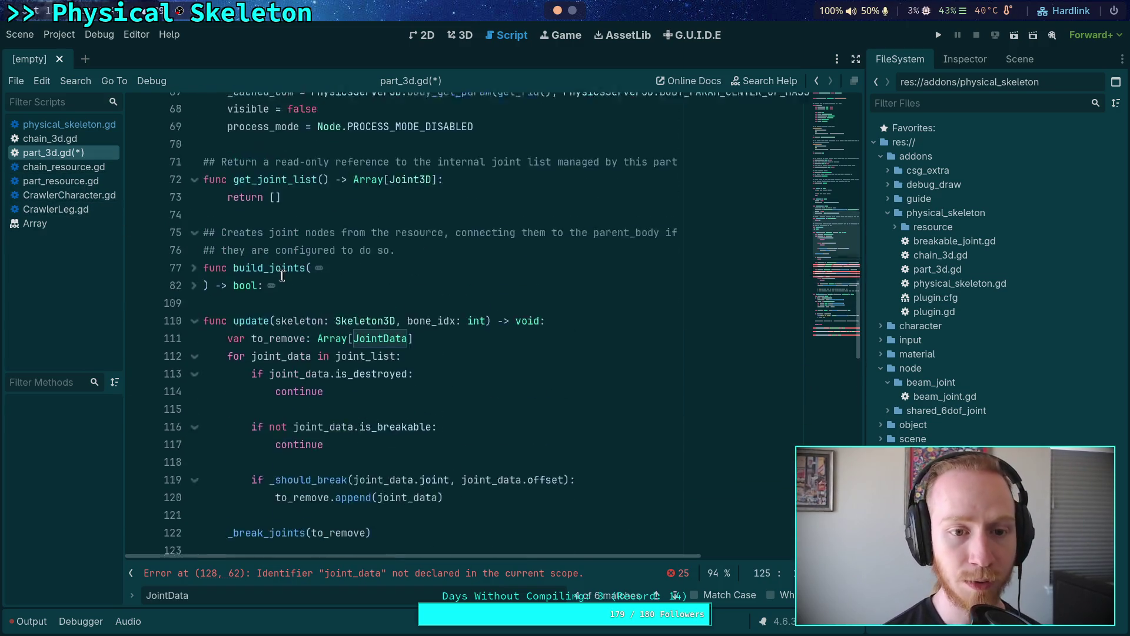
pyautogui.scroll(20, 283, 276)
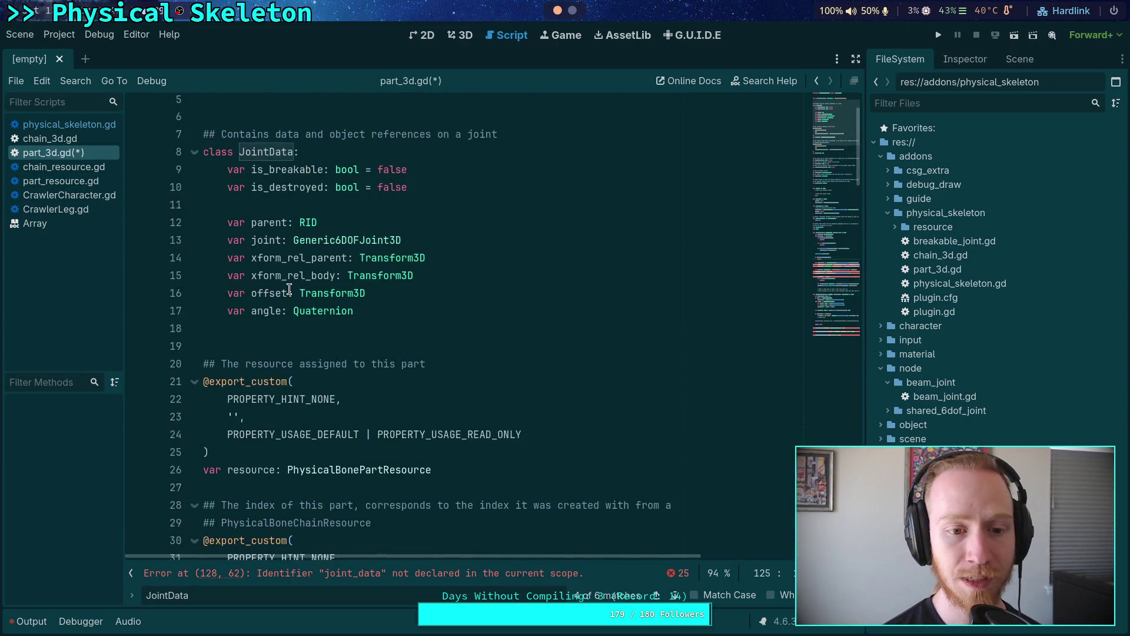
pyautogui.moveTo(353, 310); pyautogui.dragTo(154, 227)
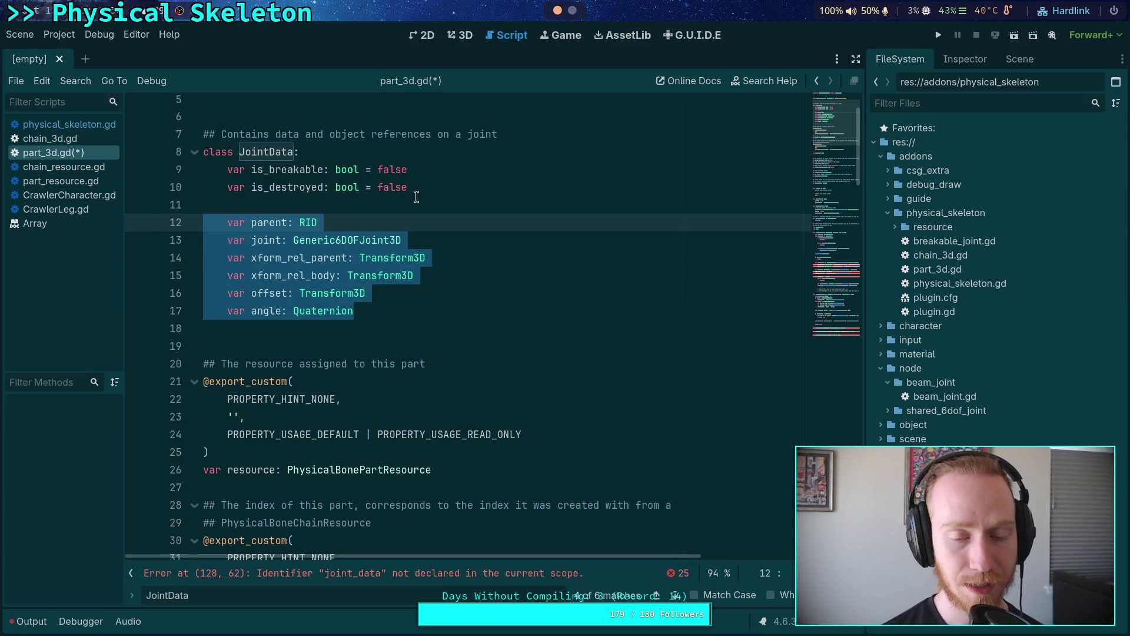
pyautogui.moveTo(412, 194); pyautogui.dragTo(168, 172)
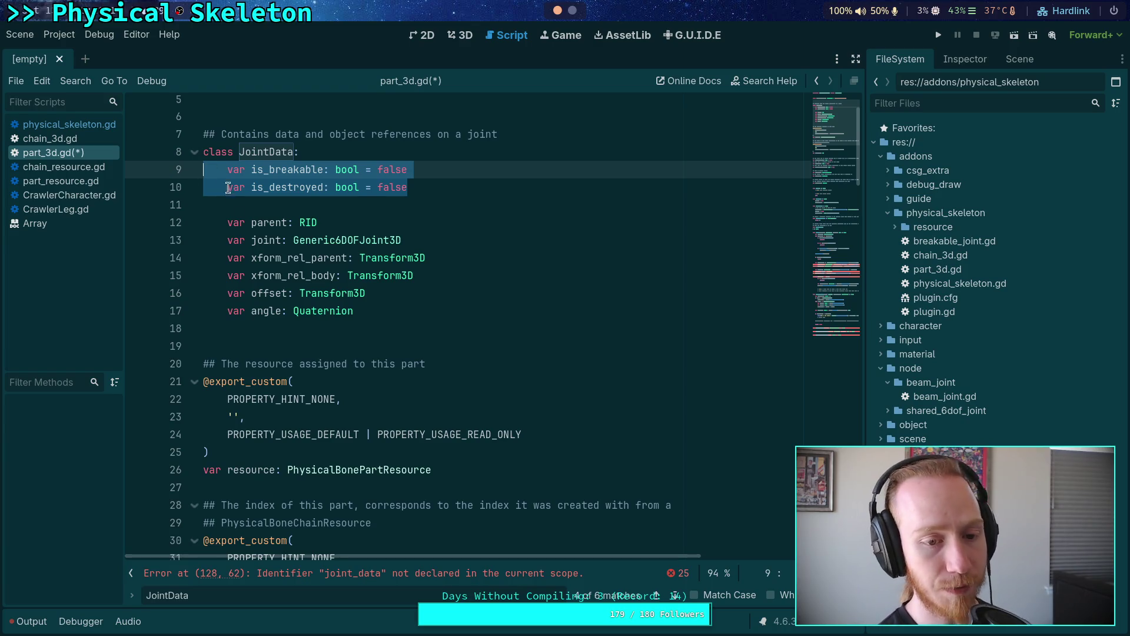
# Step: Move JointData's joint Generic6DOFJoint3D field directly below is_destroyed, tidying the blank line above it
pyautogui.moveTo(360, 310); pyautogui.dragTo(167, 224)
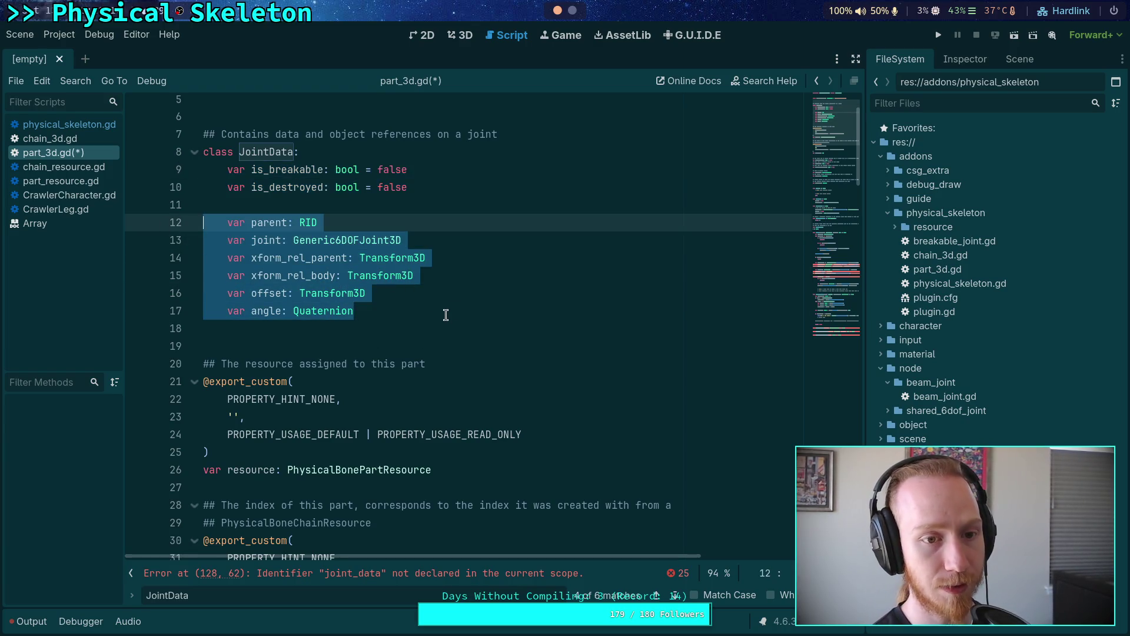
pyautogui.click(341, 210)
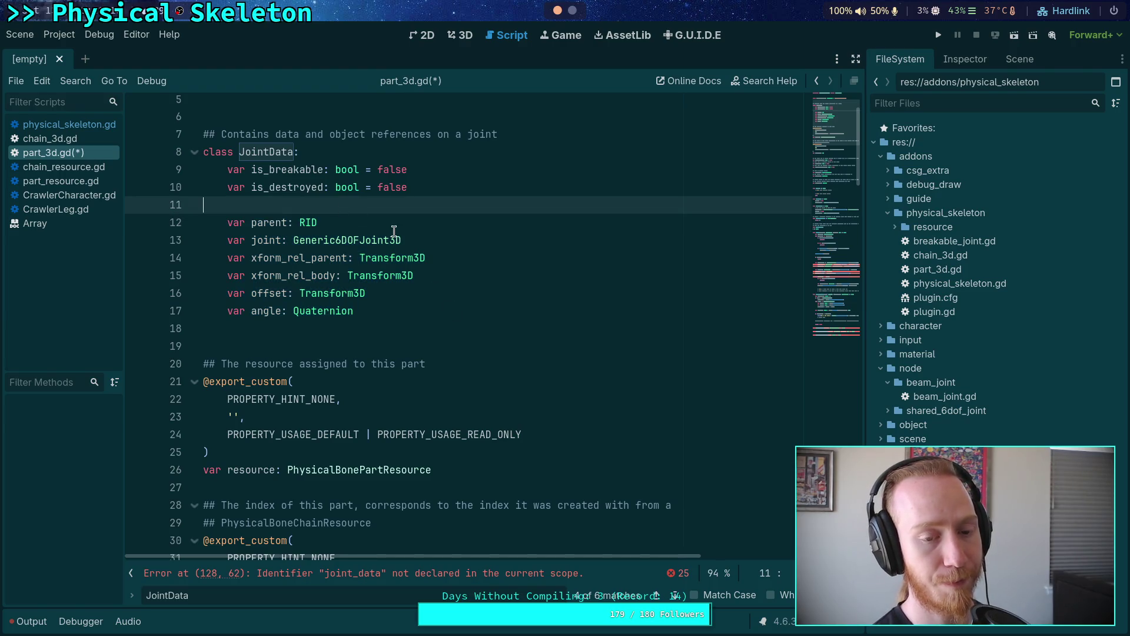
pyautogui.moveTo(394, 231)
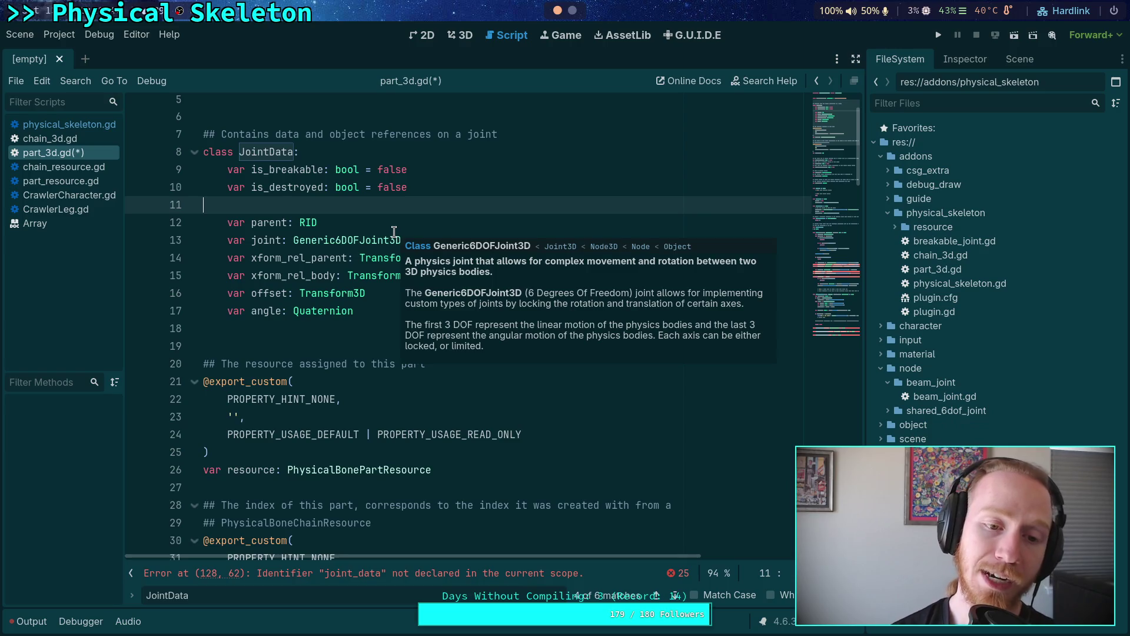
pyautogui.moveTo(366, 293); pyautogui.dragTo(227, 222)
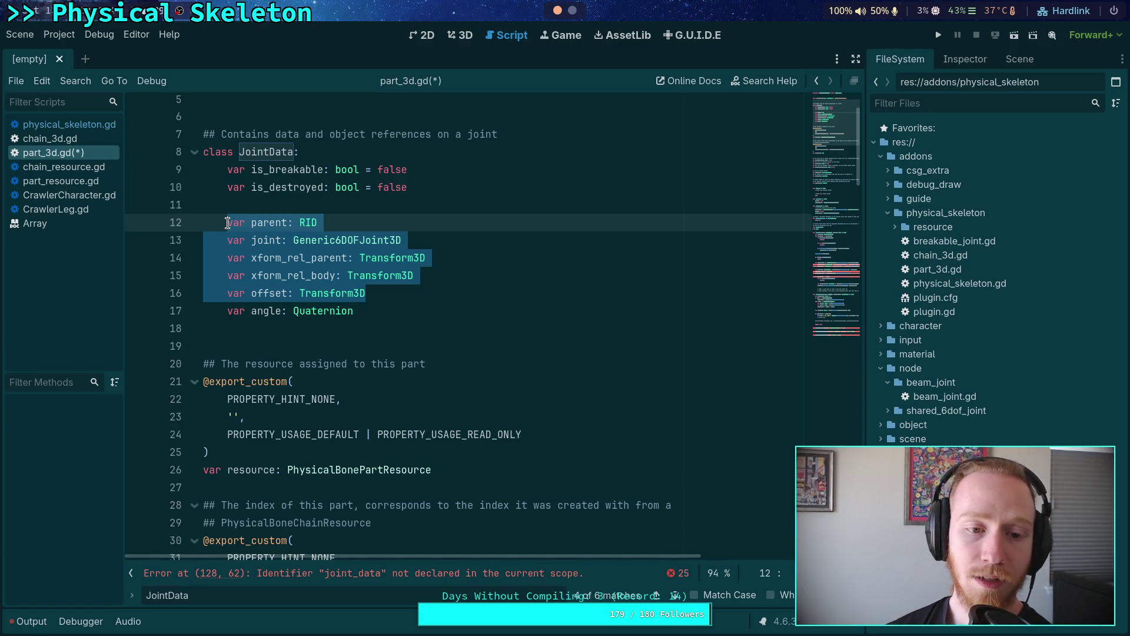
pyautogui.click(280, 244)
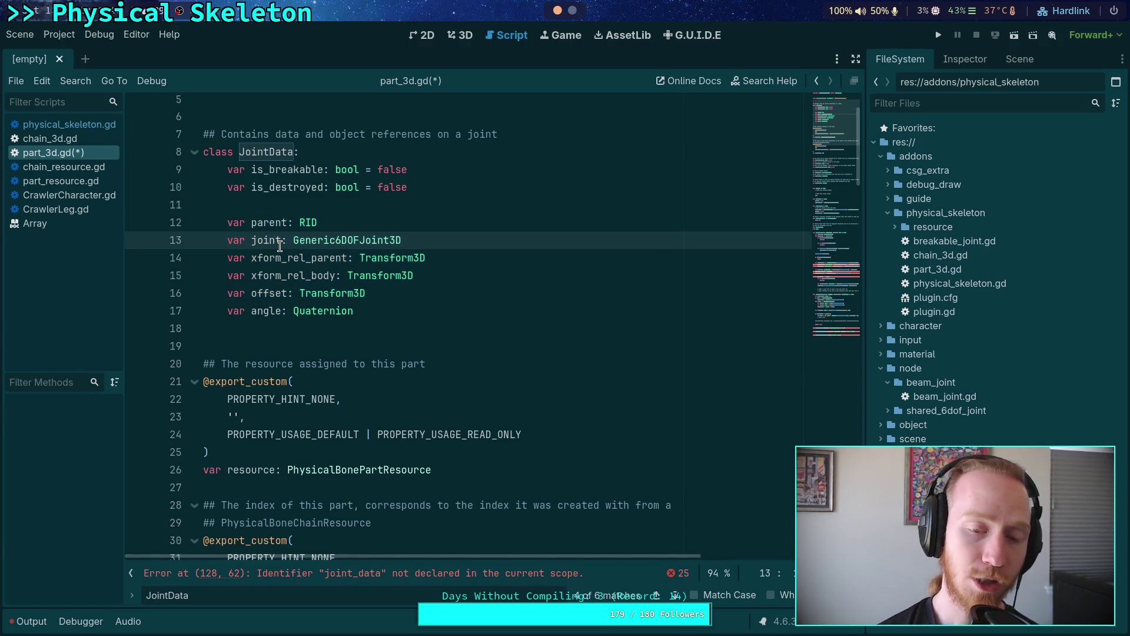
pyautogui.hotkey('alt', 'Up')
pyautogui.hotkey('alt', 'Up')
pyautogui.hotkey('alt', 'Up')
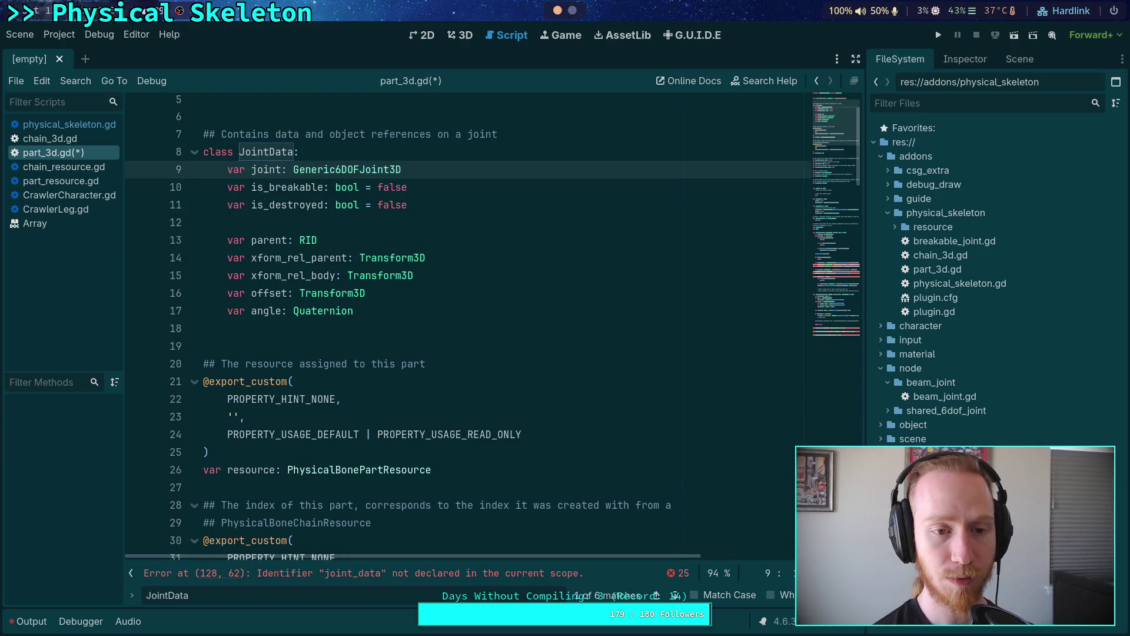
pyautogui.hotkey('alt', 'Down')
pyautogui.hotkey('alt', 'Down')
pyautogui.press('Home')
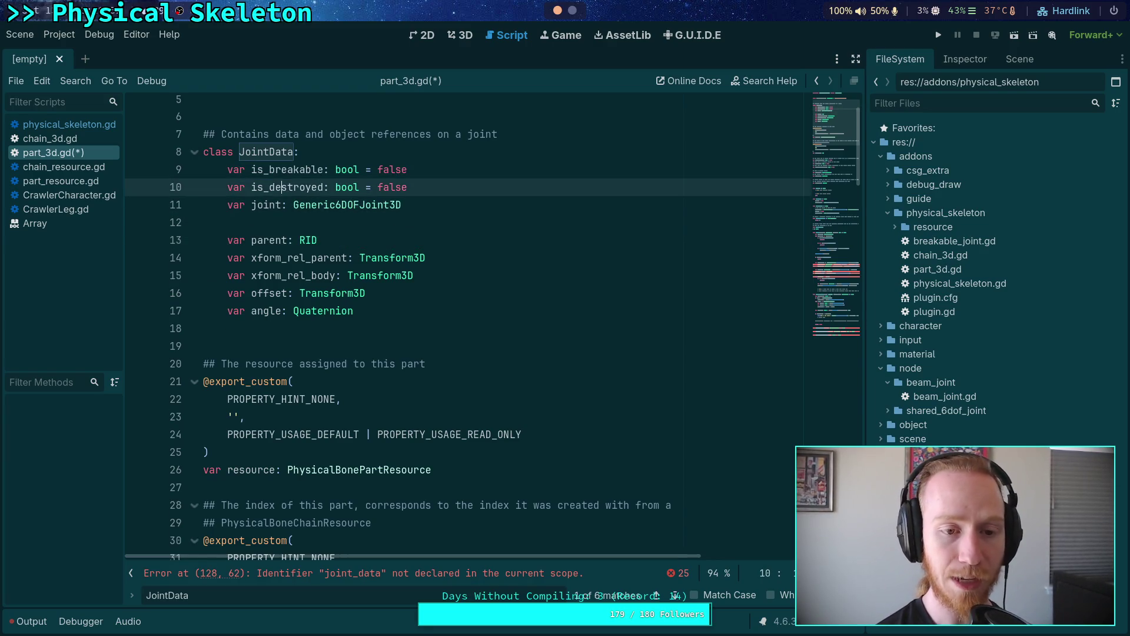
pyautogui.press('Return')
pyautogui.press('Home')
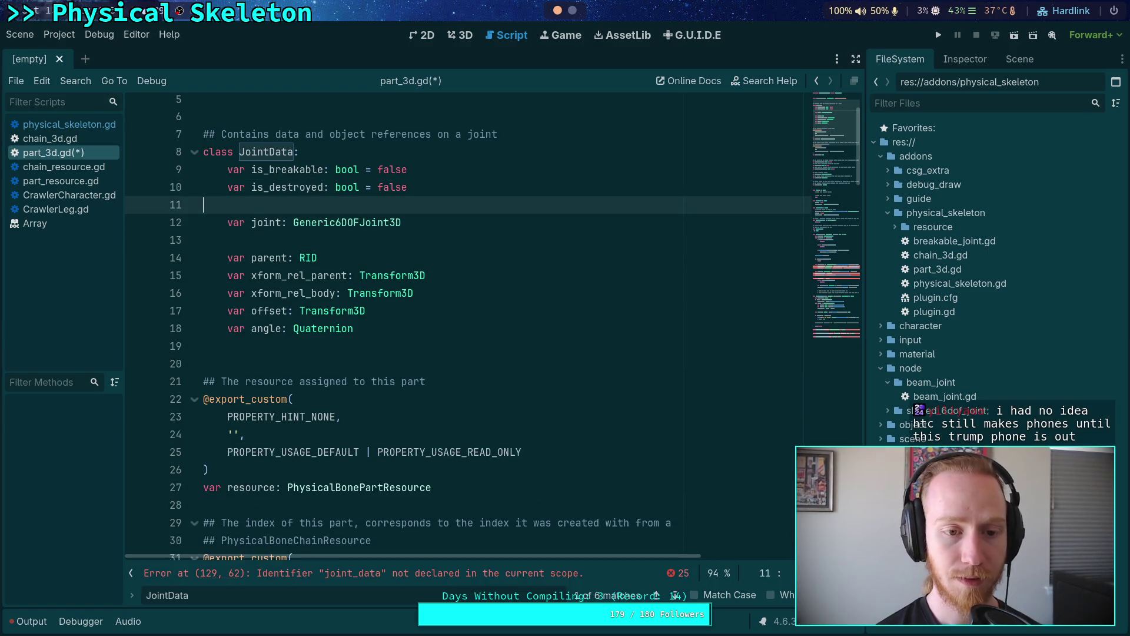
pyautogui.press('BackSpace')
pyautogui.press('Down')
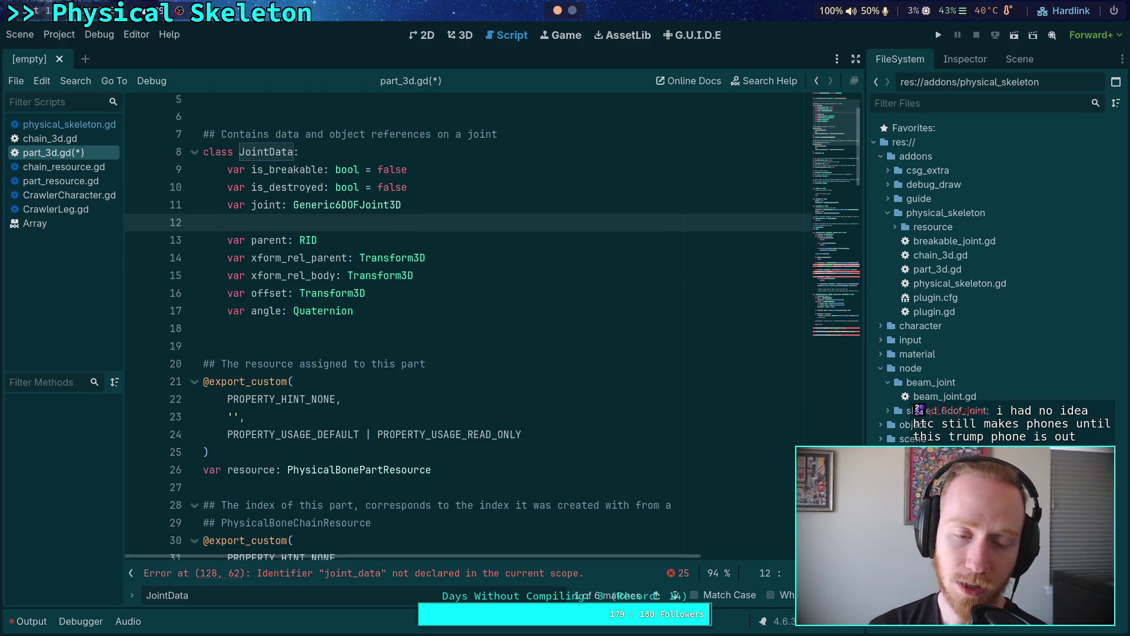
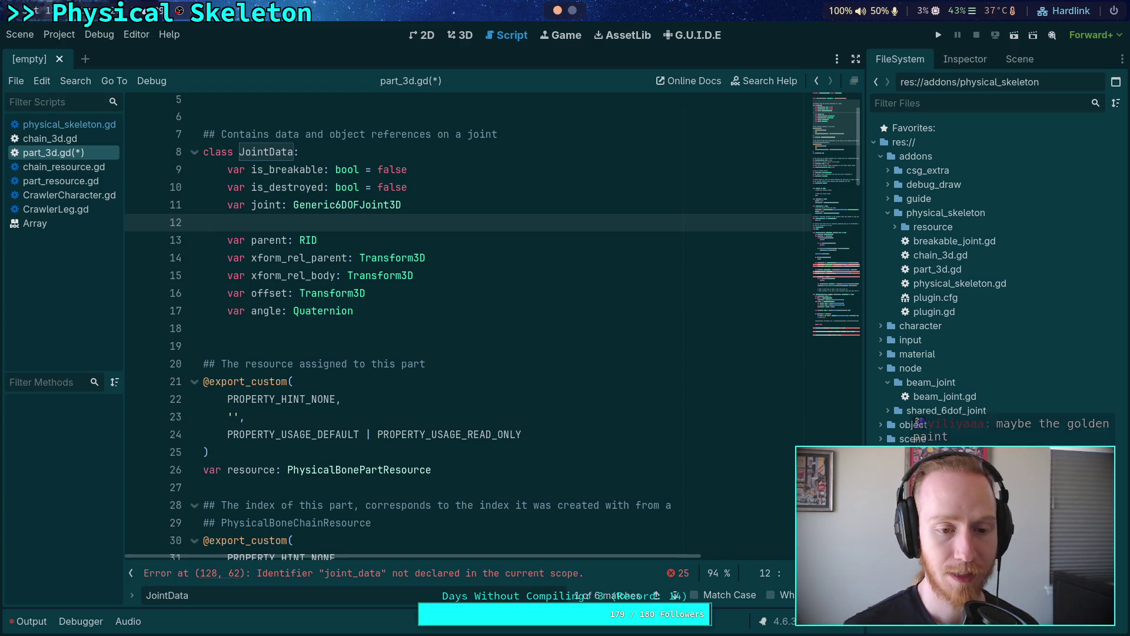
# Step: Add '# All joints' and '# Only for motor/ if displacement can break' comments above the first JointData field groups
pyautogui.click(344, 152)
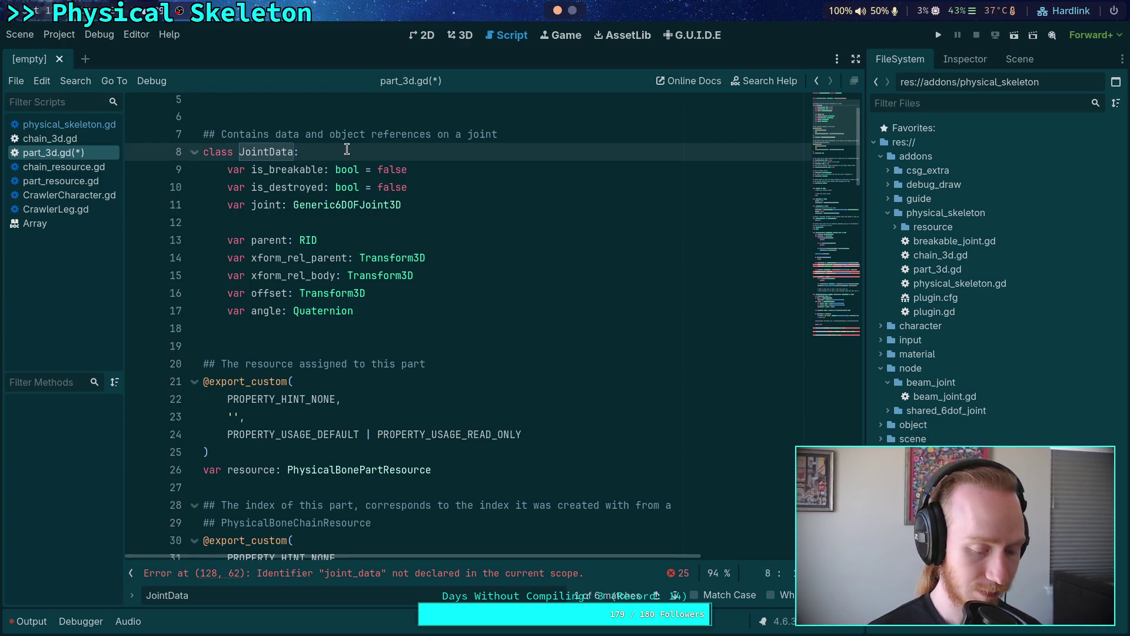
pyautogui.press('Return')
pyautogui.write('# All joints')
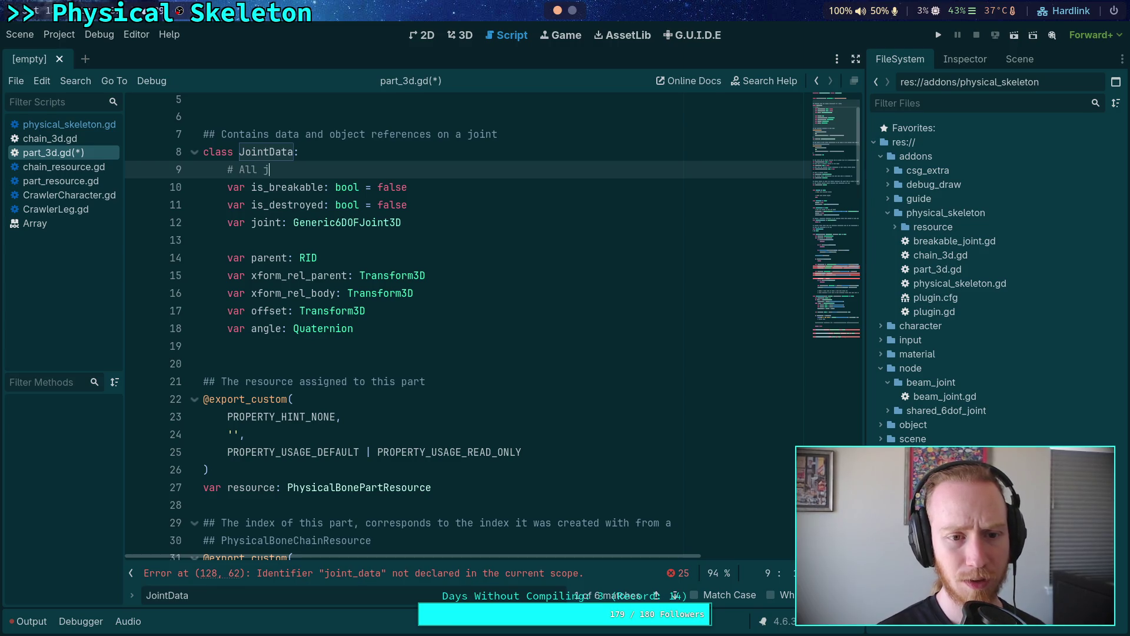
pyautogui.press('Down')
pyautogui.press('Down')
pyautogui.press('Down')
pyautogui.press('Down')
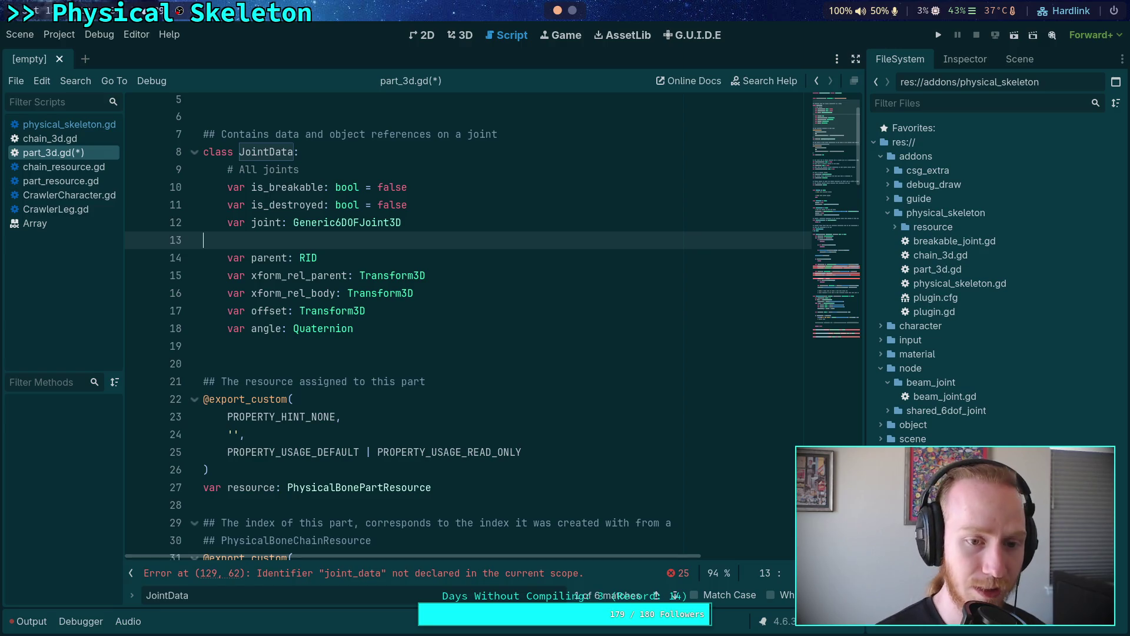
pyautogui.press('Return')
pyautogui.write('#')
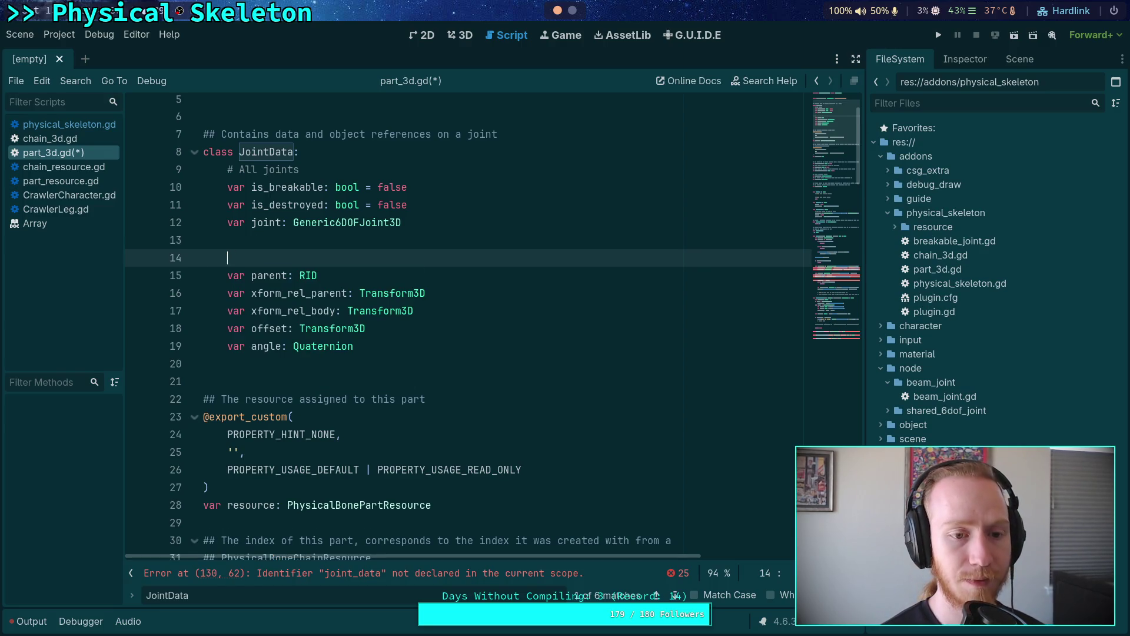
pyautogui.write('ly breakab')
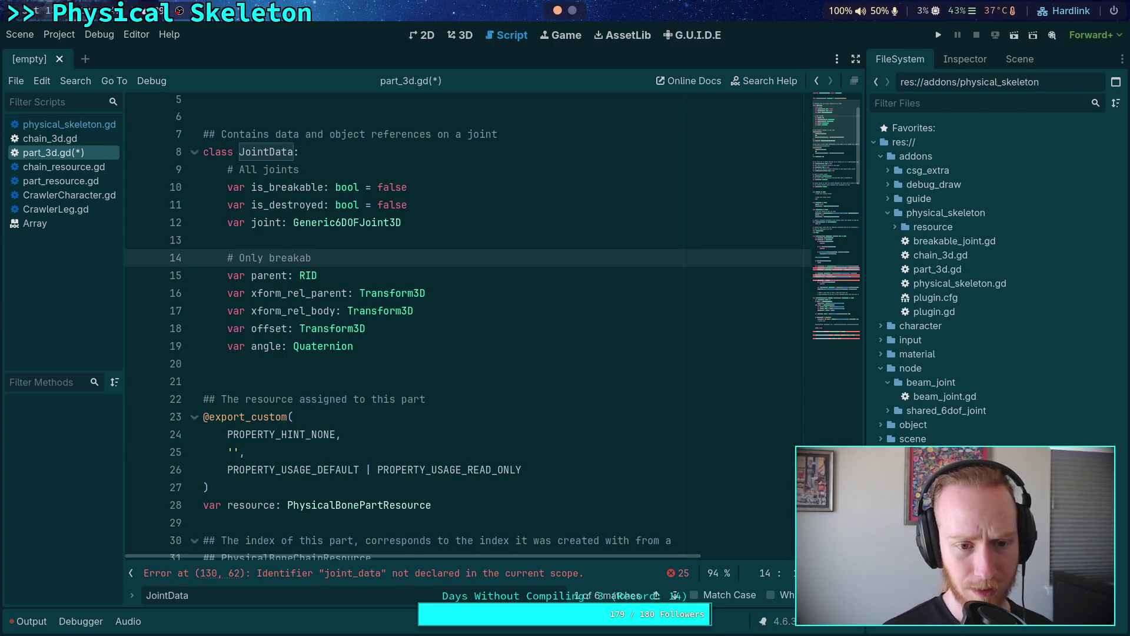
pyautogui.press('BackSpace')
pyautogui.press('BackSpace')
pyautogui.press('BackSpace')
pyautogui.press('BackSpace')
pyautogui.press('BackSpace')
pyautogui.press('BackSpace')
pyautogui.press('BackSpace')
pyautogui.write('for motor/ if ')
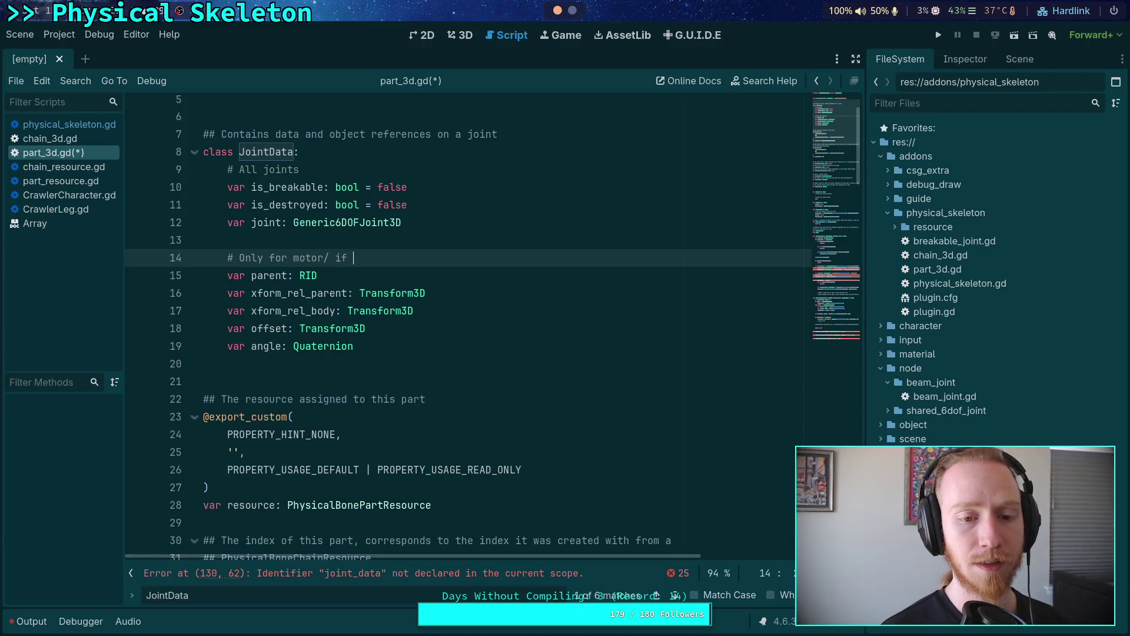
pyautogui.write('displac')
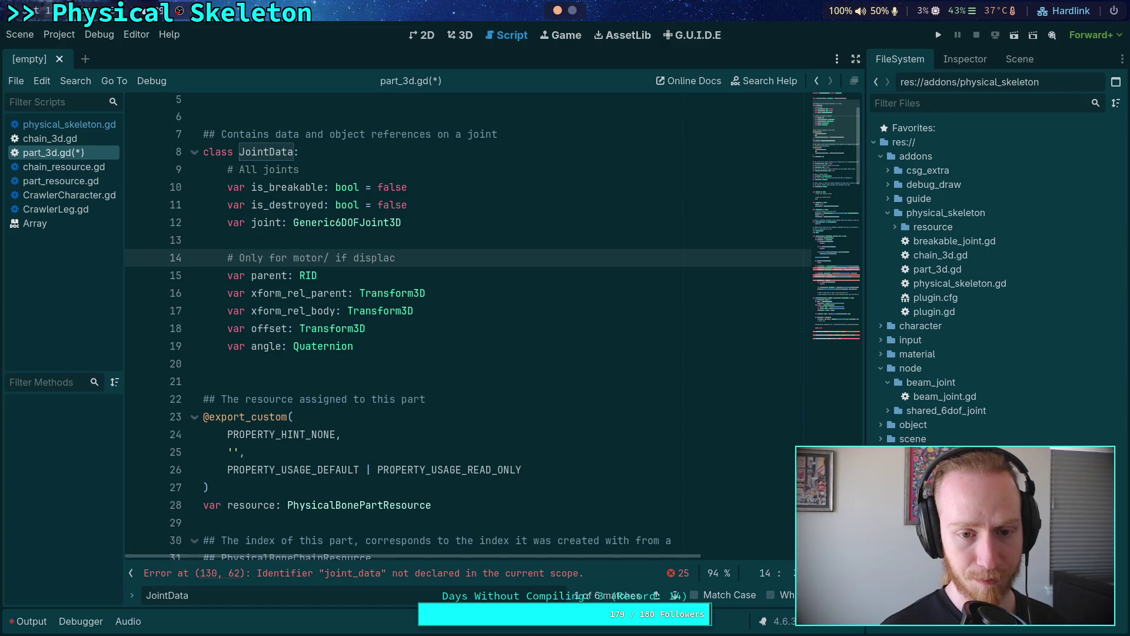
pyautogui.write('ement can break')
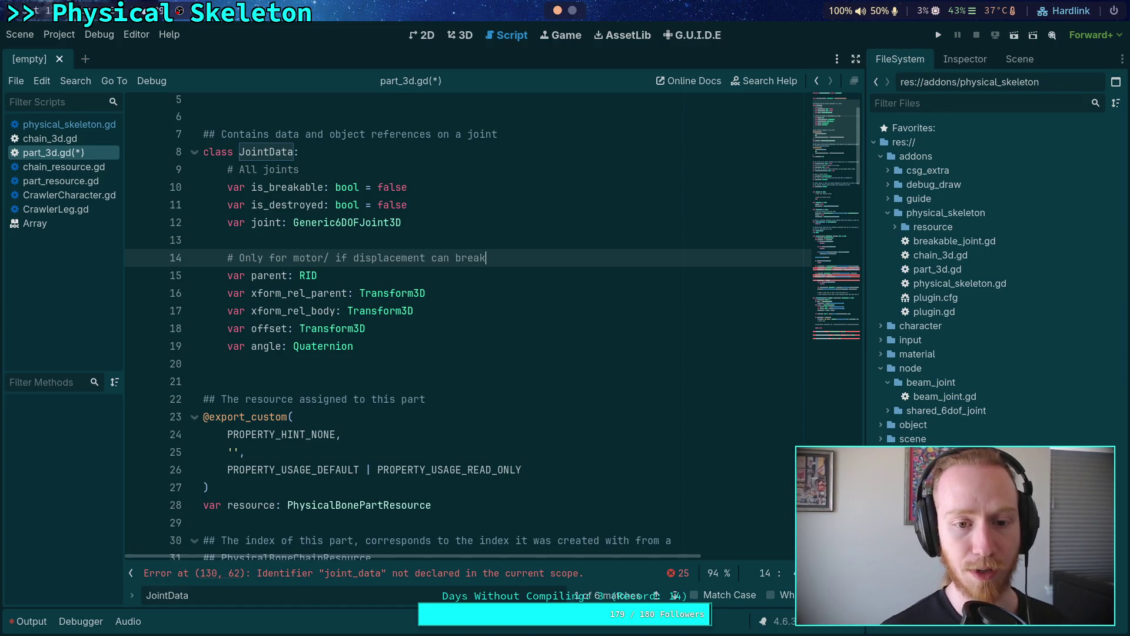
# Step: Add a '# Only for motor' comment below the offset field in JointData
pyautogui.press('Down')
pyautogui.press('Down')
pyautogui.press('Down')
pyautogui.press('Return')
pyautogui.press('Return')
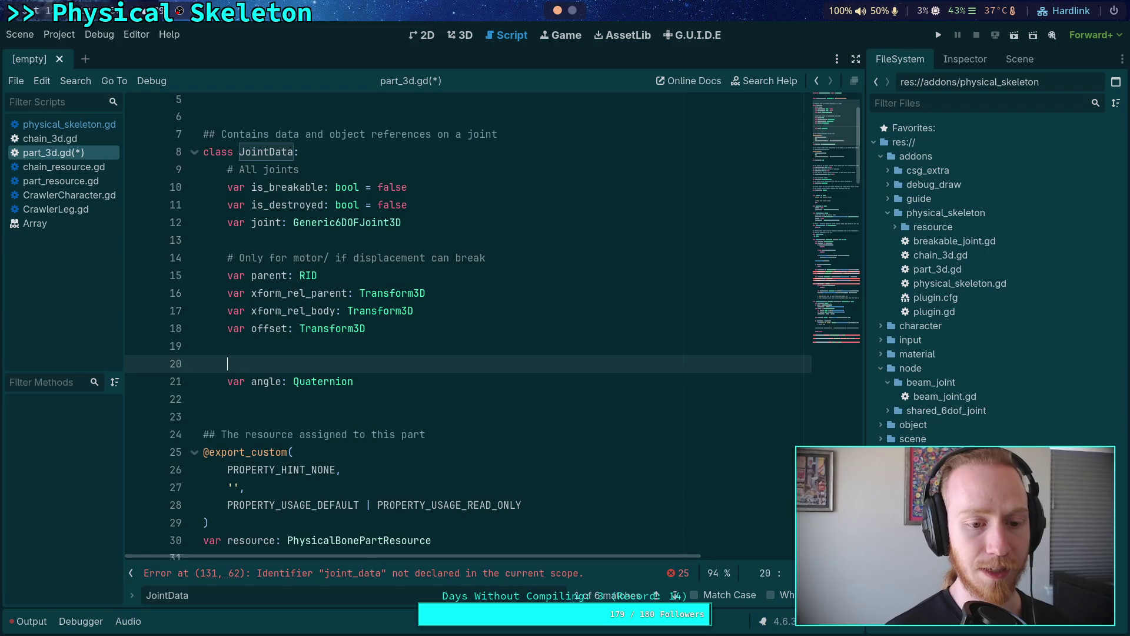
pyautogui.write('# Only for ')
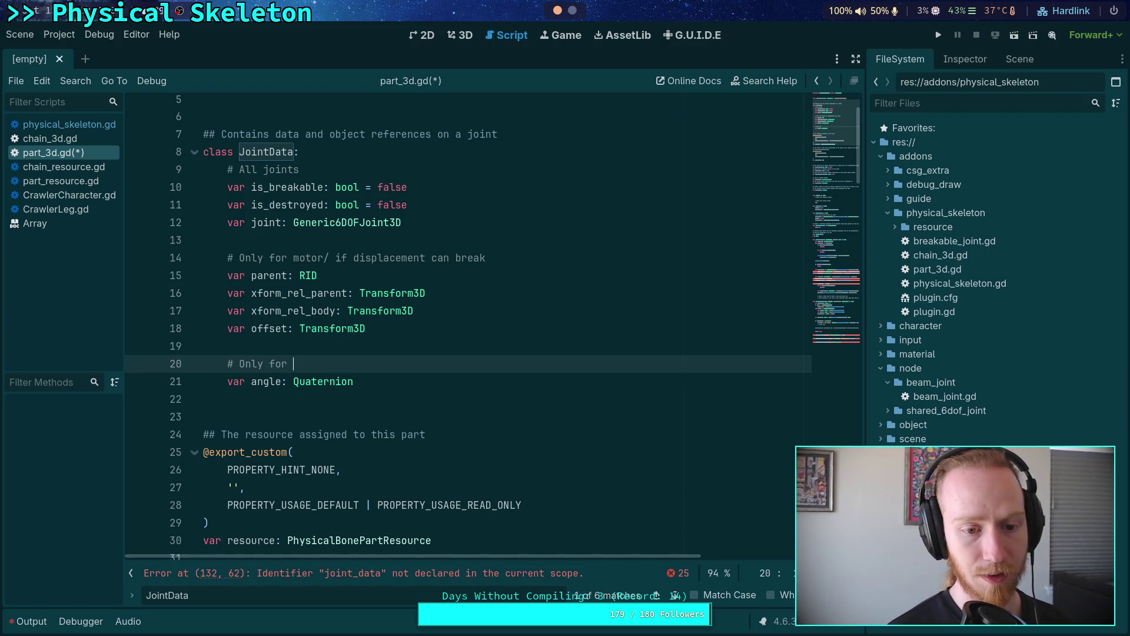
pyautogui.write('motor')
pyautogui.click(204, 399)
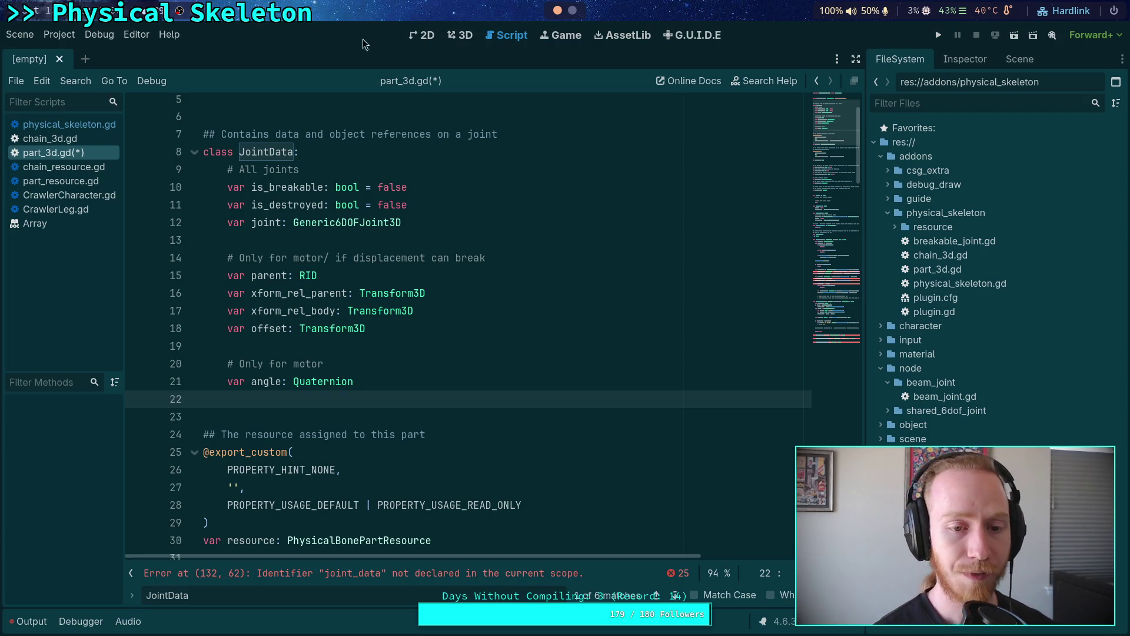
# Step: Test unindenting and re-indenting JointData lines 14–21, then switch to the terminal workspace
pyautogui.moveTo(441, 223); pyautogui.dragTo(148, 177)
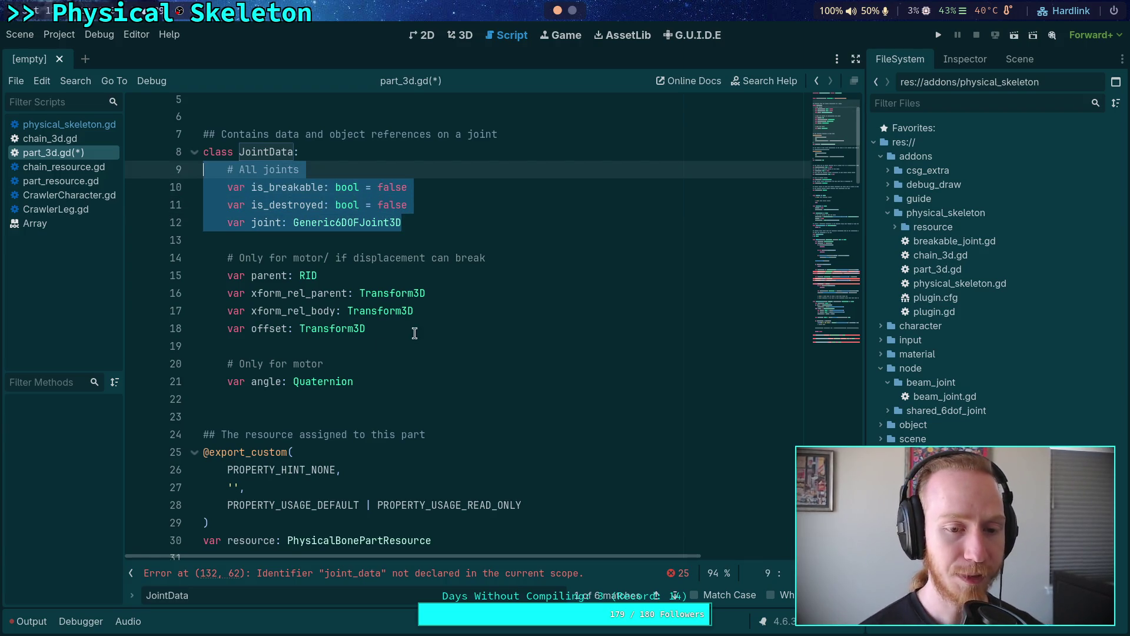
pyautogui.moveTo(414, 329); pyautogui.dragTo(135, 261)
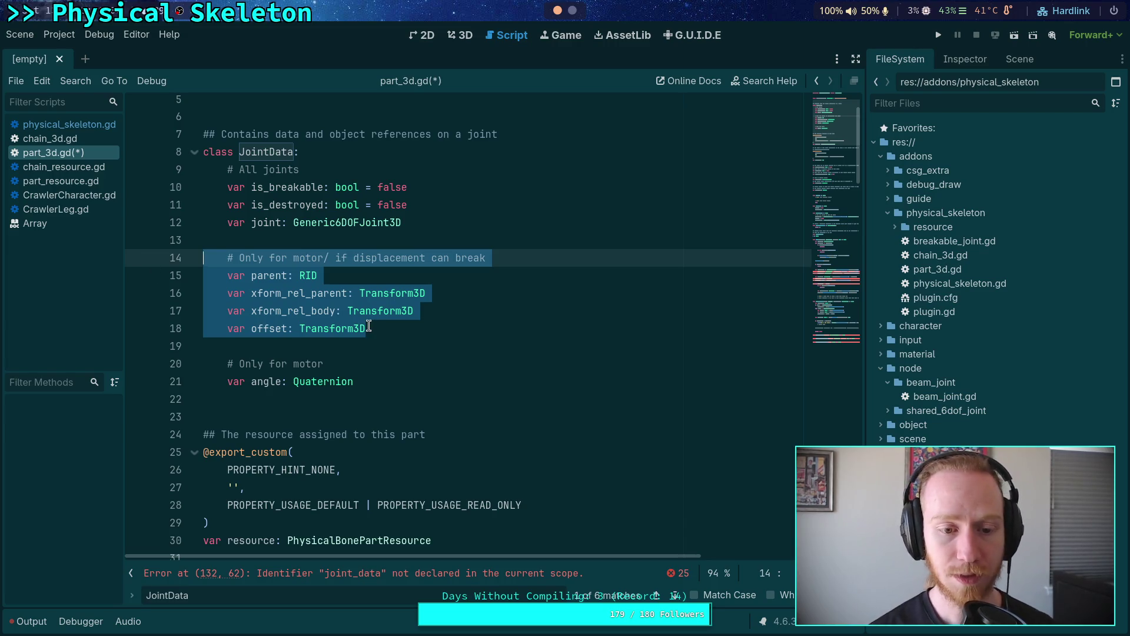
pyautogui.moveTo(370, 381); pyautogui.dragTo(165, 252)
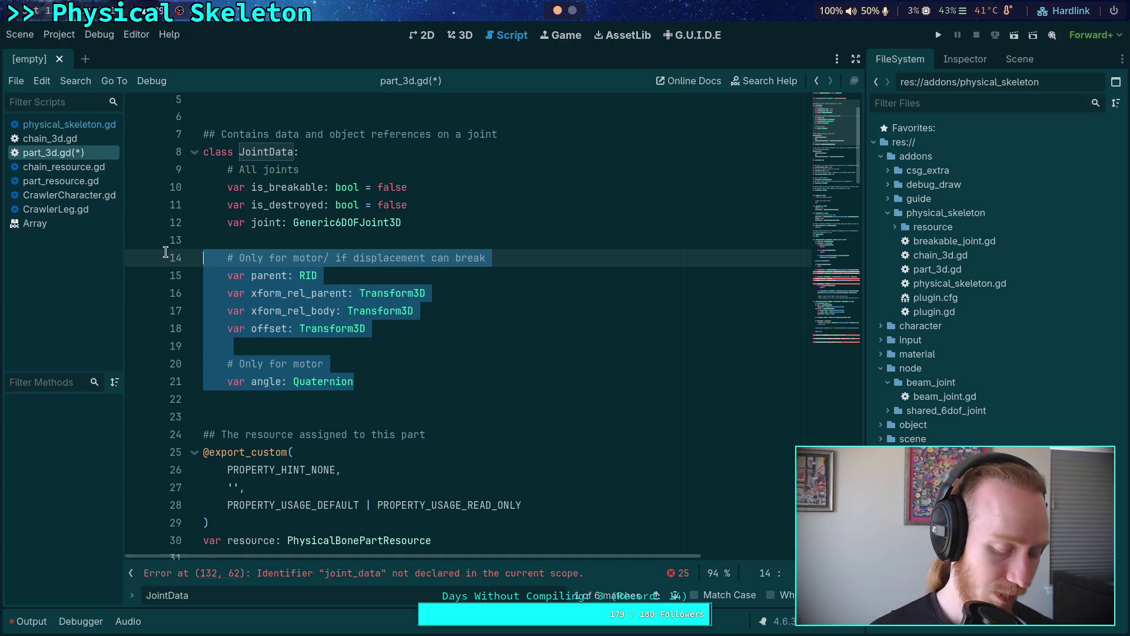
pyautogui.hotkey('shift', 'Tab')
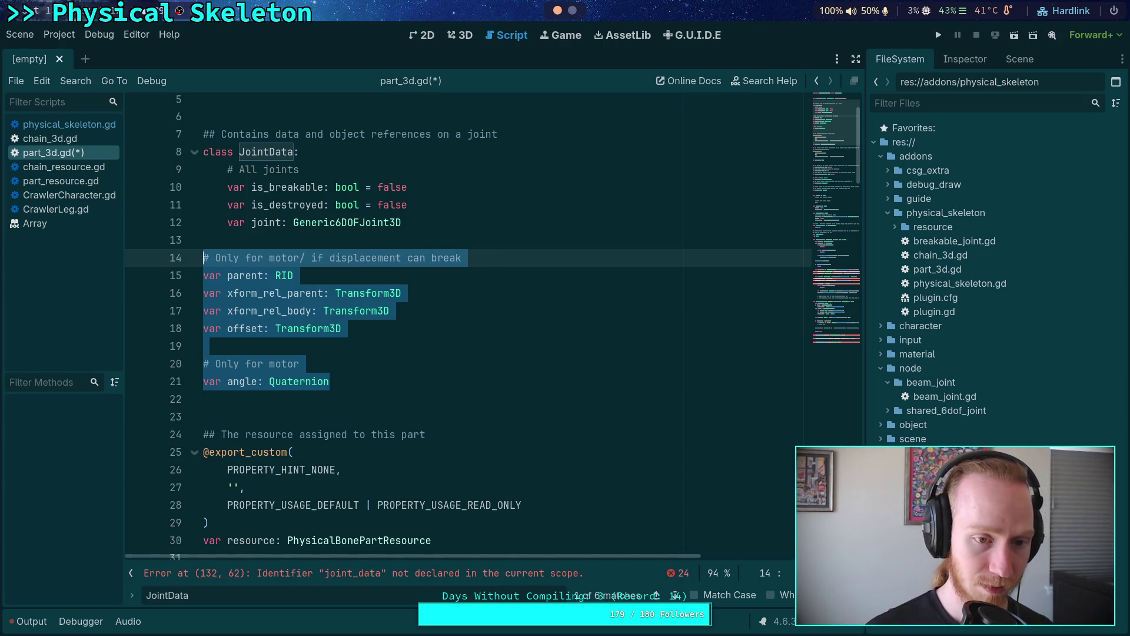
pyautogui.press('Tab')
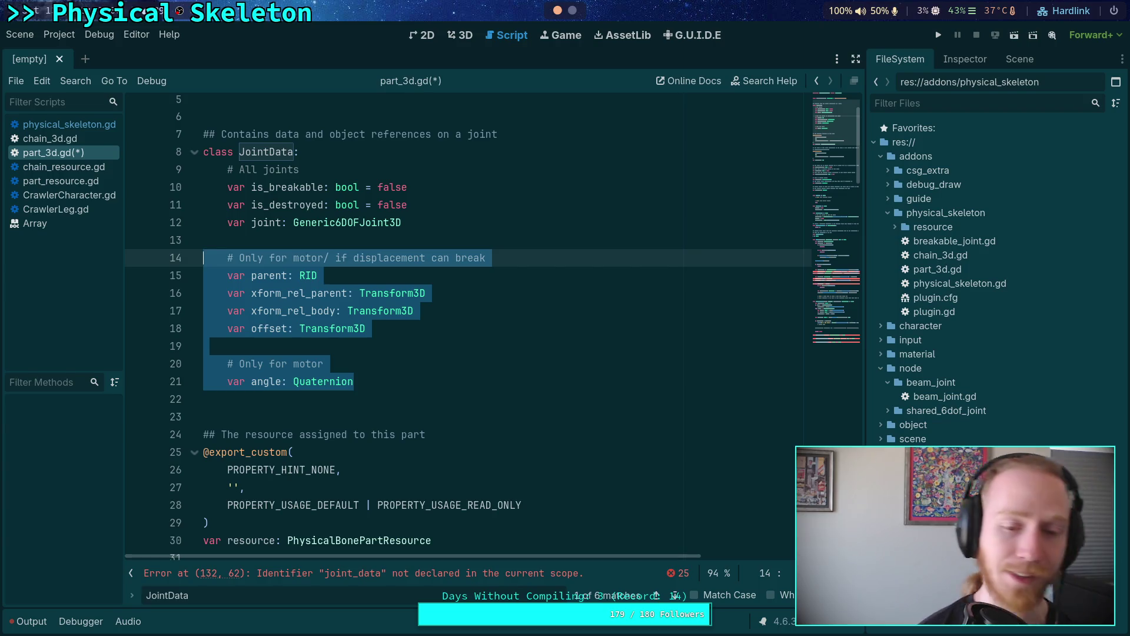
pyautogui.click(308, 347)
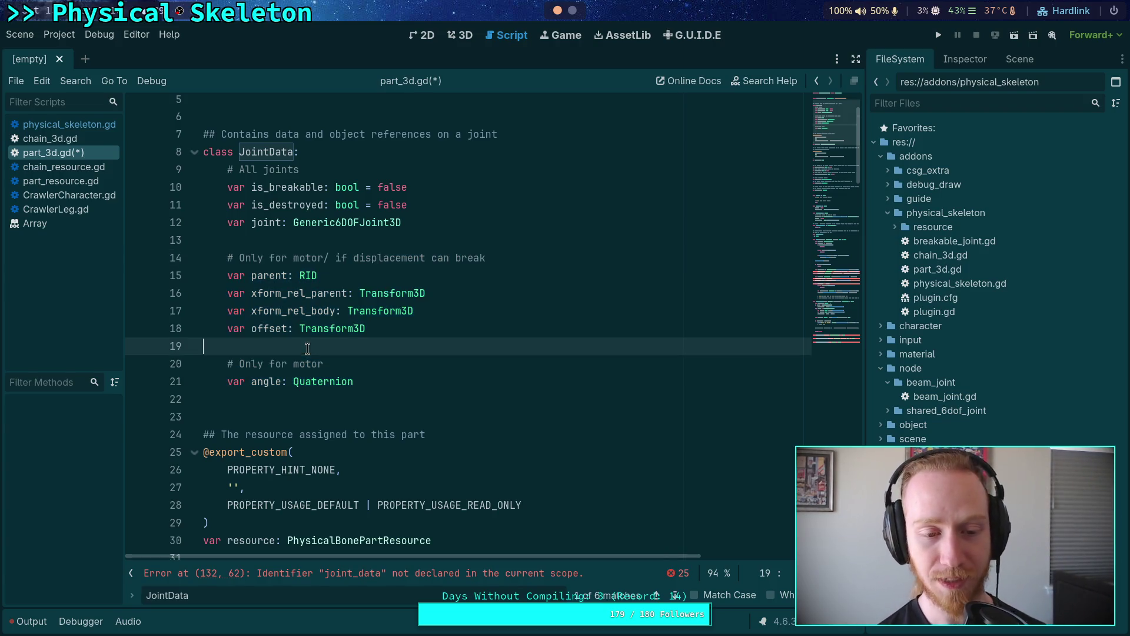
pyautogui.click(574, 11)
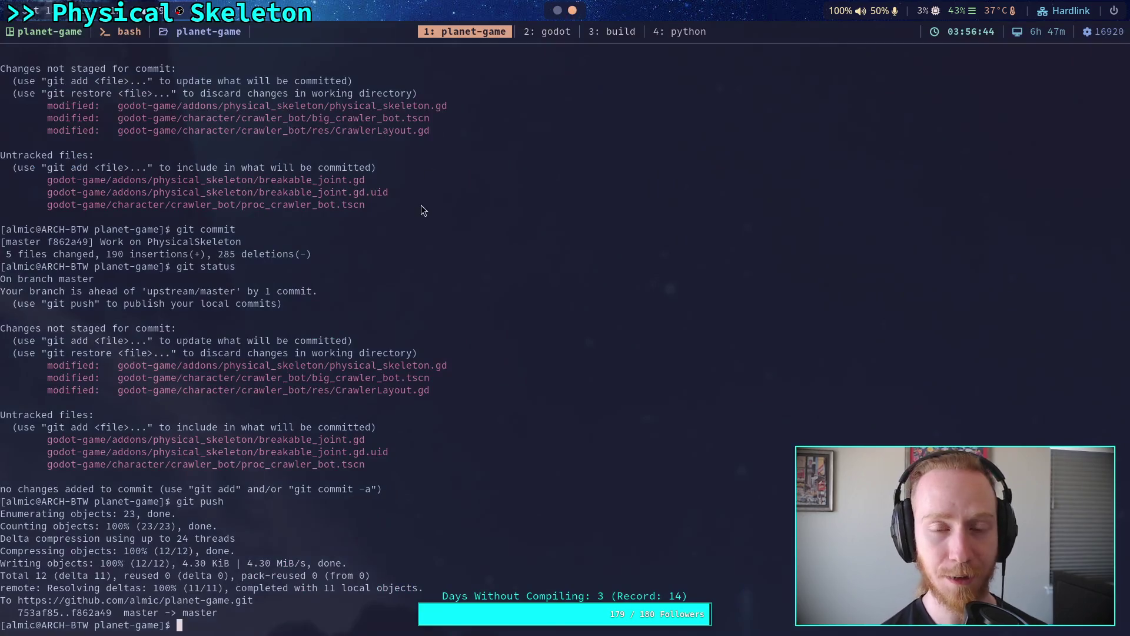
# Step: In the 'godot' tmux window, collapse core and expand thirdparty in the Neovim file tree
pyautogui.click(554, 33)
pyautogui.click(85, 69)
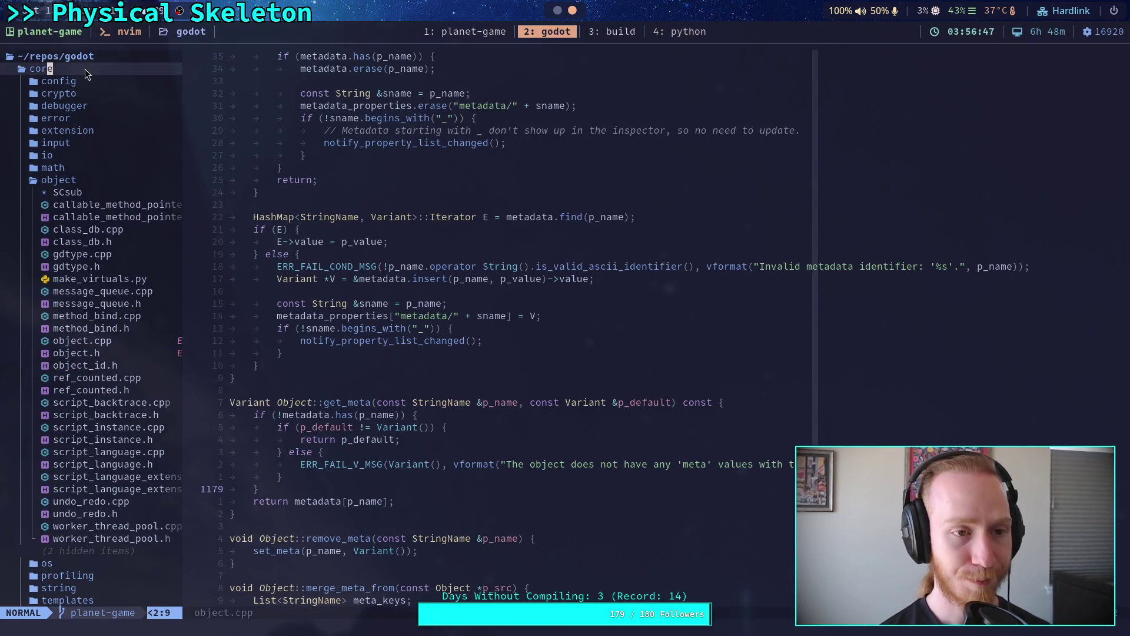
pyautogui.press('Return')
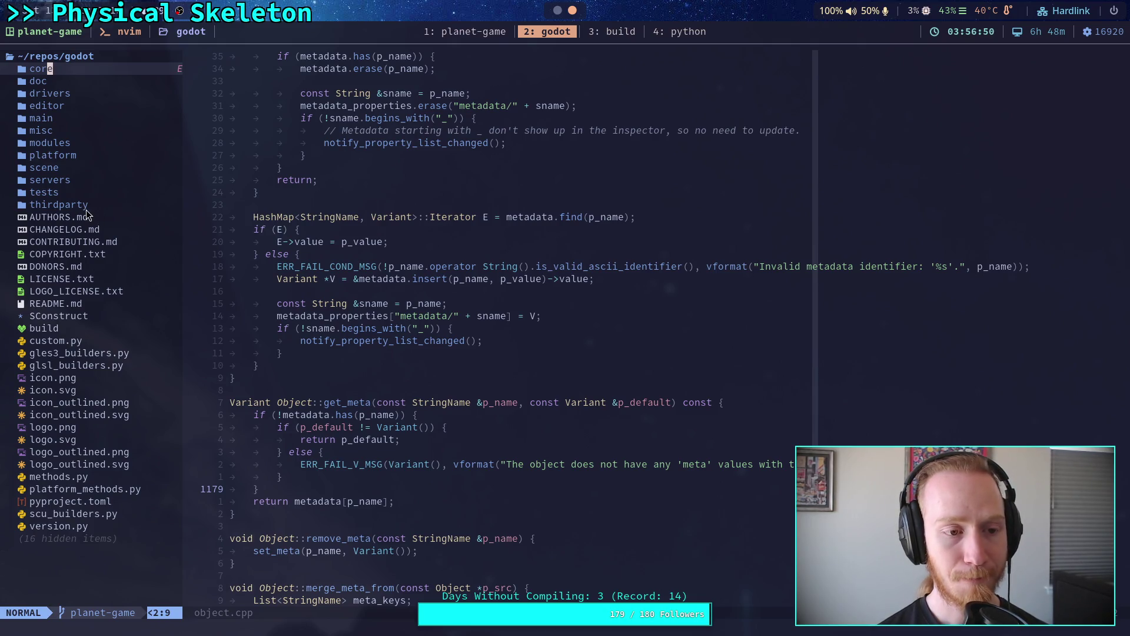
pyautogui.click(82, 180)
pyautogui.press('j')
pyautogui.press('j')
pyautogui.press('Return')
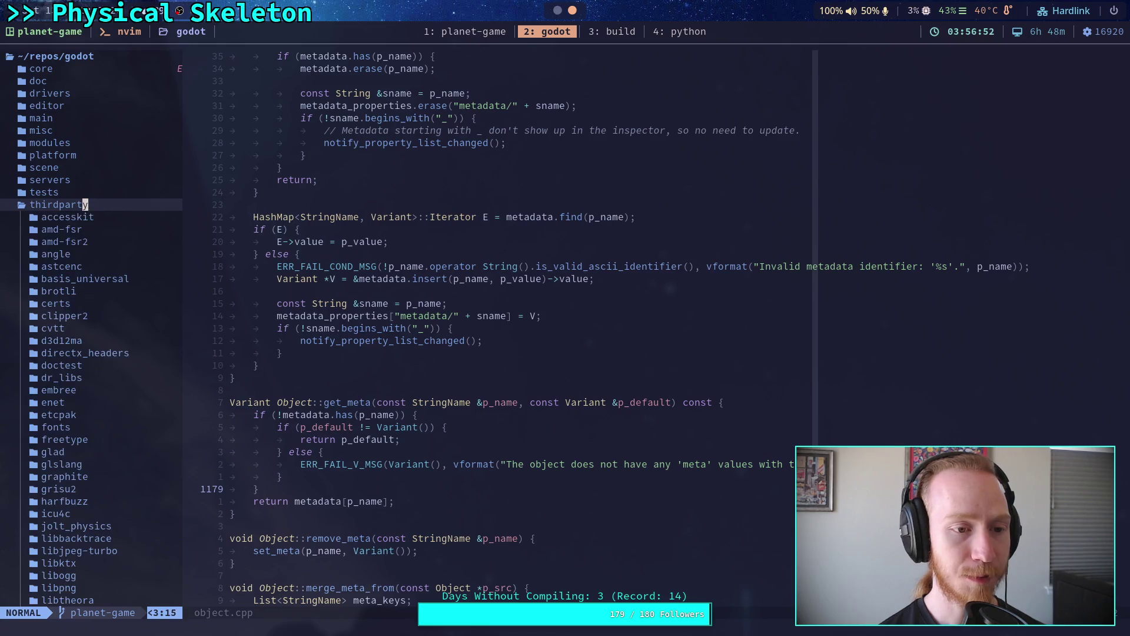
# Step: Expand jolt_physics, Jolt and Physics in the file tree
pyautogui.scroll(-2, 94, 423)
pyautogui.click(89, 350)
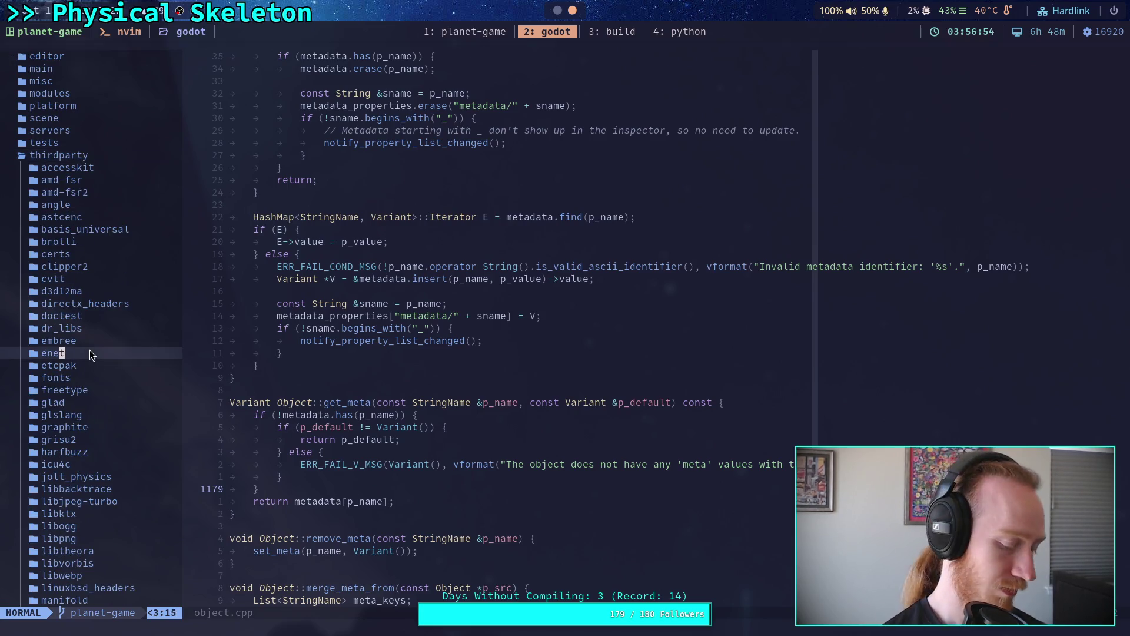
pyautogui.click(88, 477)
pyautogui.scroll(-5, 110, 447)
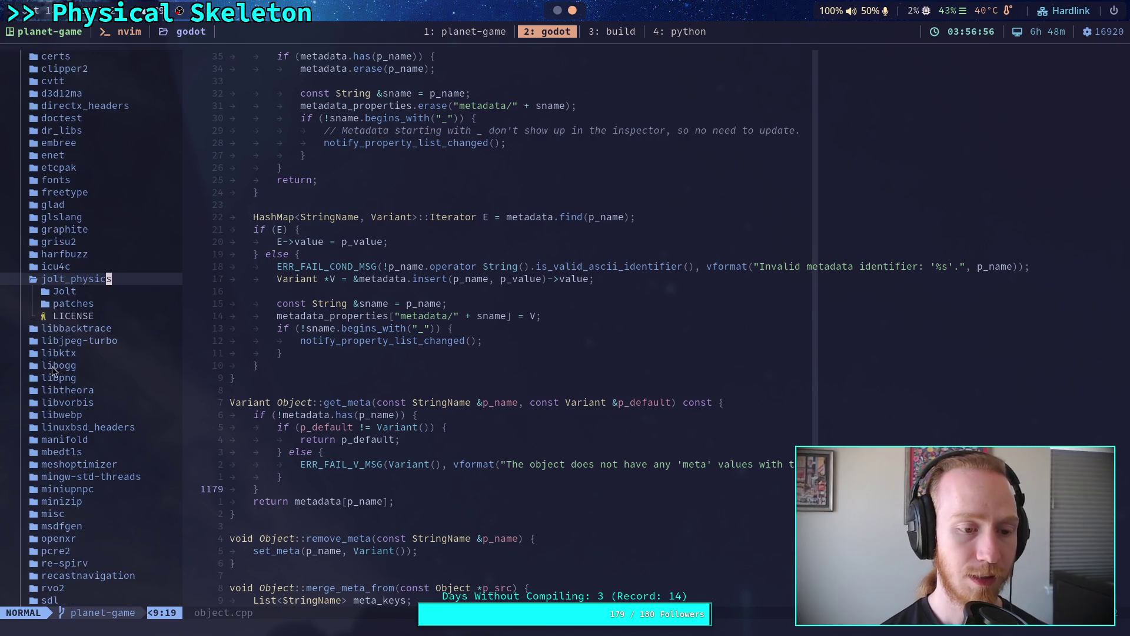
pyautogui.click(82, 292)
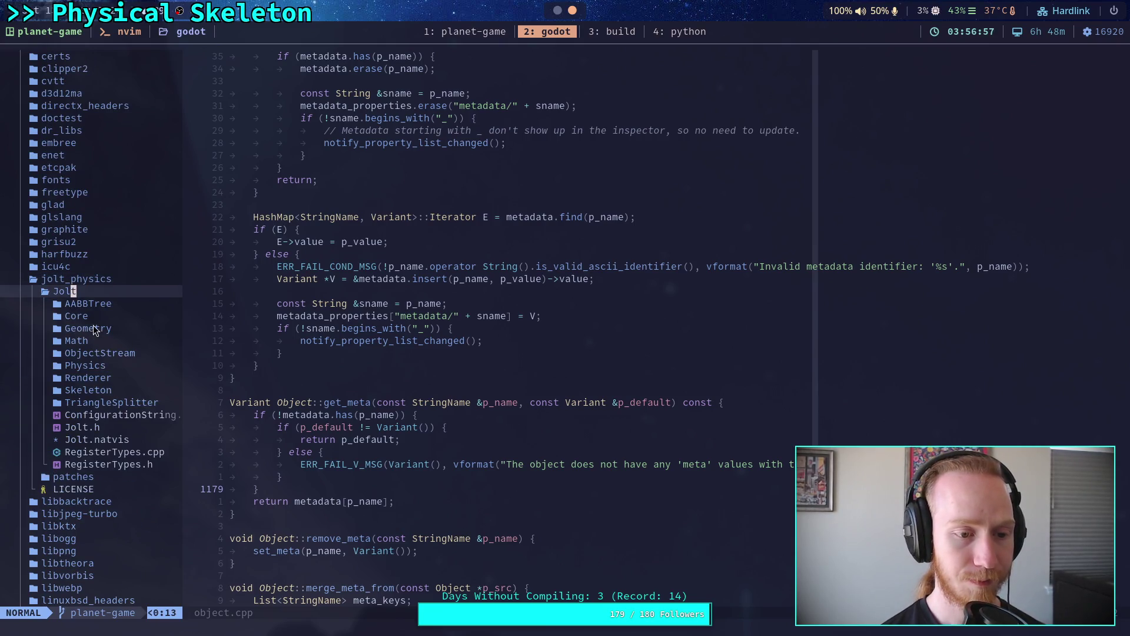
pyautogui.click(106, 367)
pyautogui.click(112, 403)
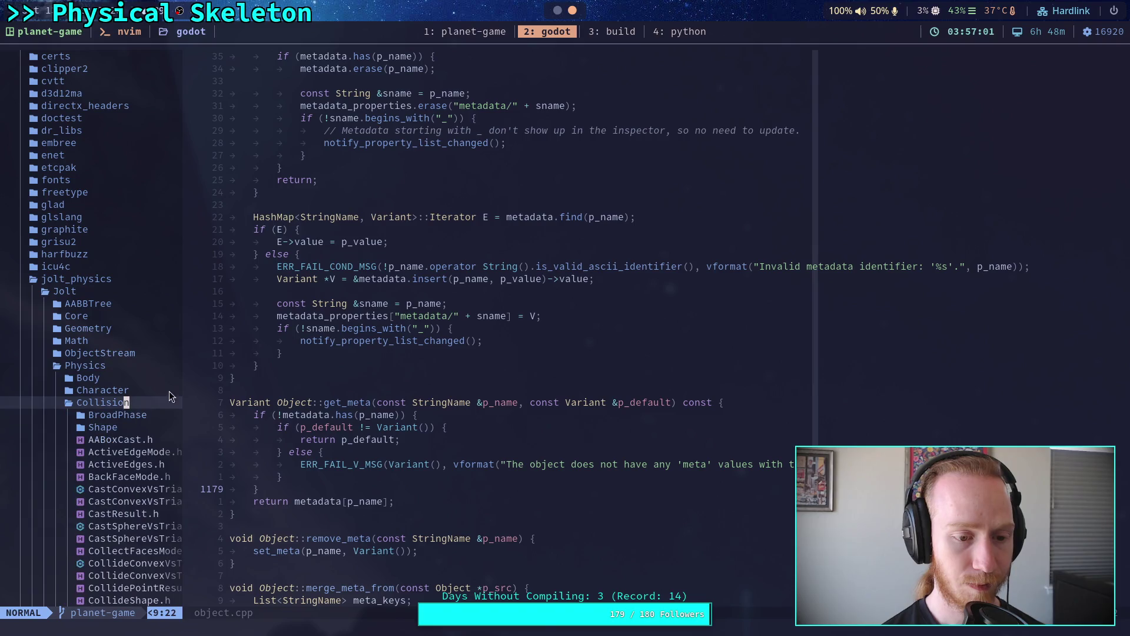
# Step: Collapse Collision, expand Constraints and select SixDOFConstraint.h
pyautogui.scroll(-2, 192, 380)
pyautogui.scroll(-12, 176, 371)
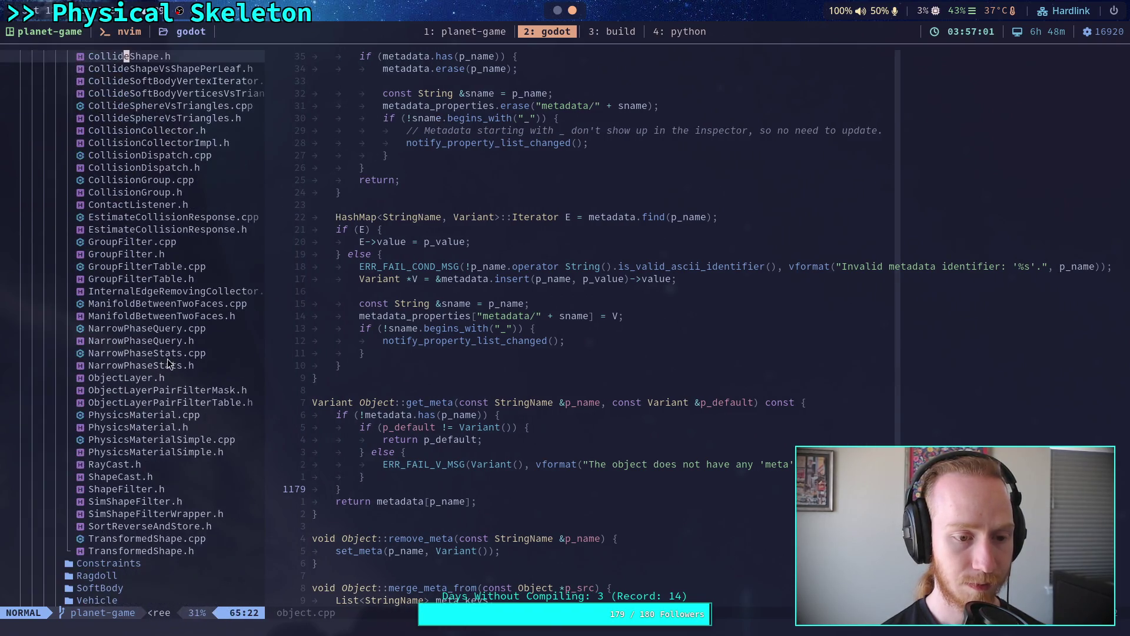
pyautogui.scroll(7, 169, 358)
pyautogui.doubleClick(125, 156)
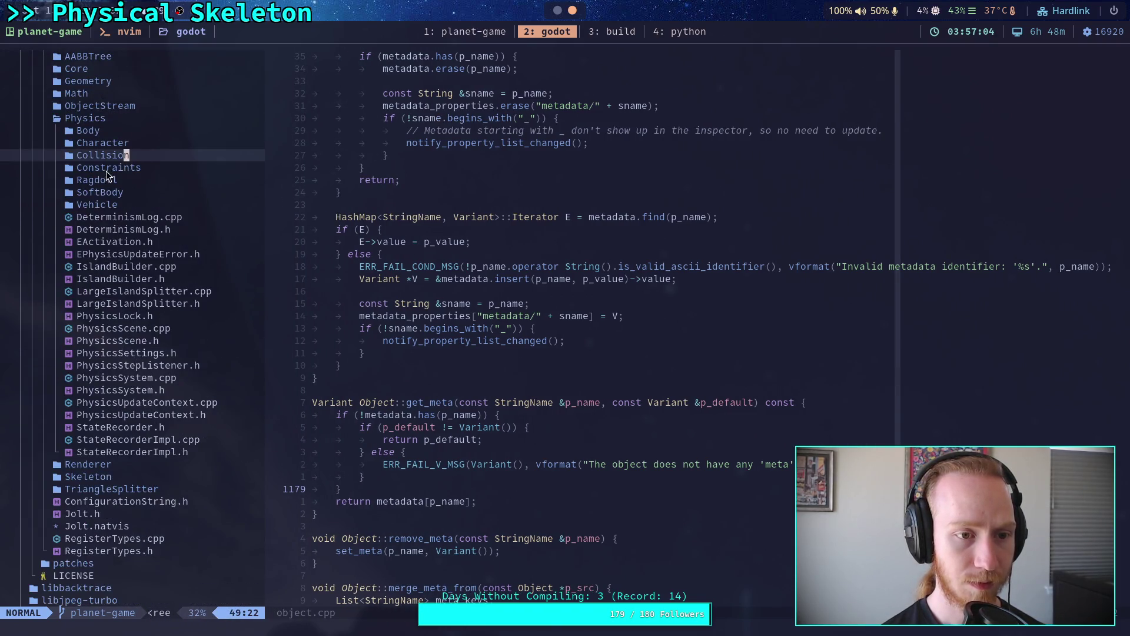
pyautogui.click(133, 168)
pyautogui.click(132, 168)
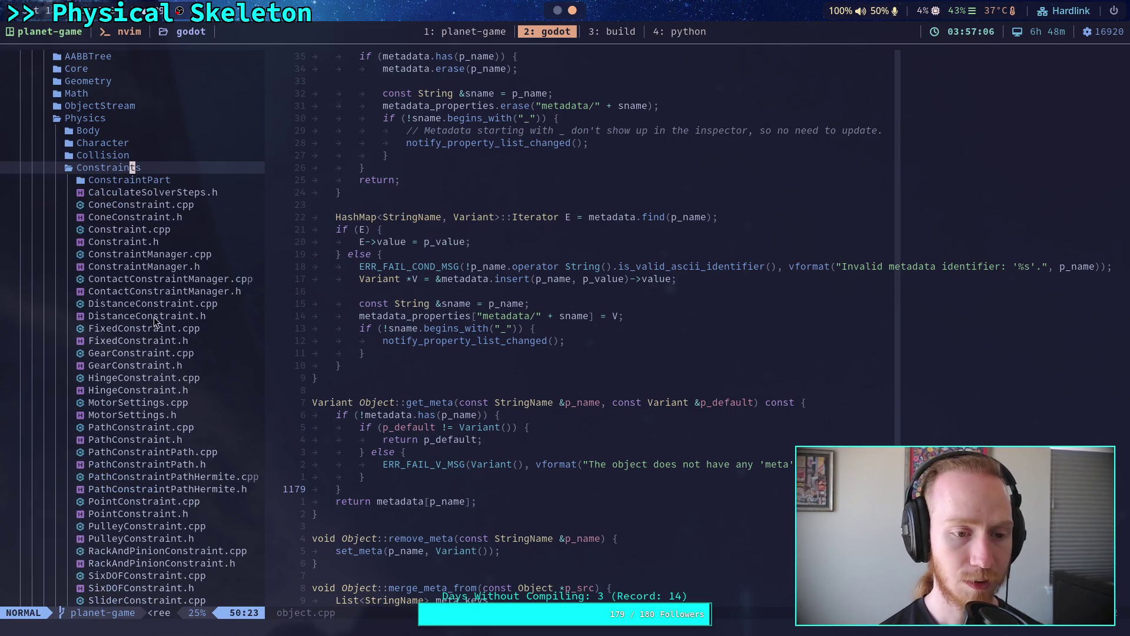
pyautogui.scroll(-5, 189, 393)
pyautogui.click(193, 391)
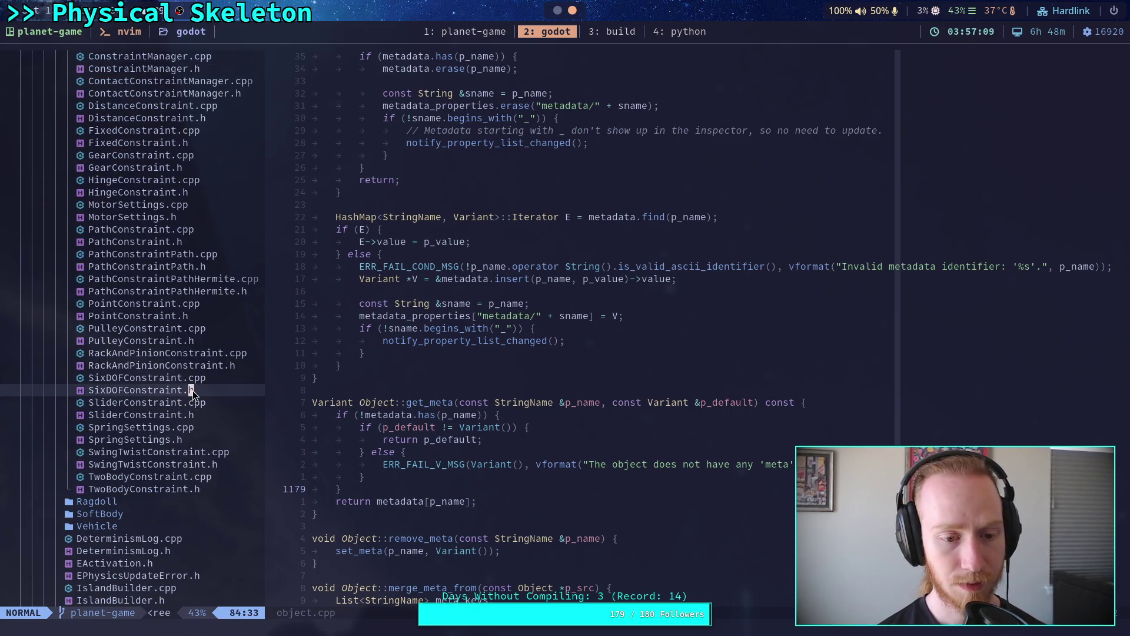
# Step: Open SixDOFConstraint.h and scroll down through its declarations
pyautogui.doubleClick(210, 391)
pyautogui.scroll(-20, 501, 437)
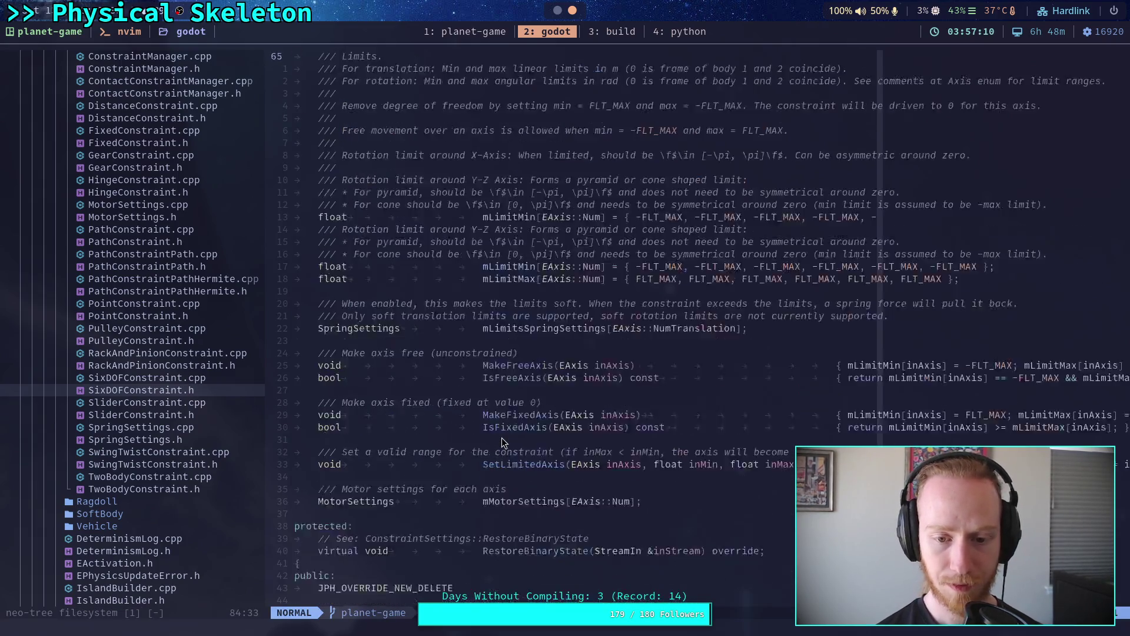
pyautogui.scroll(-9, 502, 437)
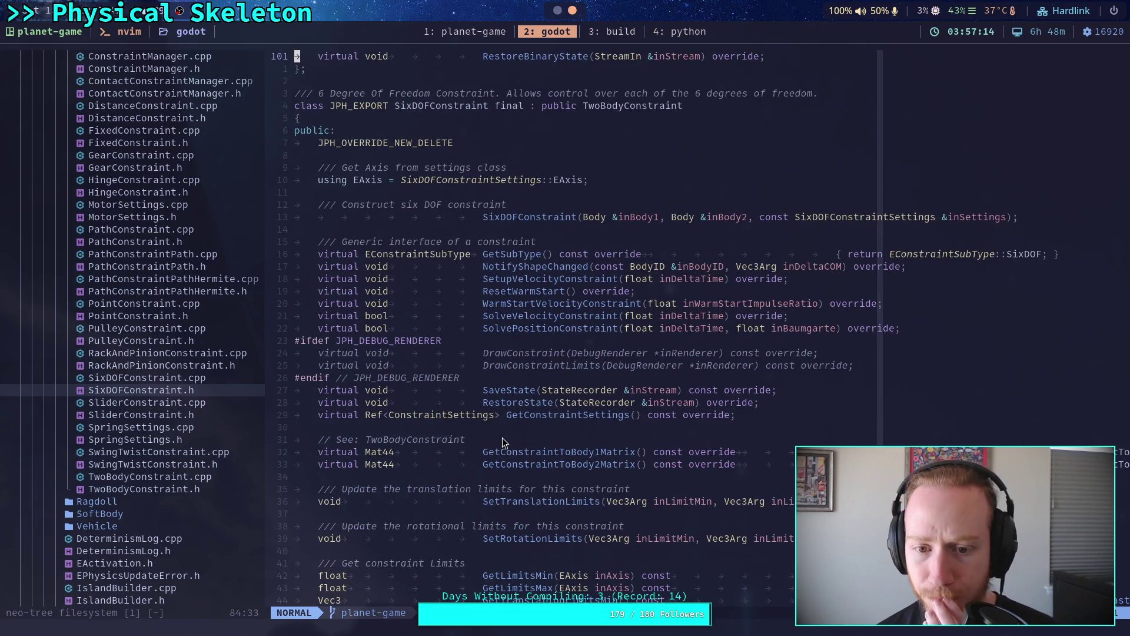
pyautogui.scroll(-5, 505, 443)
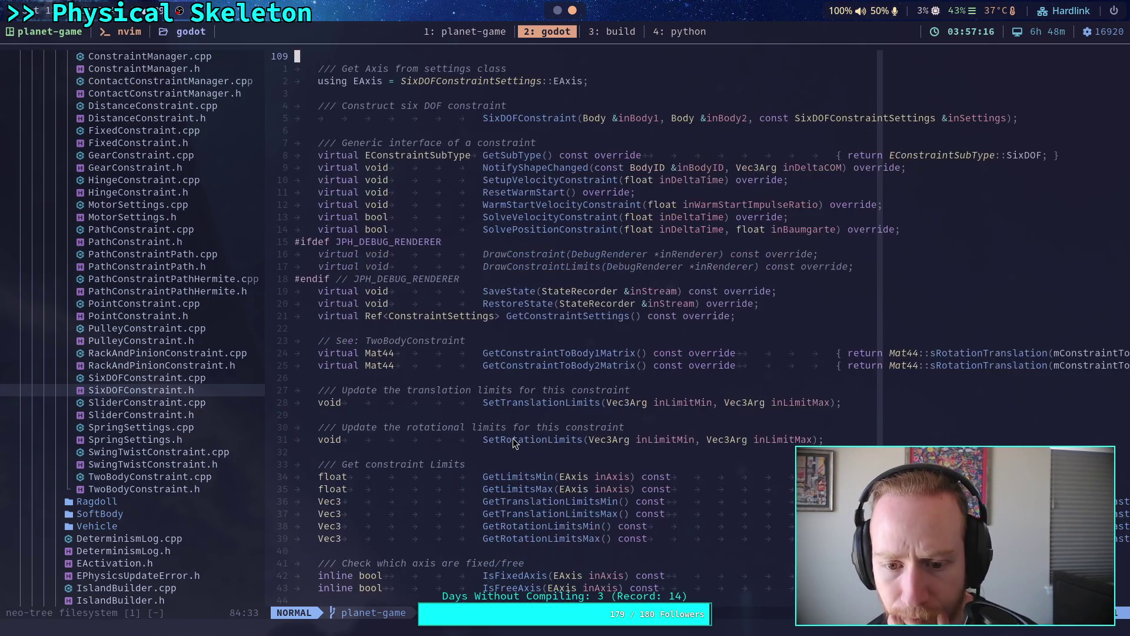
pyautogui.scroll(-8, 513, 443)
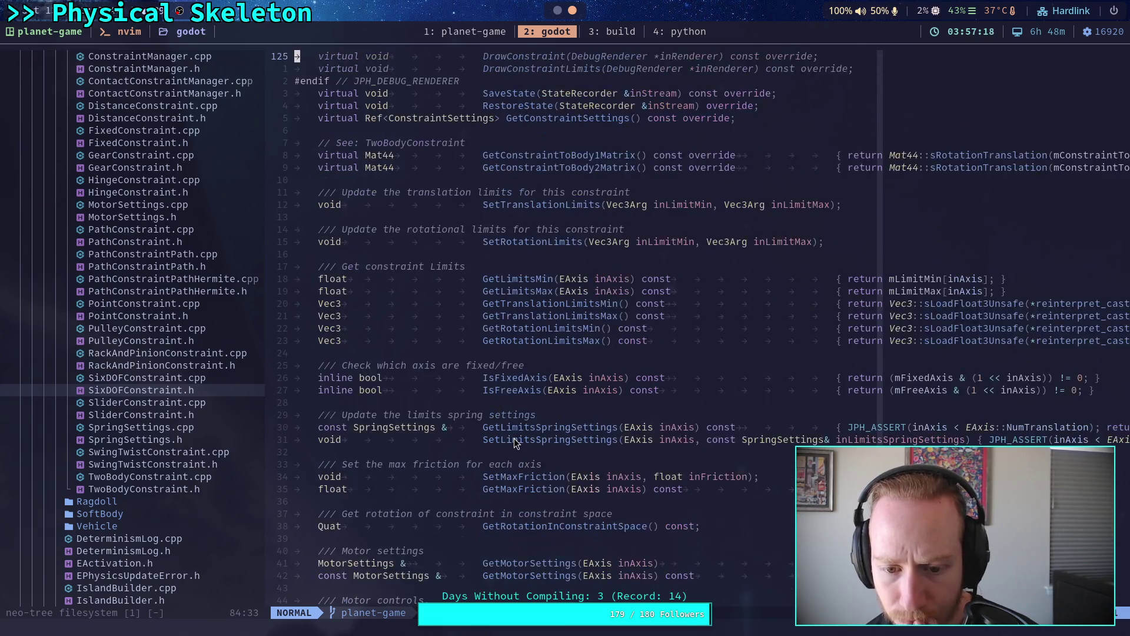
pyautogui.scroll(-8, 515, 443)
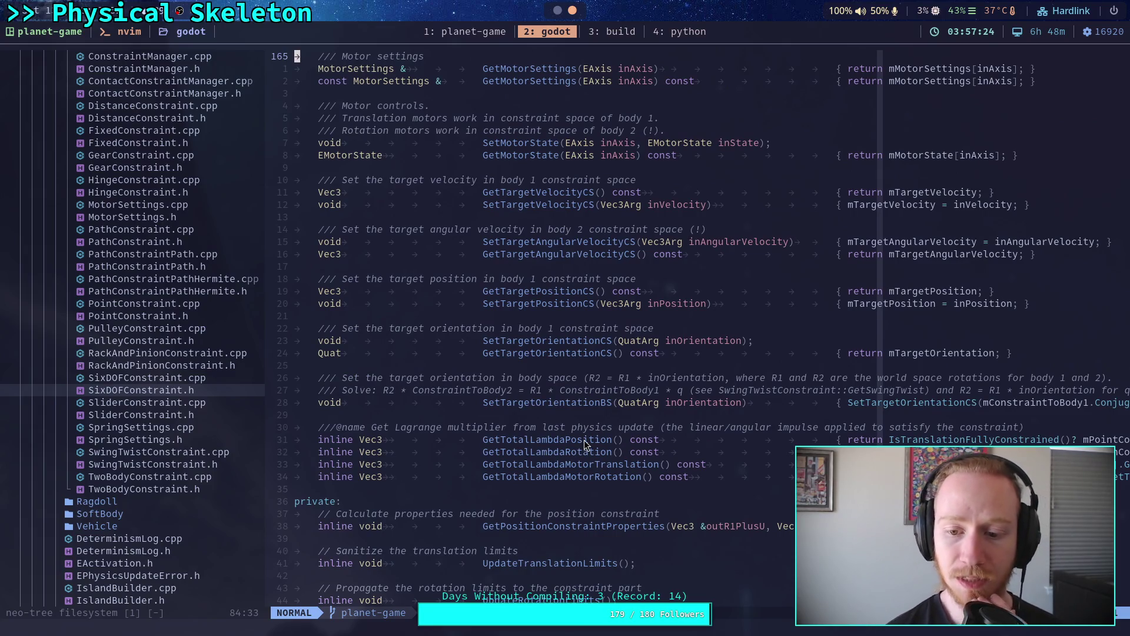
# Step: Inspect the GetTotalLambdaPosition declaration on line 196, then select PointConstraint.h in the tree
pyautogui.click(586, 441)
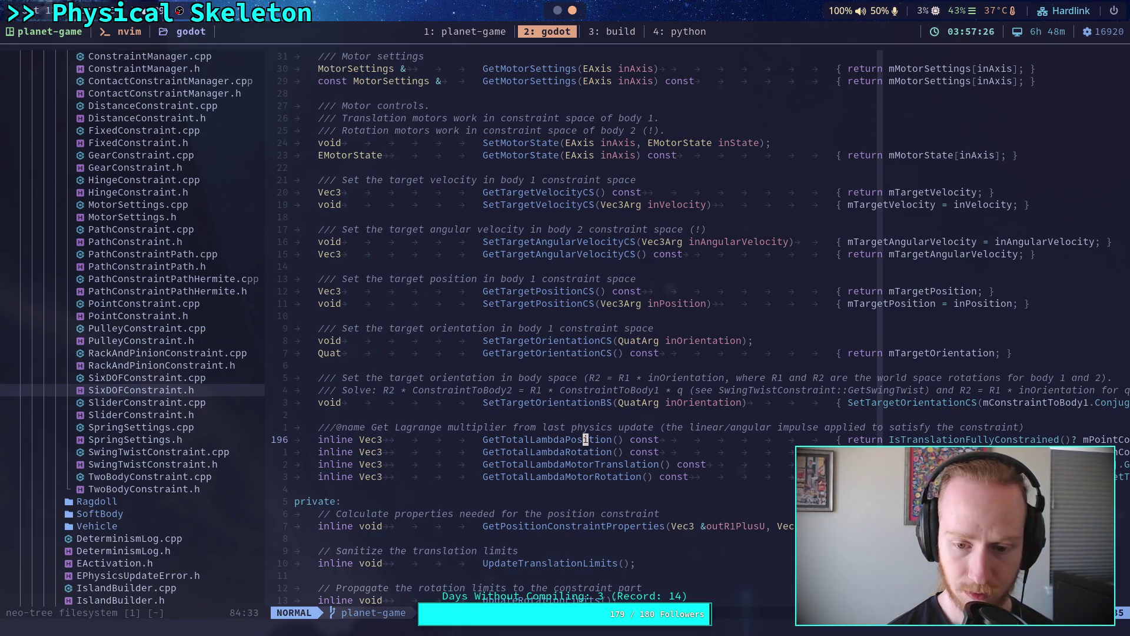
pyautogui.press('$')
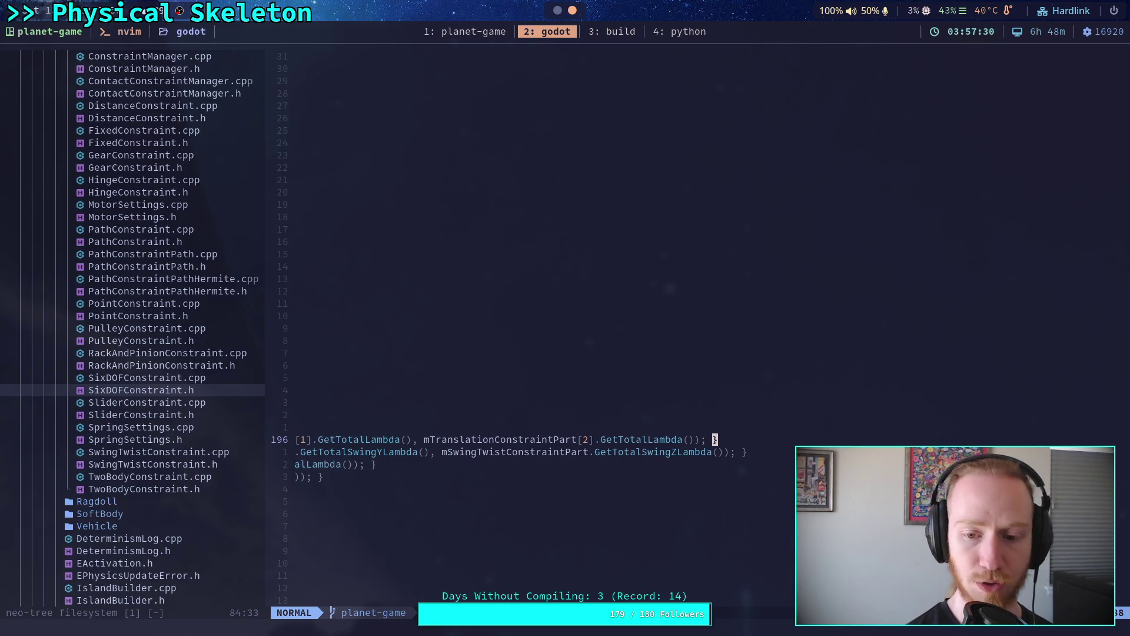
pyautogui.press('0')
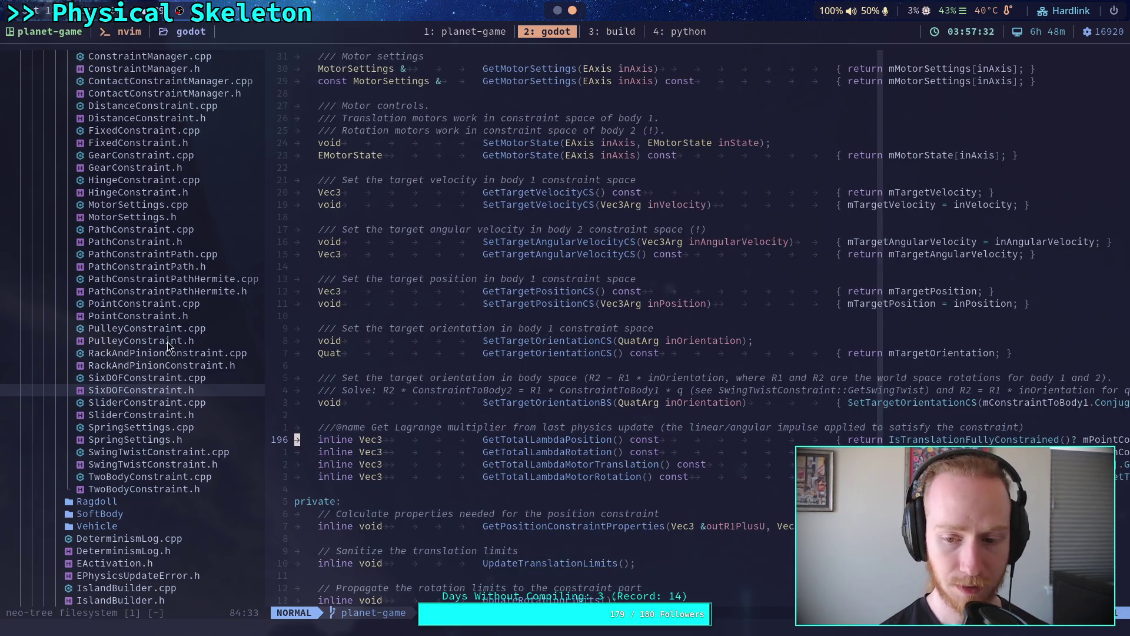
pyautogui.scroll(2, 167, 341)
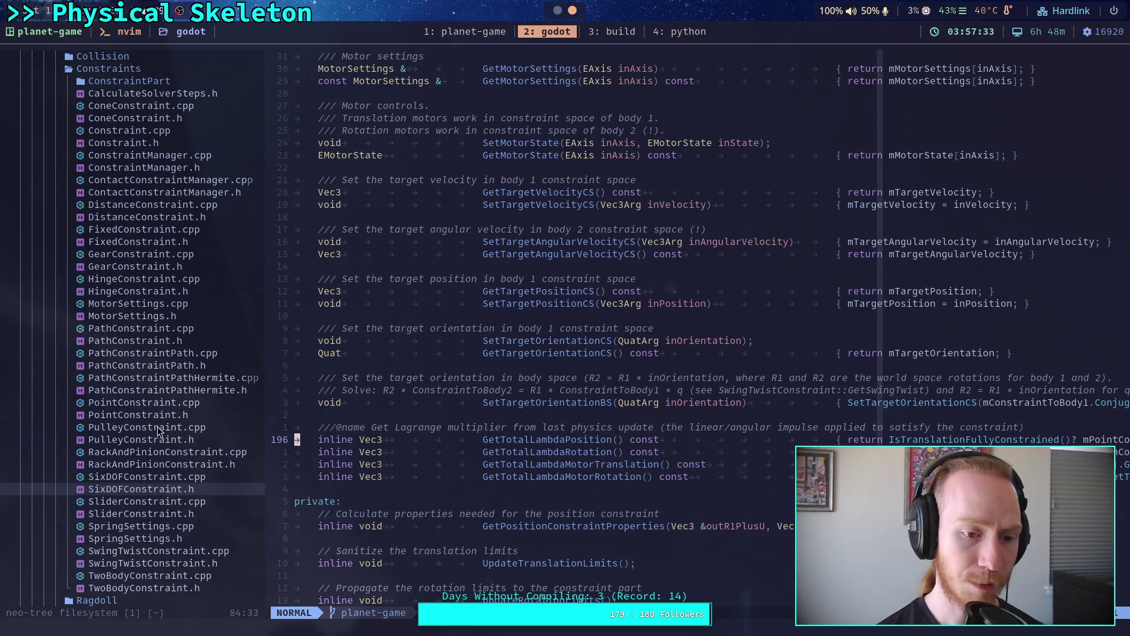
pyautogui.click(191, 403)
pyautogui.click(199, 415)
# Step: Open PointConstraint.h and read its inline GetTotalLambdaPosition return body
pyautogui.doubleClick(199, 415)
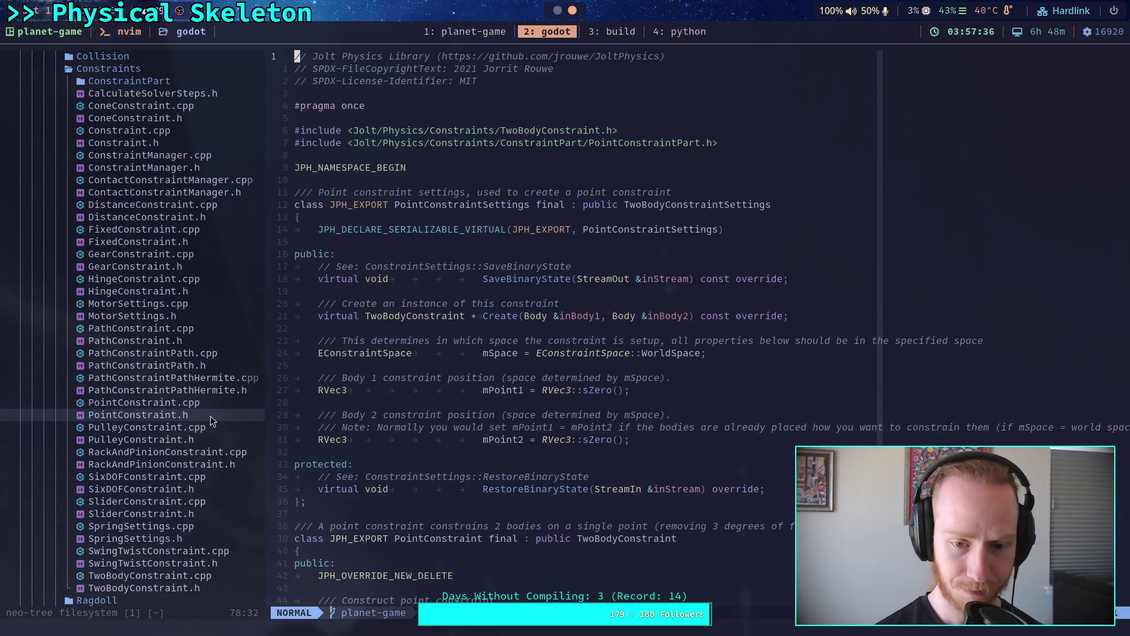
pyautogui.scroll(-5, 493, 448)
pyautogui.scroll(-9, 507, 458)
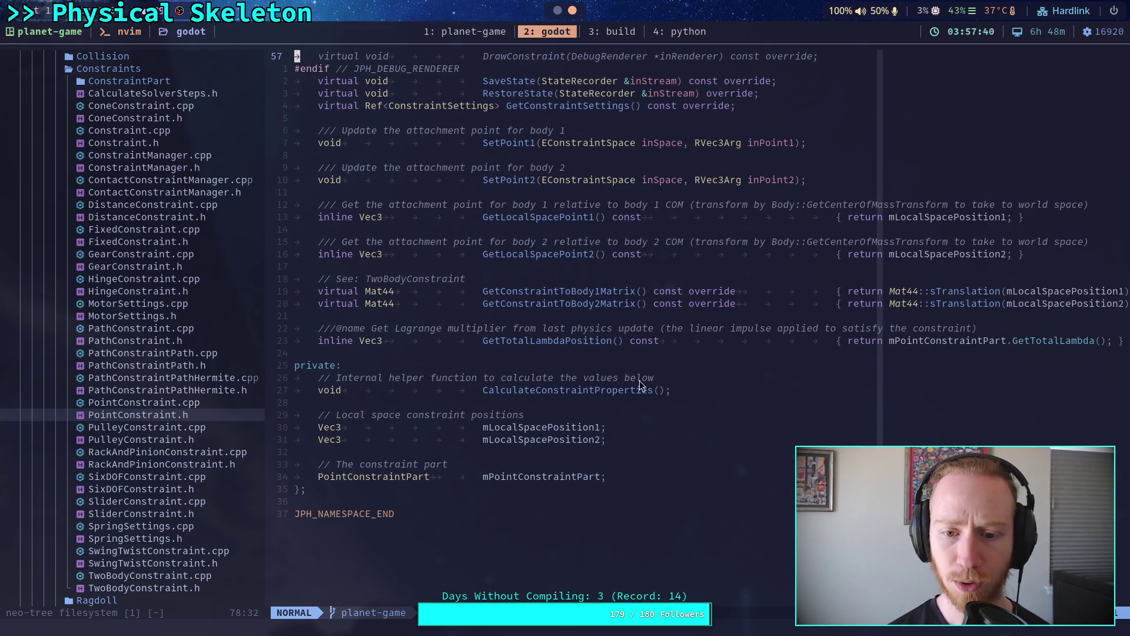
pyautogui.click(644, 340)
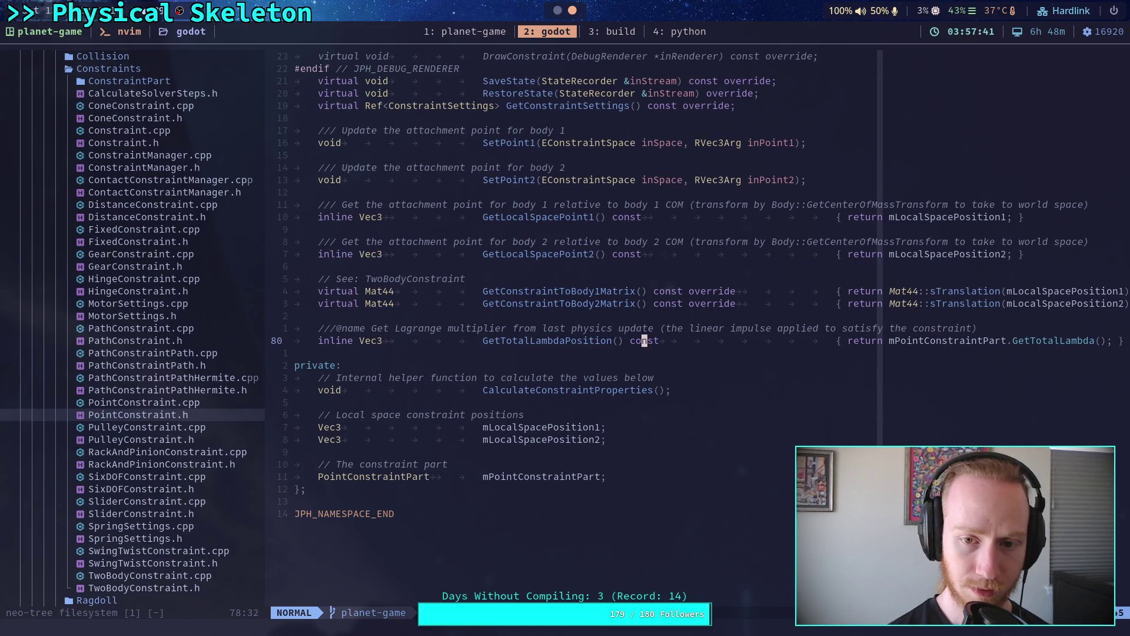
pyautogui.press('$')
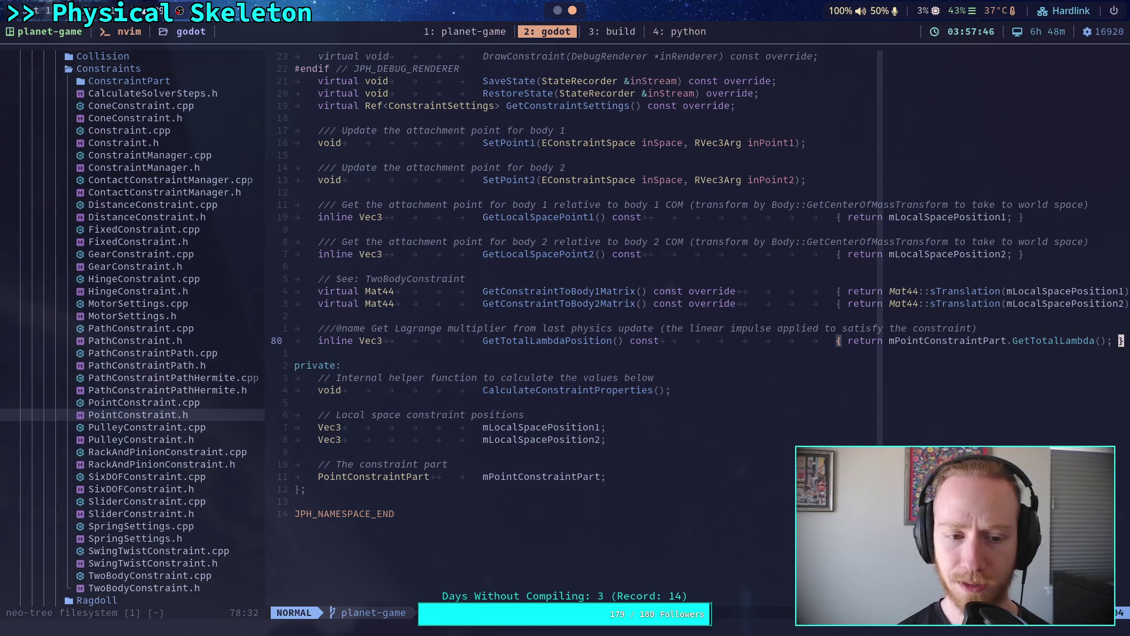
pyautogui.scroll(2, 137, 294)
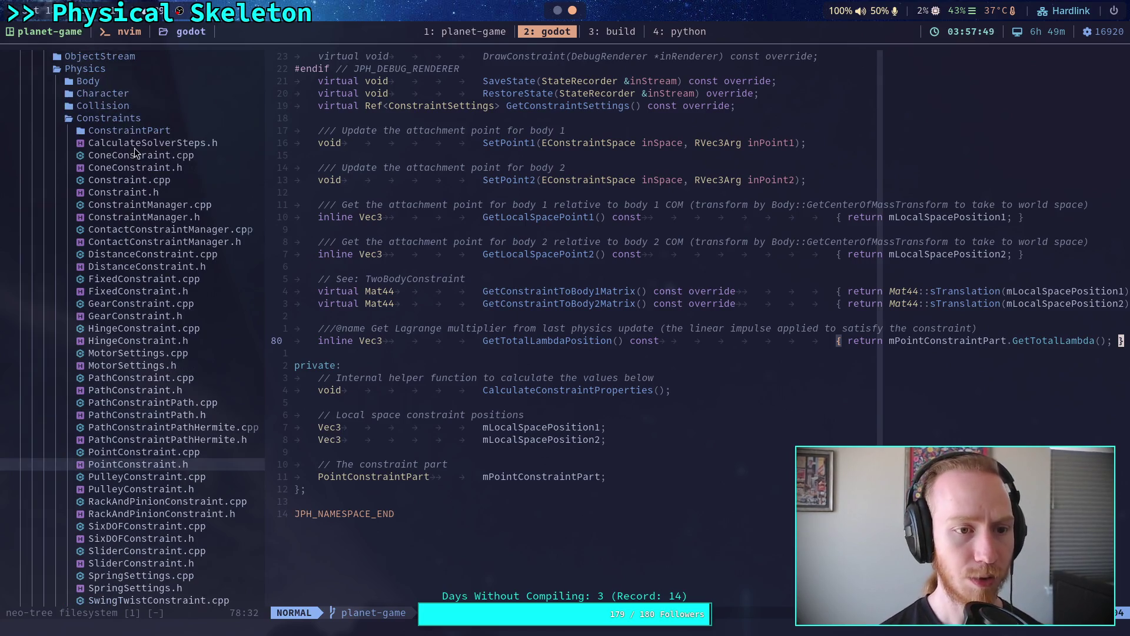
# Step: Expand ConstraintPart, open PointConstraintPart.h and scroll through its solving code
pyautogui.click(150, 129)
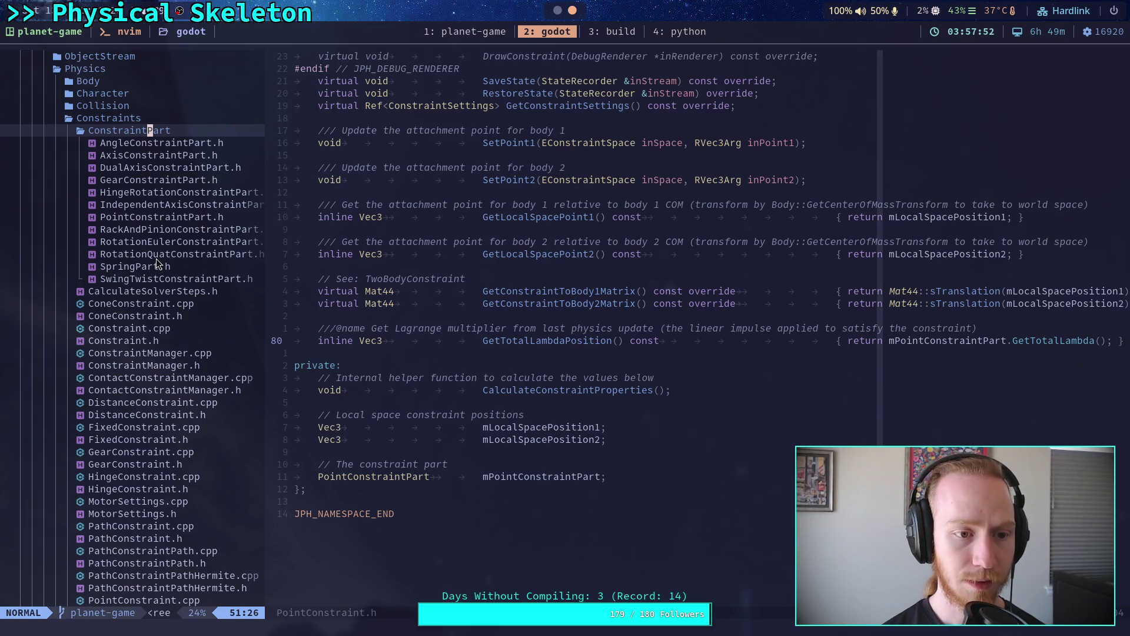
pyautogui.click(162, 219)
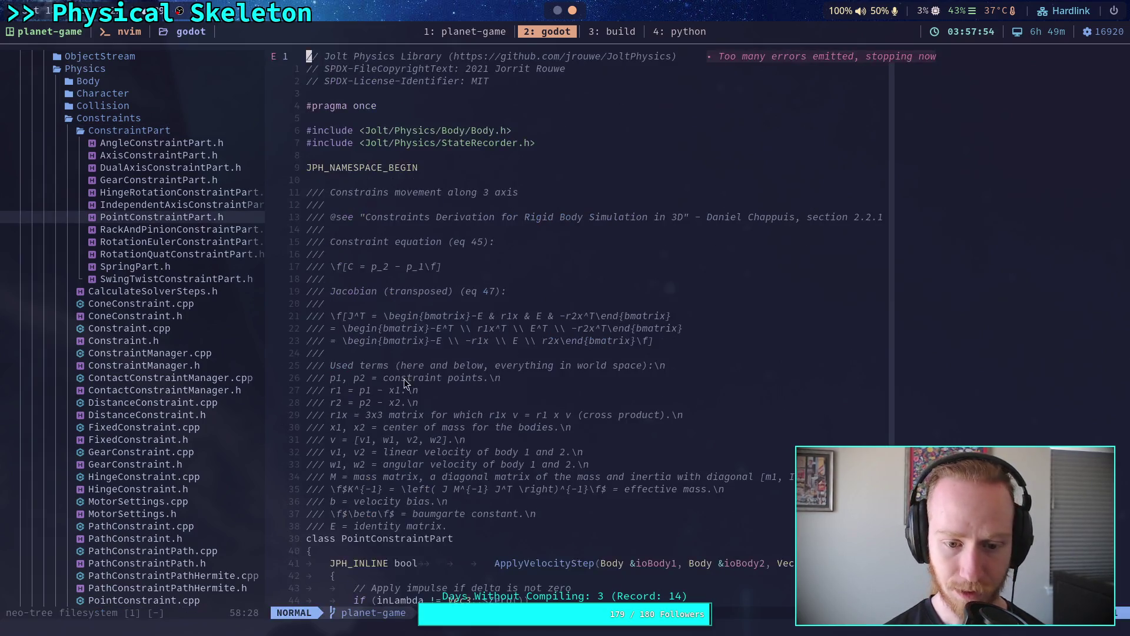
pyautogui.scroll(-20, 477, 376)
pyautogui.scroll(-20, 484, 373)
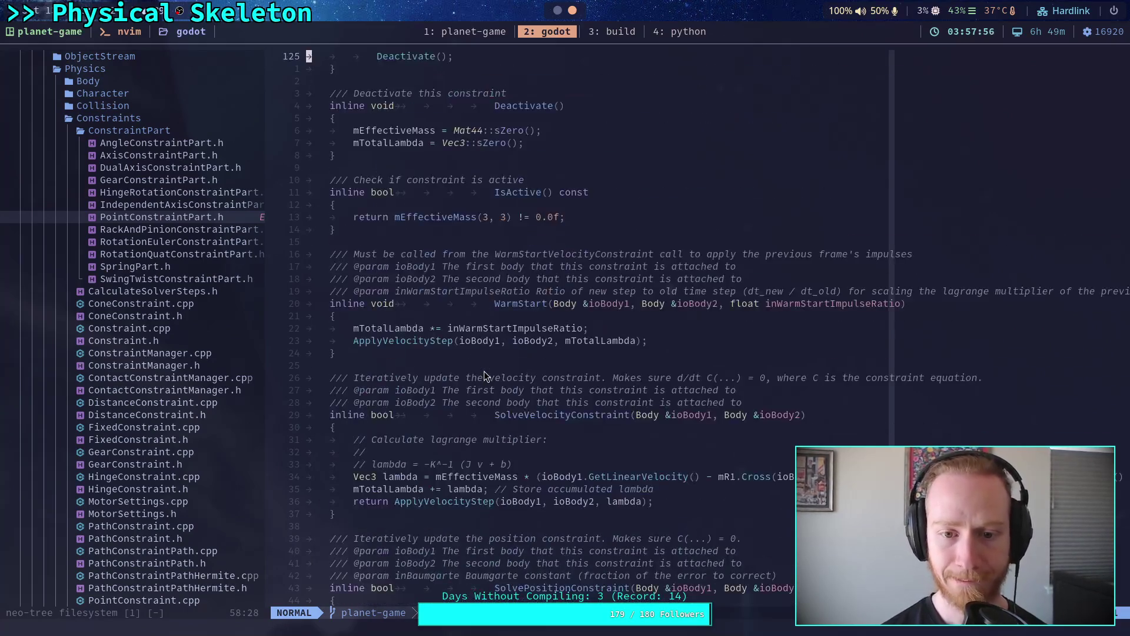
pyautogui.scroll(-17, 484, 372)
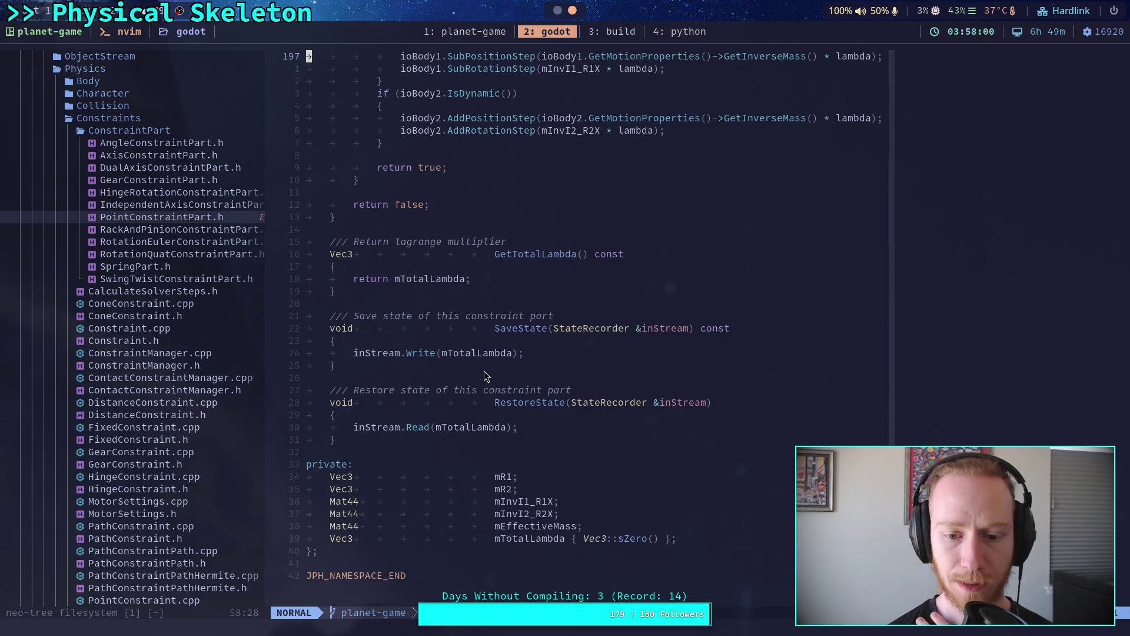
pyautogui.scroll(12, 483, 372)
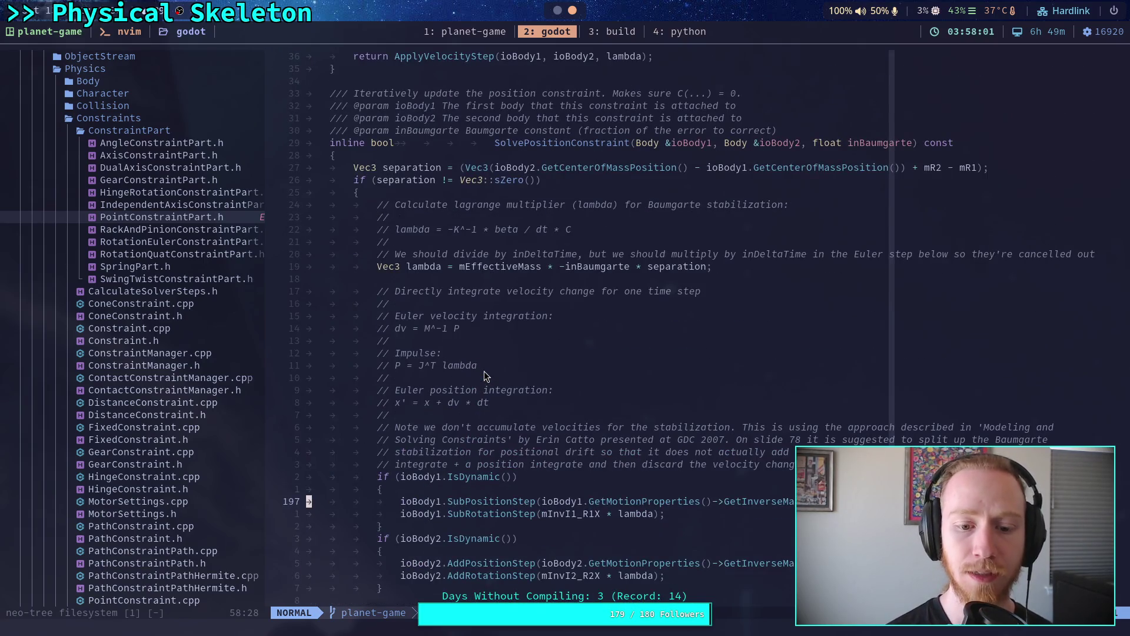
pyautogui.scroll(-1, 484, 371)
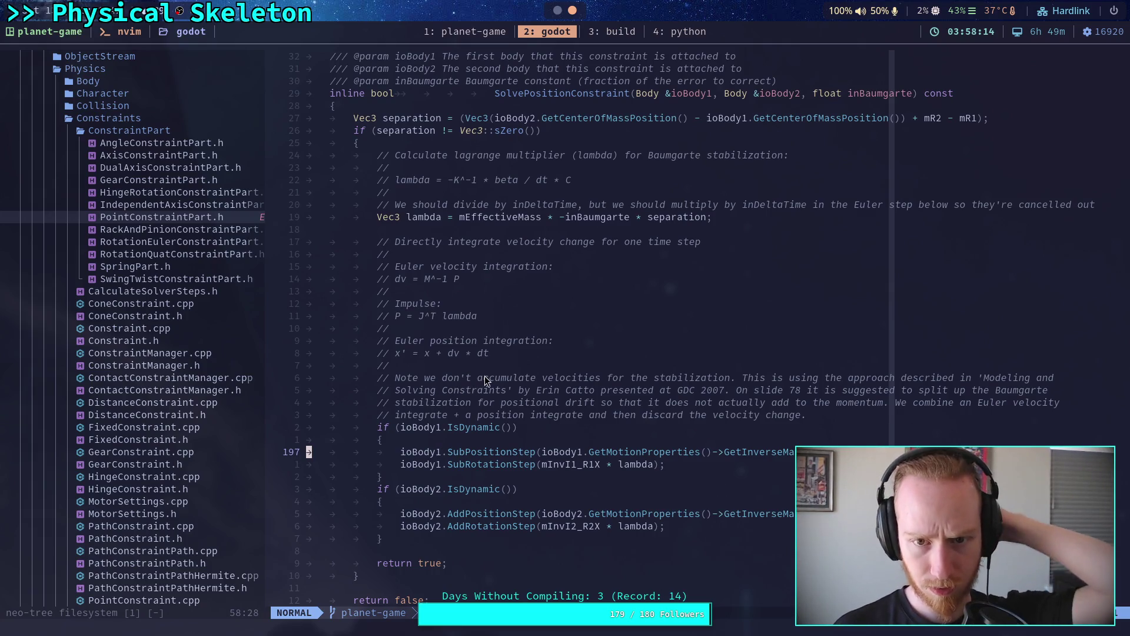
pyautogui.scroll(8, 486, 376)
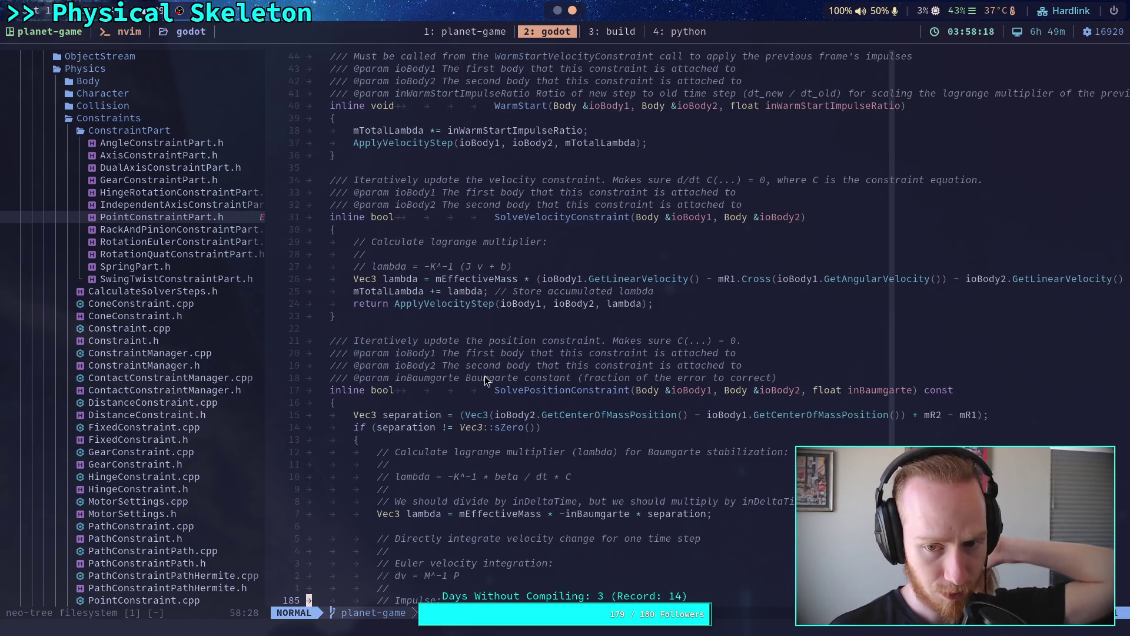
pyautogui.scroll(4, 485, 381)
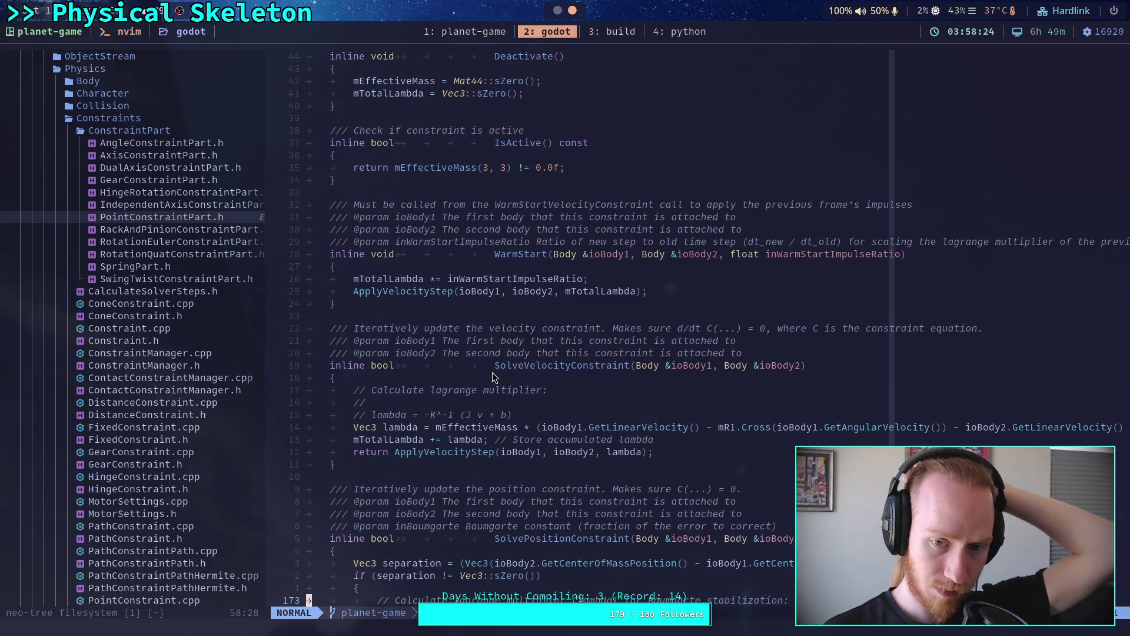
pyautogui.scroll(2, 492, 372)
pyautogui.scroll(7, 493, 372)
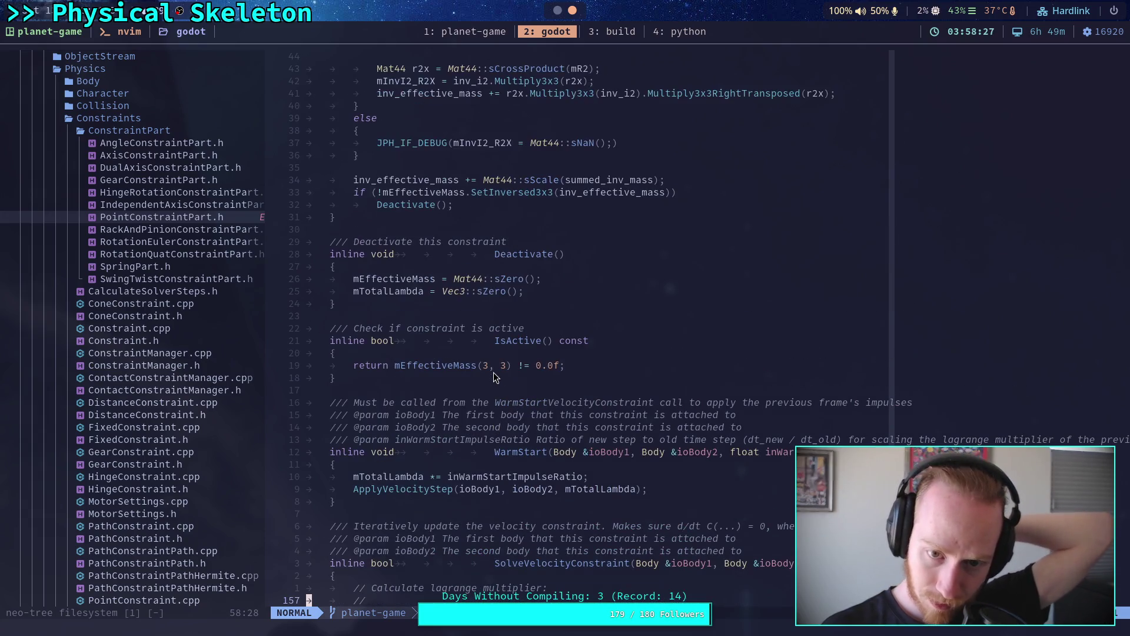
pyautogui.scroll(10, 494, 377)
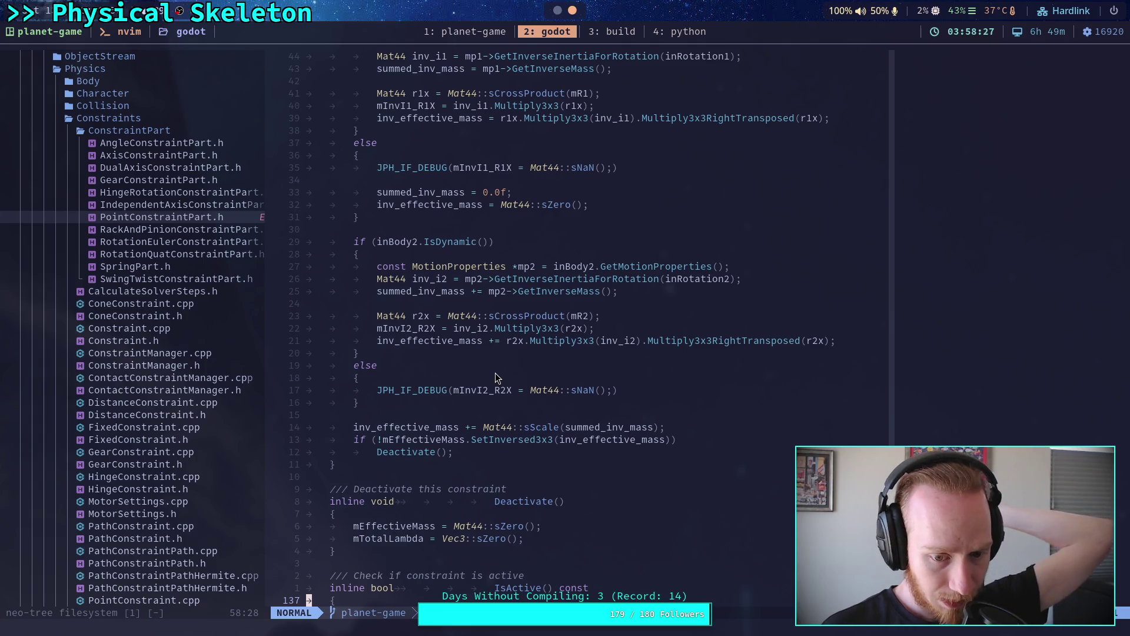
# Step: Search /mTotalLambda and step through its reset in Deactivate, WarmStart scaling and accumulation
pyautogui.write('/mT')
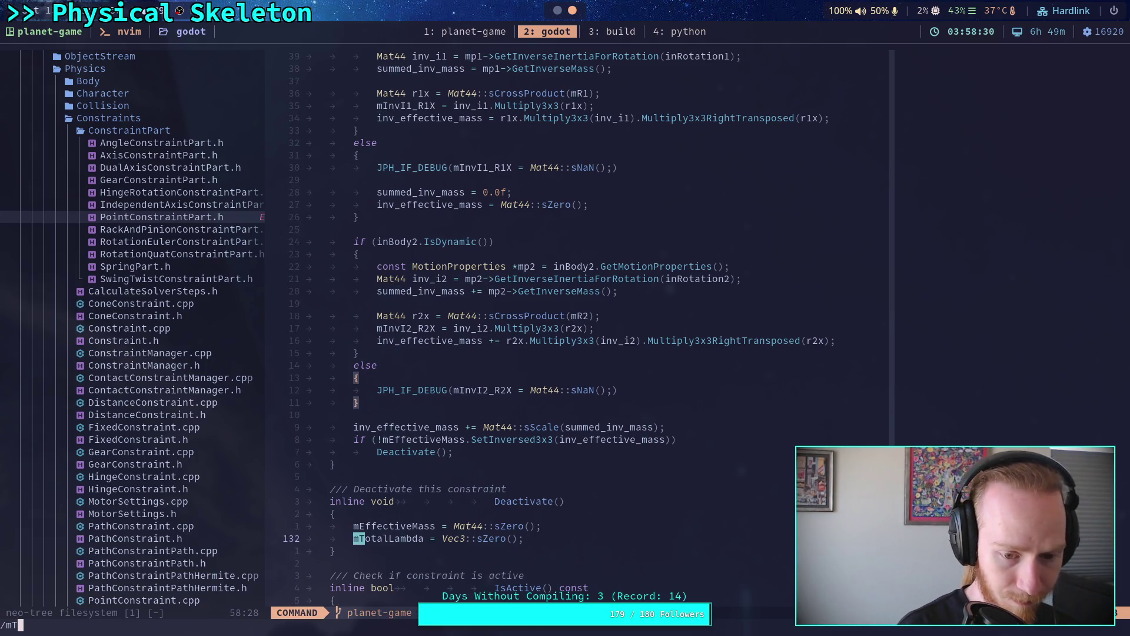
pyautogui.write('otalLambda')
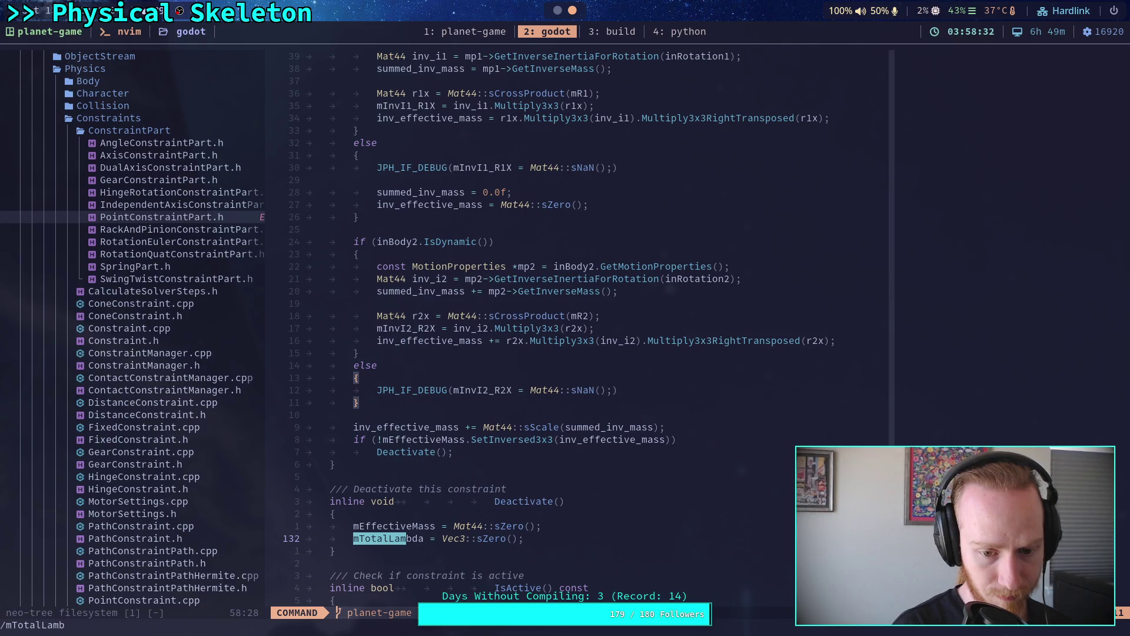
pyautogui.press('Return')
pyautogui.press('n')
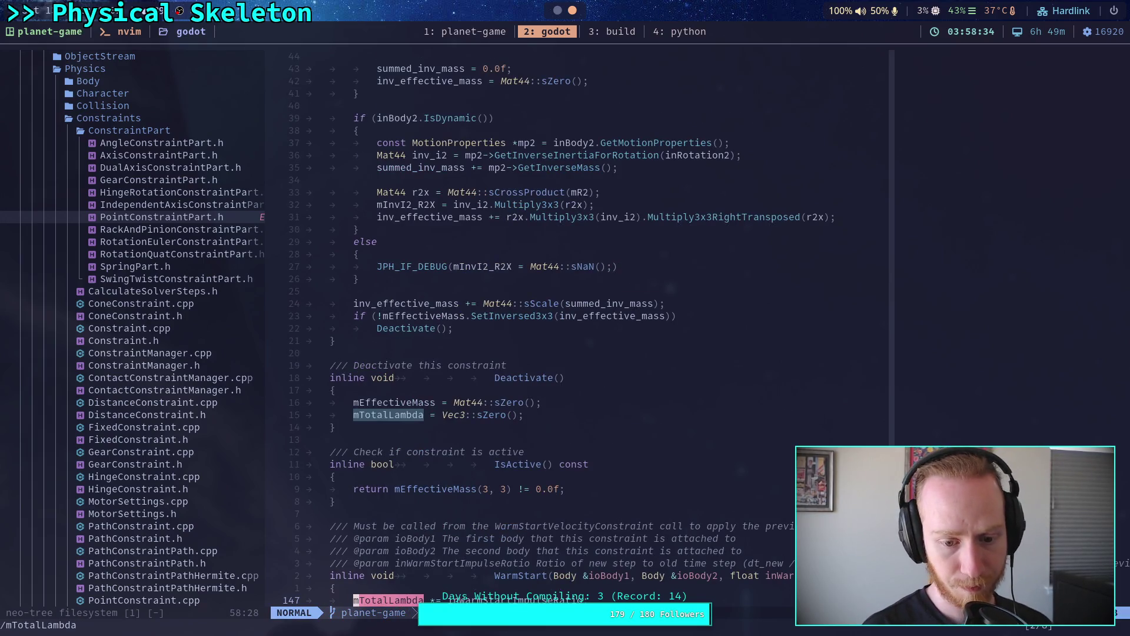
pyautogui.press('n')
pyautogui.press('n')
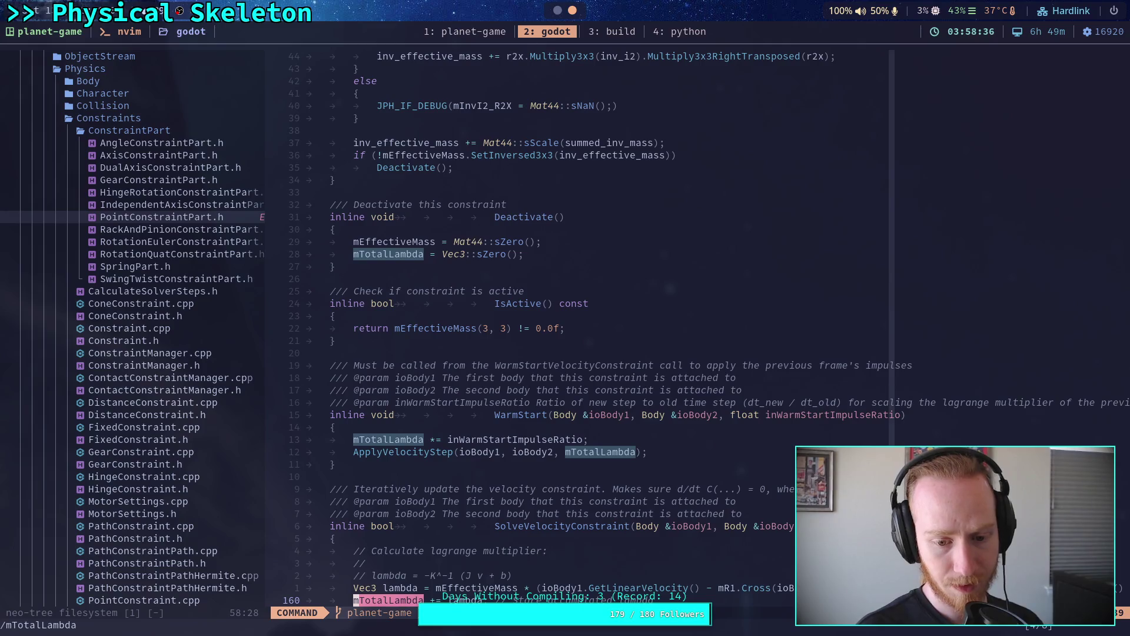
pyautogui.press('n')
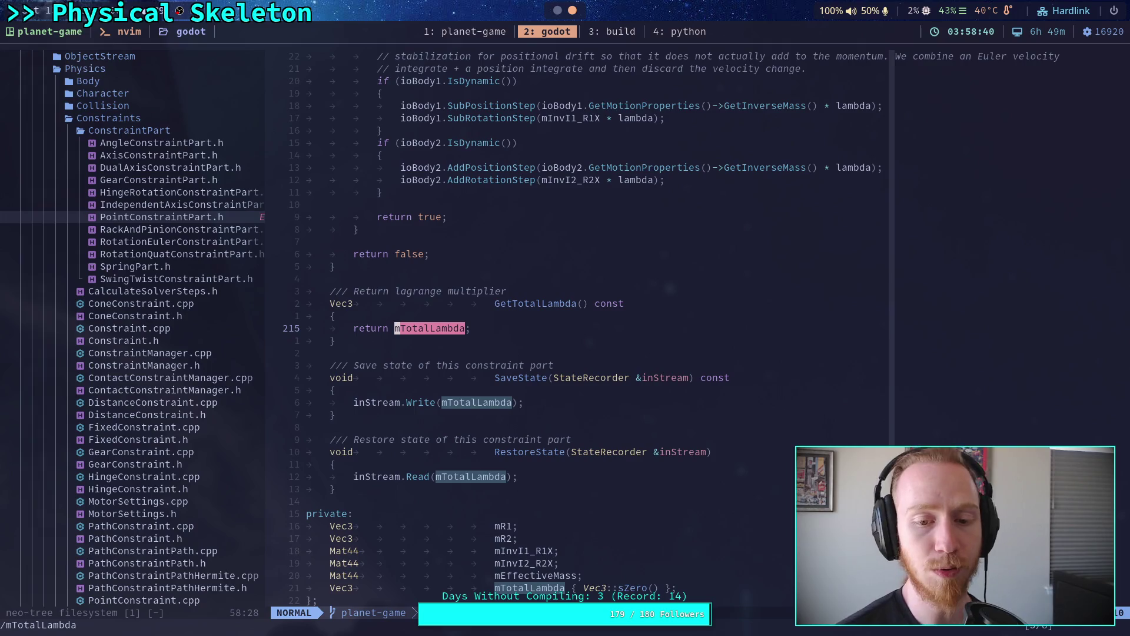
pyautogui.scroll(8, 521, 443)
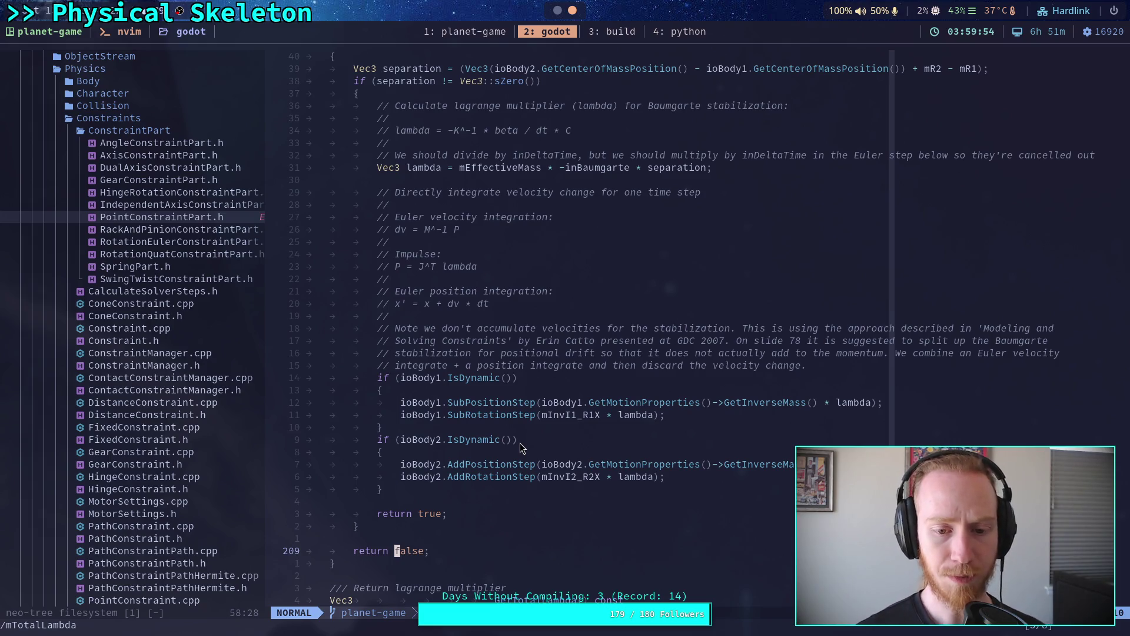
pyautogui.scroll(10, 520, 443)
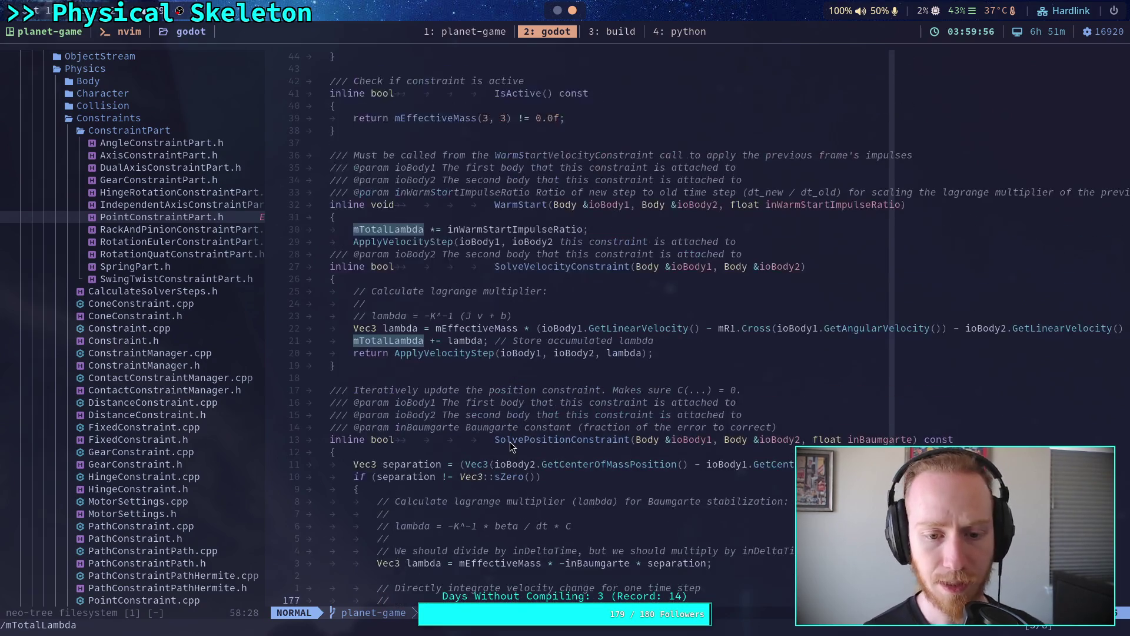
pyautogui.scroll(3, 510, 441)
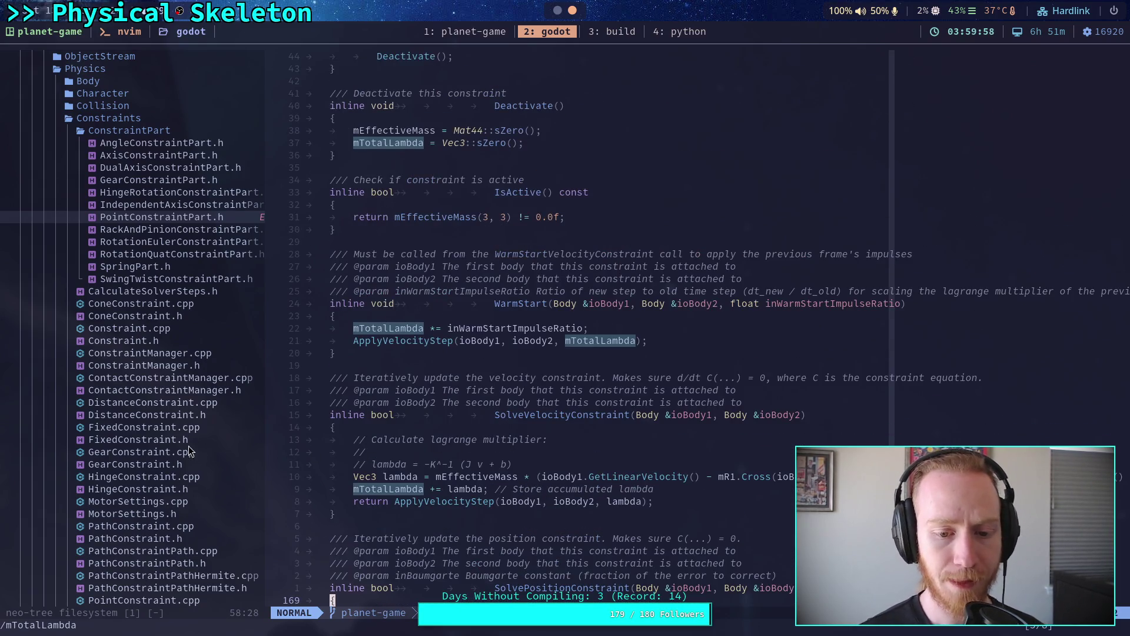
pyautogui.scroll(-8, 188, 446)
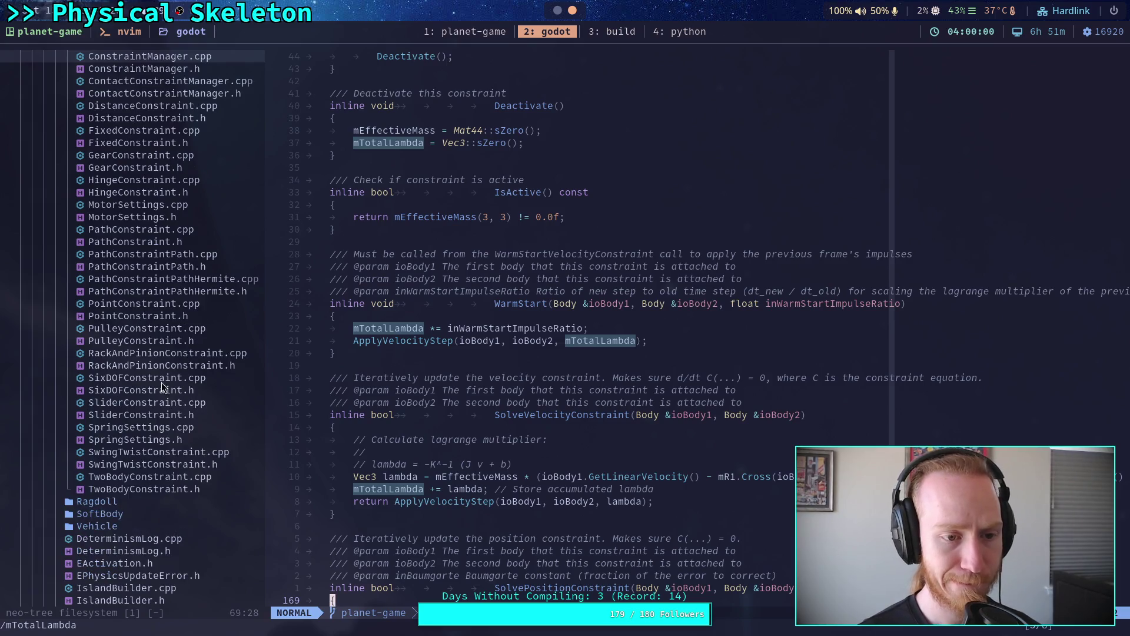
# Step: Open SixDOFConstraint.cpp from the Constraints folder
pyautogui.click(157, 391)
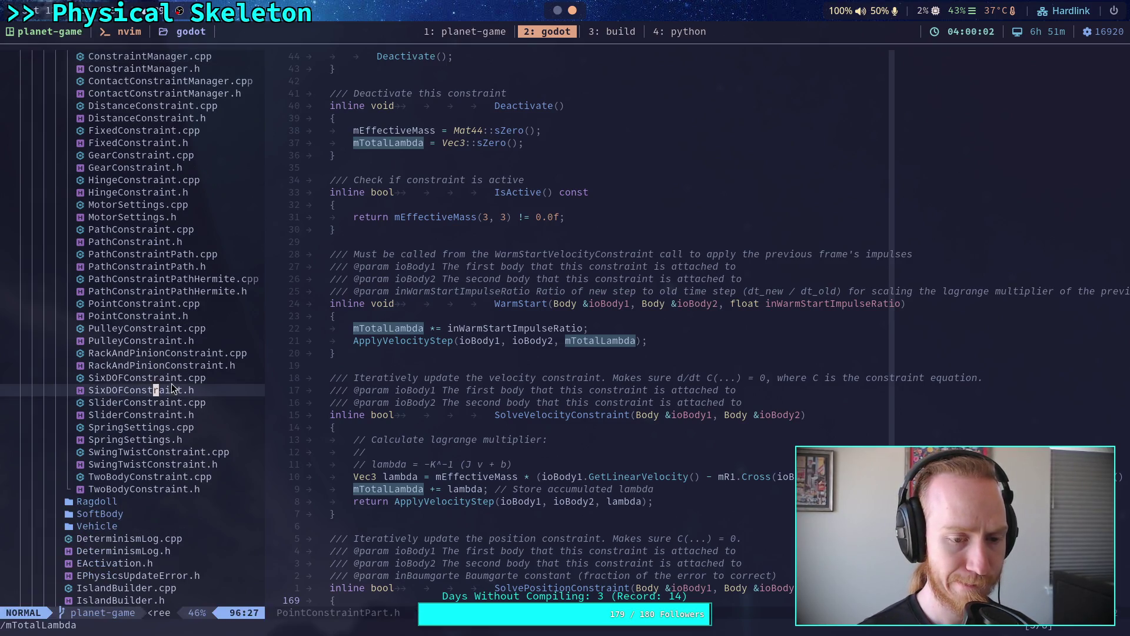
pyautogui.click(172, 378)
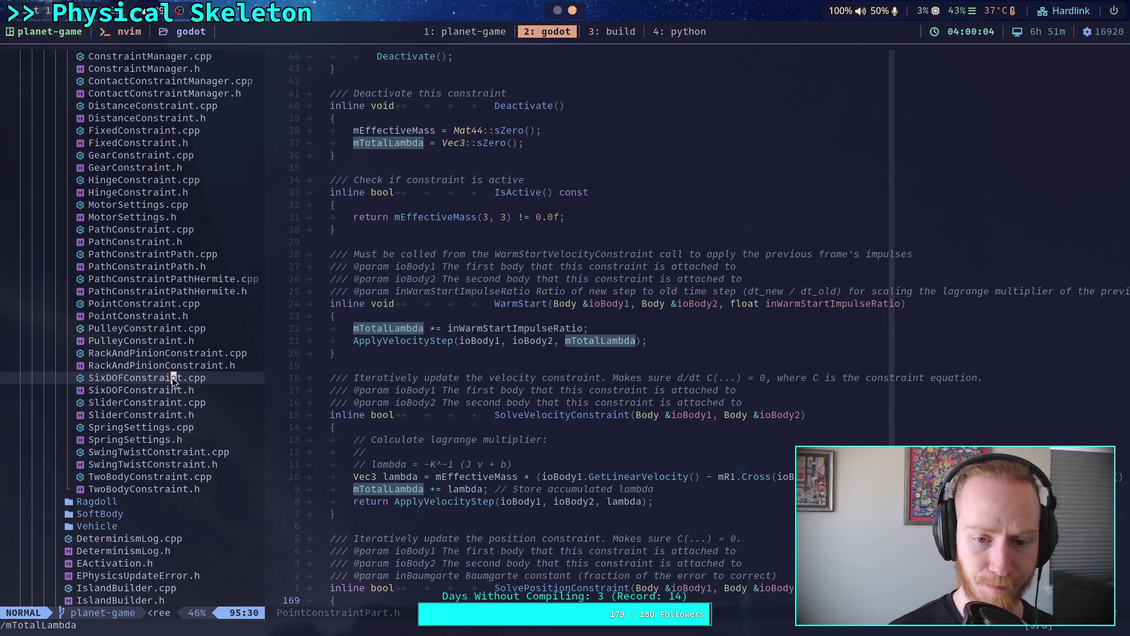
pyautogui.doubleClick(171, 378)
# Step: Search /SolveVelocityConstraint, read that solver function, then return to Godot
pyautogui.write('/')
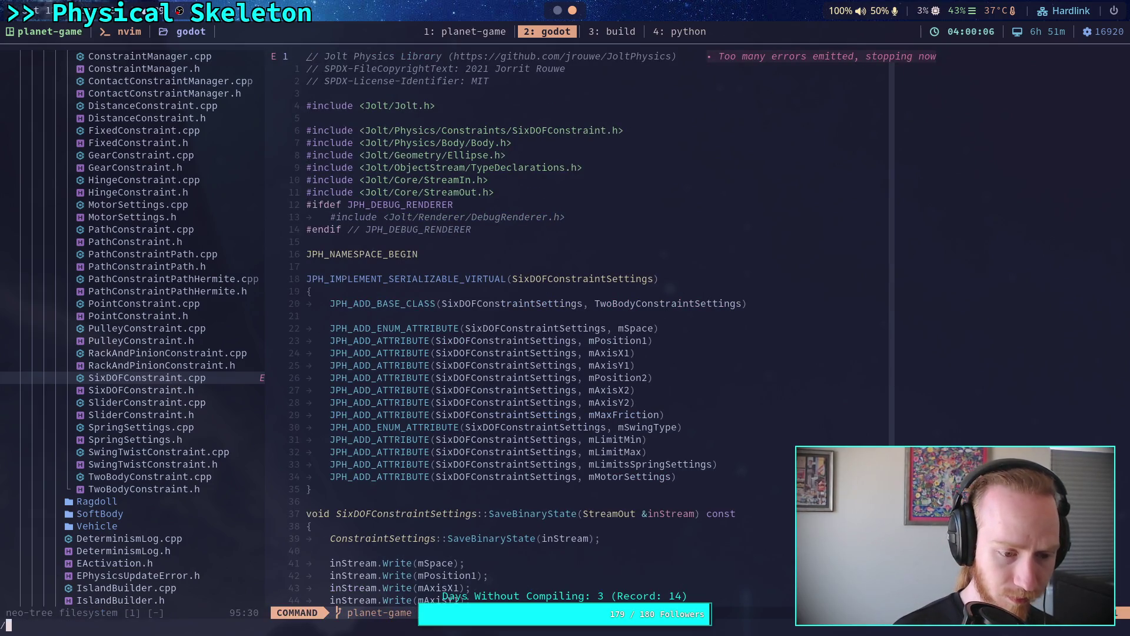
pyautogui.write('SolveVeloci')
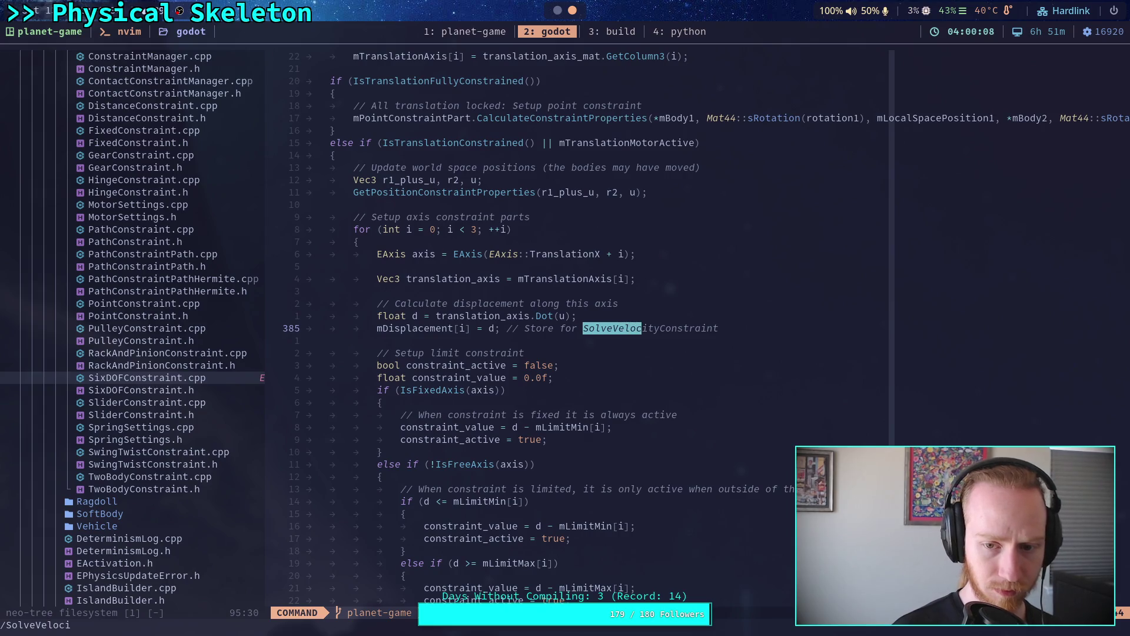
pyautogui.write('tyConstraint')
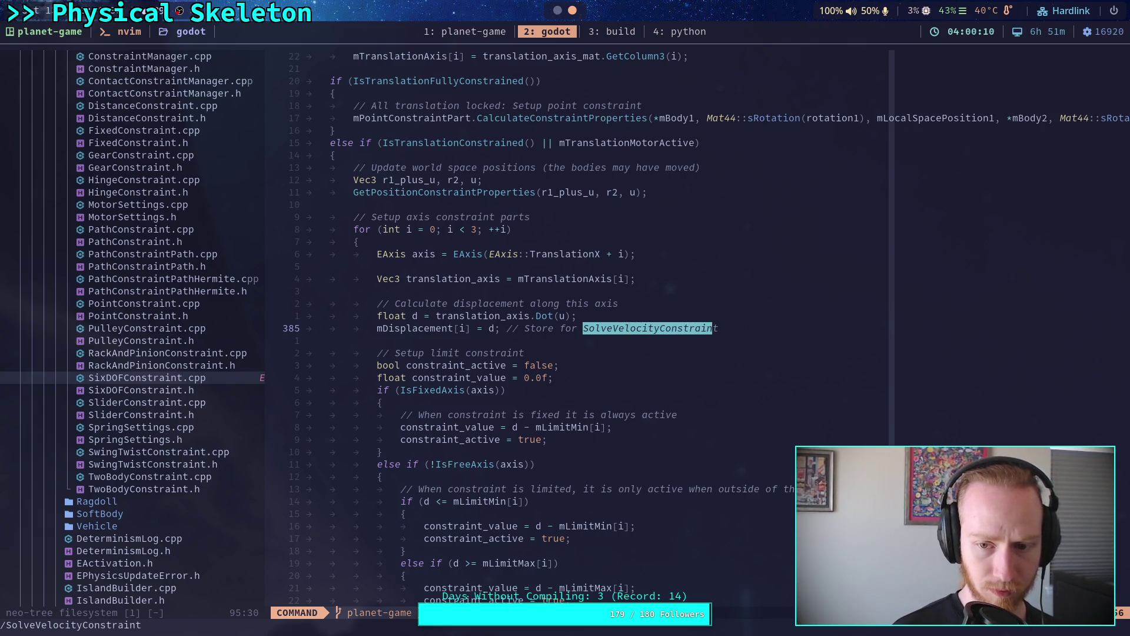
pyautogui.press('Return')
pyautogui.press('n')
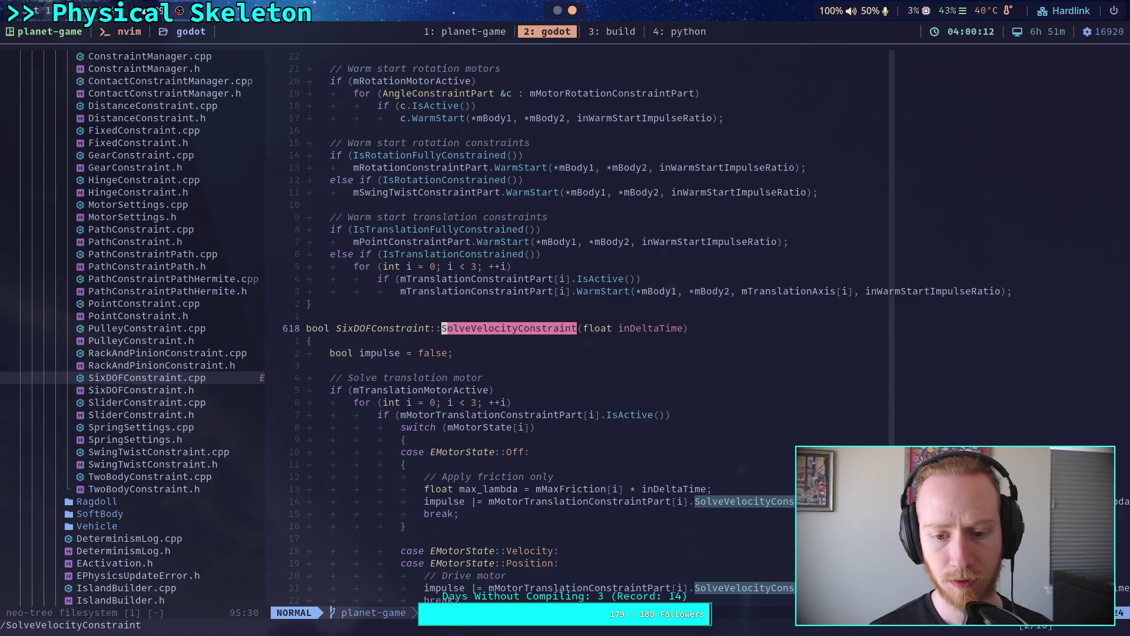
pyautogui.scroll(-8, 466, 462)
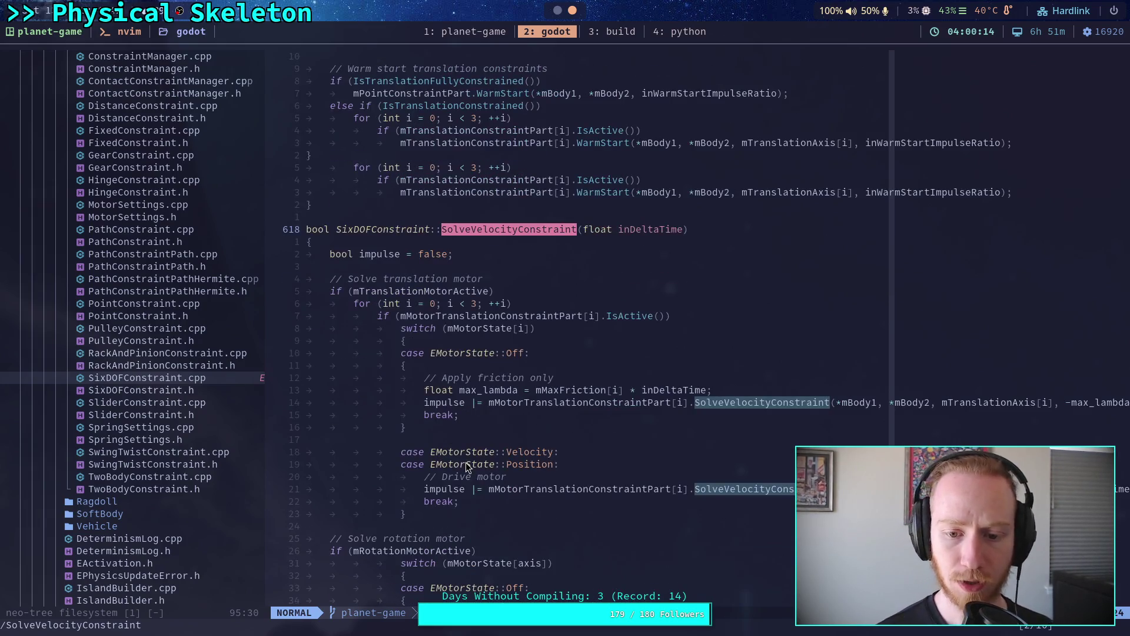
pyautogui.scroll(-4, 465, 463)
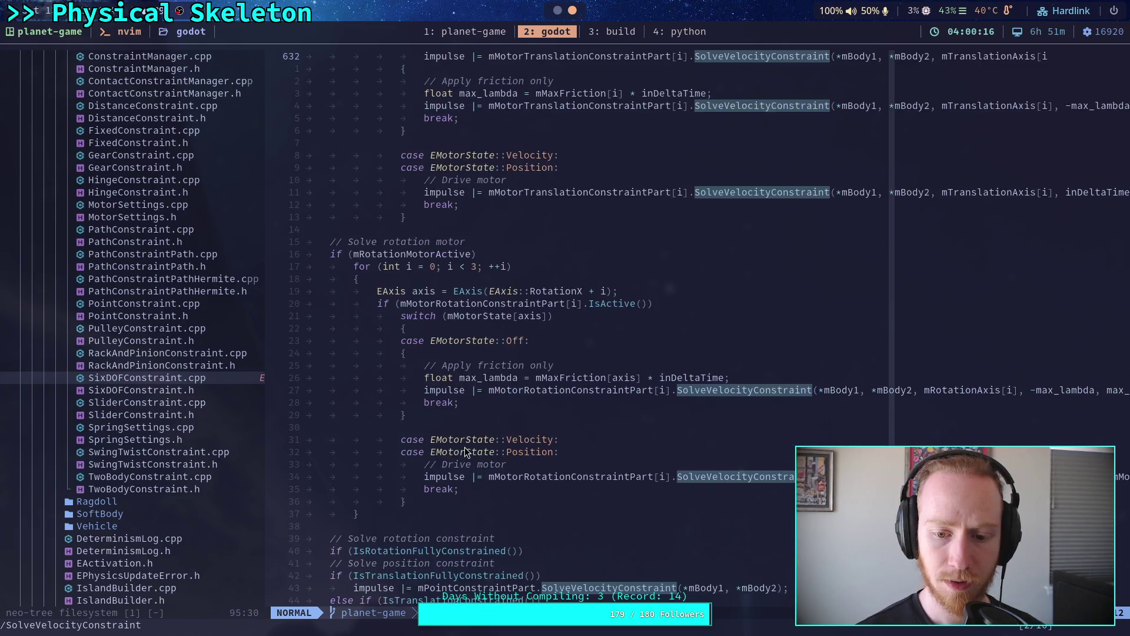
pyautogui.scroll(-7, 465, 451)
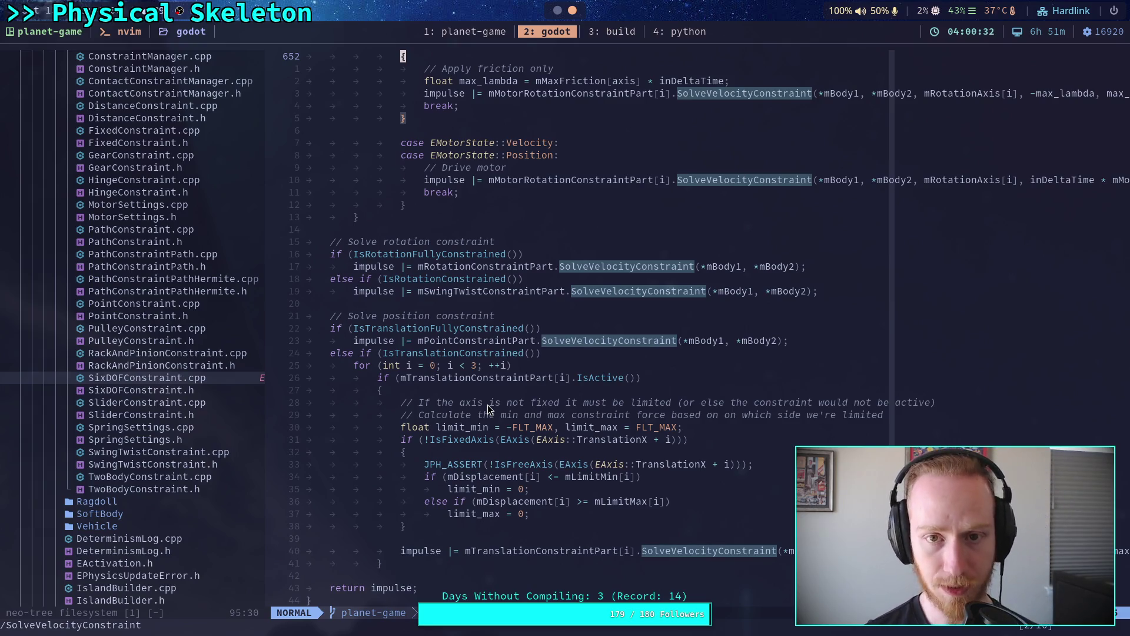
pyautogui.press('super+1')
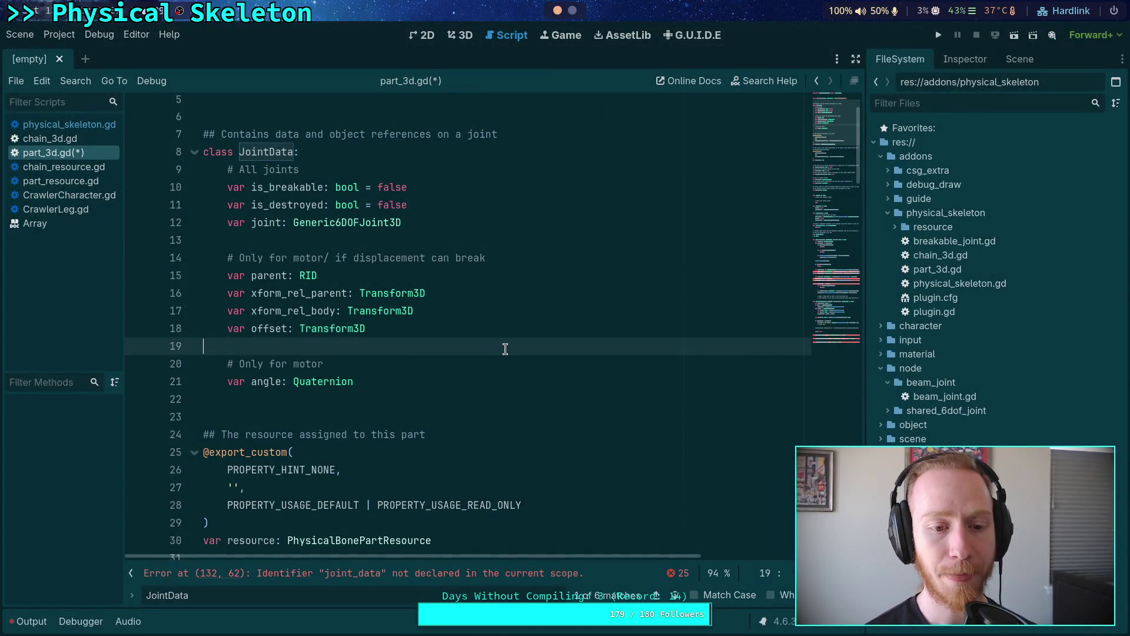
# Step: Delete the three group comments and the 'var angle: Quaternion' field from JointData
pyautogui.moveTo(418, 334); pyautogui.dragTo(113, 263)
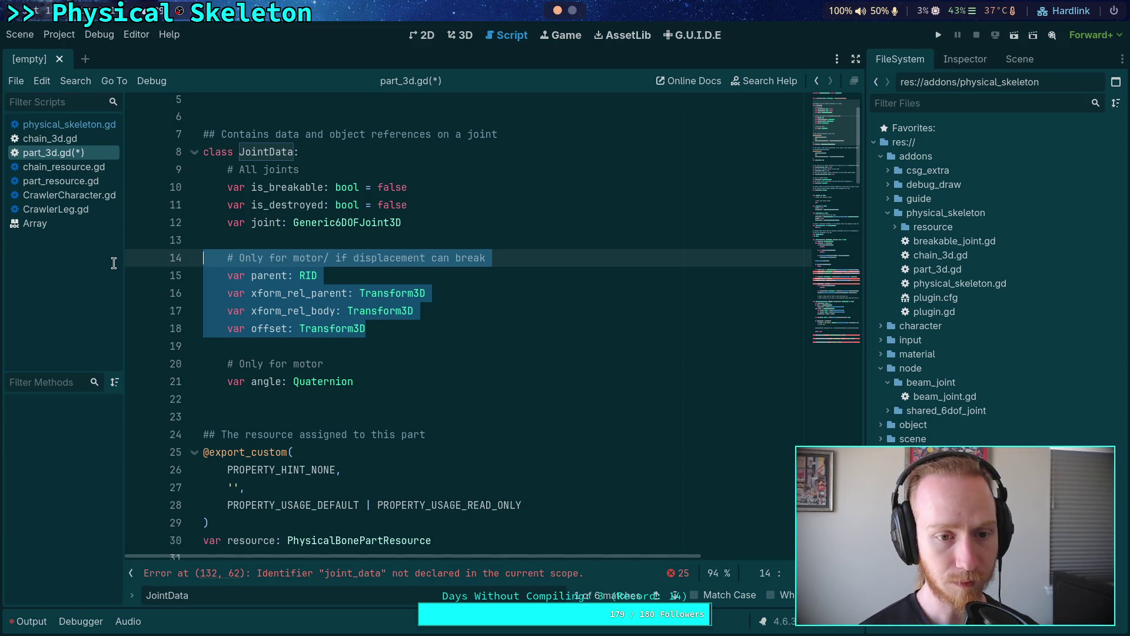
pyautogui.click(517, 257)
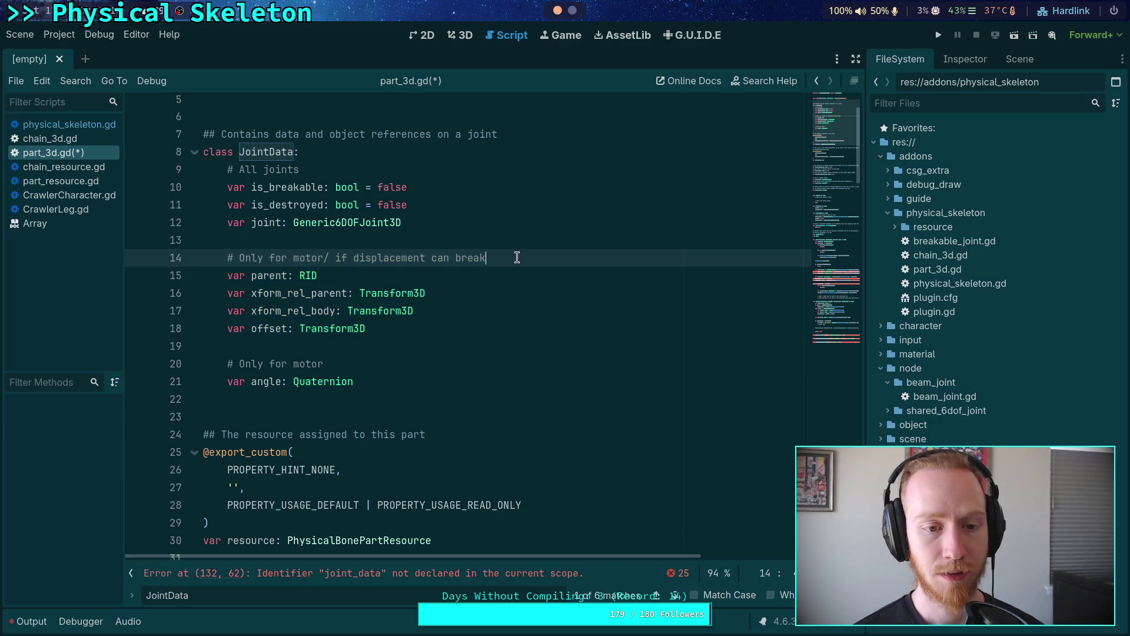
pyautogui.hotkey('shift', 'Home')
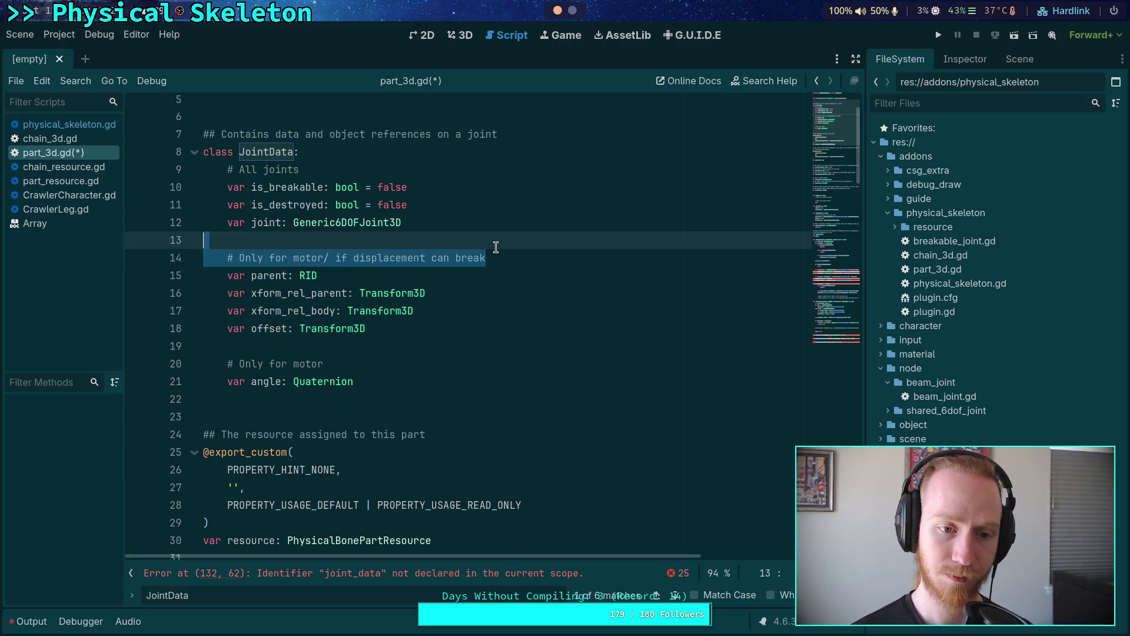
pyautogui.press('BackSpace')
pyautogui.press('BackSpace')
pyautogui.scroll(1, 378, 240)
pyautogui.moveTo(342, 224); pyautogui.dragTo(351, 210)
pyautogui.press('BackSpace')
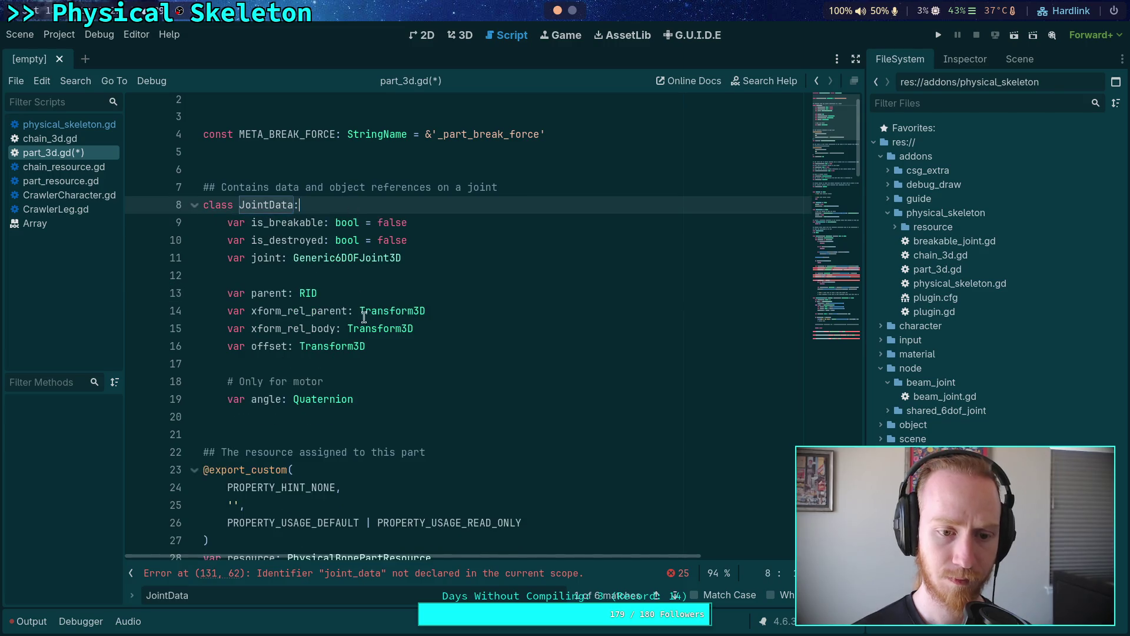
pyautogui.moveTo(379, 397); pyautogui.dragTo(382, 366)
pyautogui.press('BackSpace')
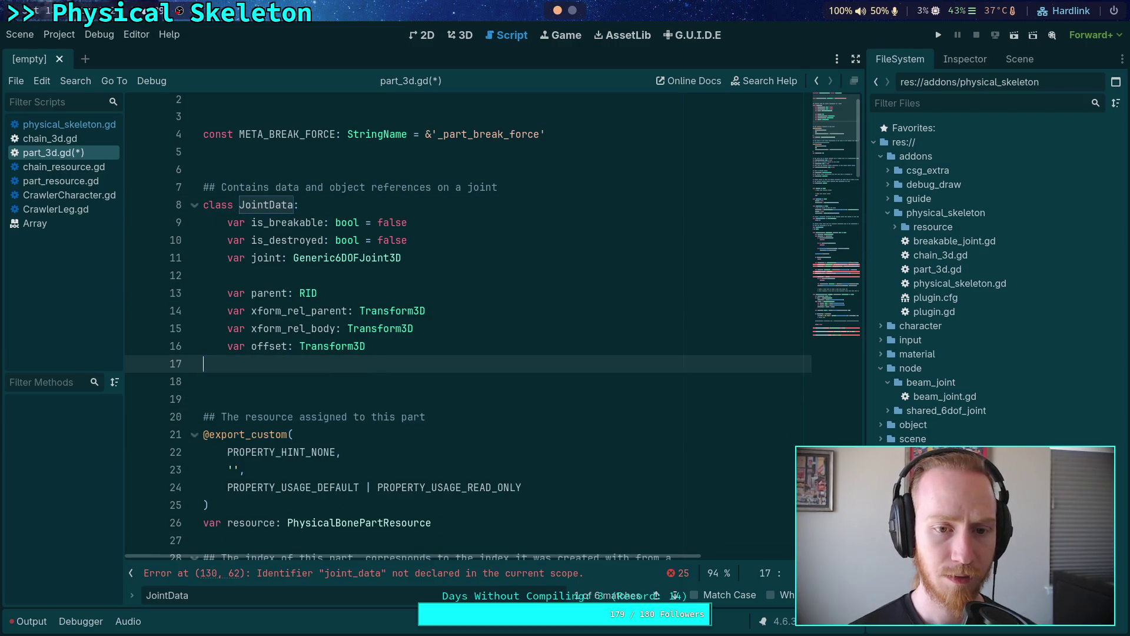
pyautogui.press('BackSpace')
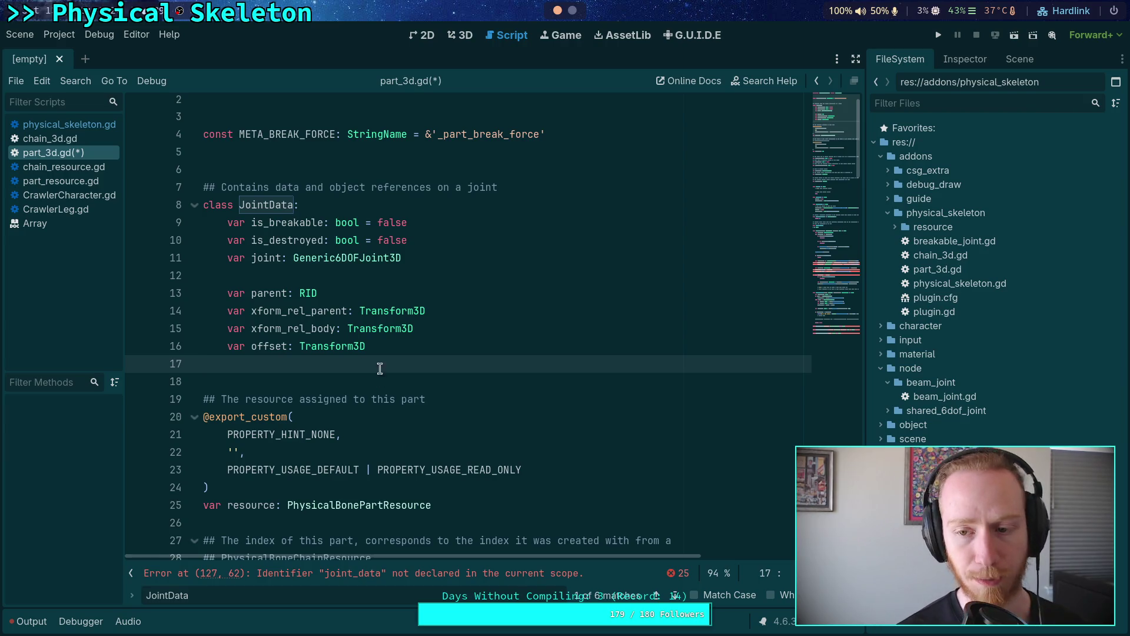
# Step: Cut the joint offset calculation on lines 126–131 out of update()
pyautogui.scroll(-15, 378, 372)
pyautogui.scroll(-20, 370, 364)
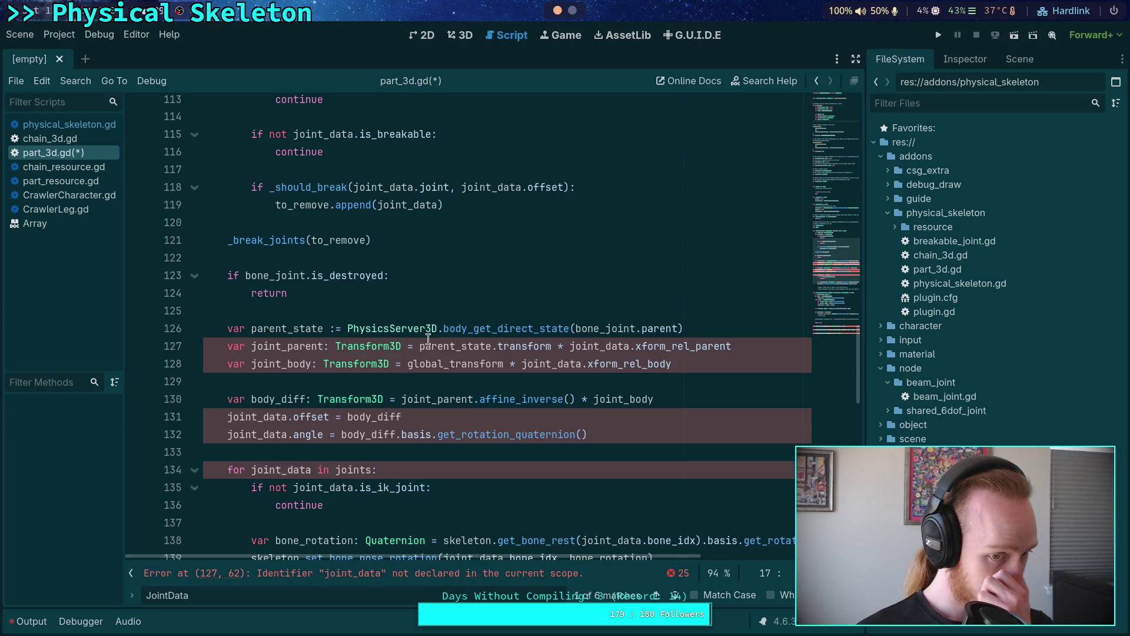
pyautogui.scroll(3, 494, 357)
pyautogui.scroll(-3, 494, 357)
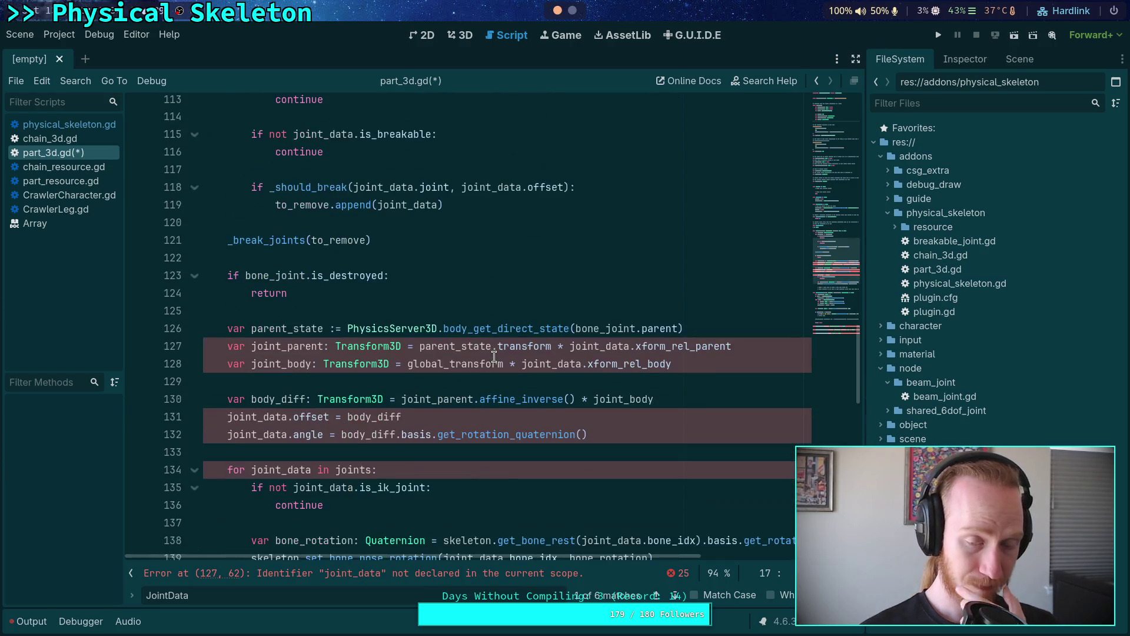
pyautogui.scroll(2, 494, 357)
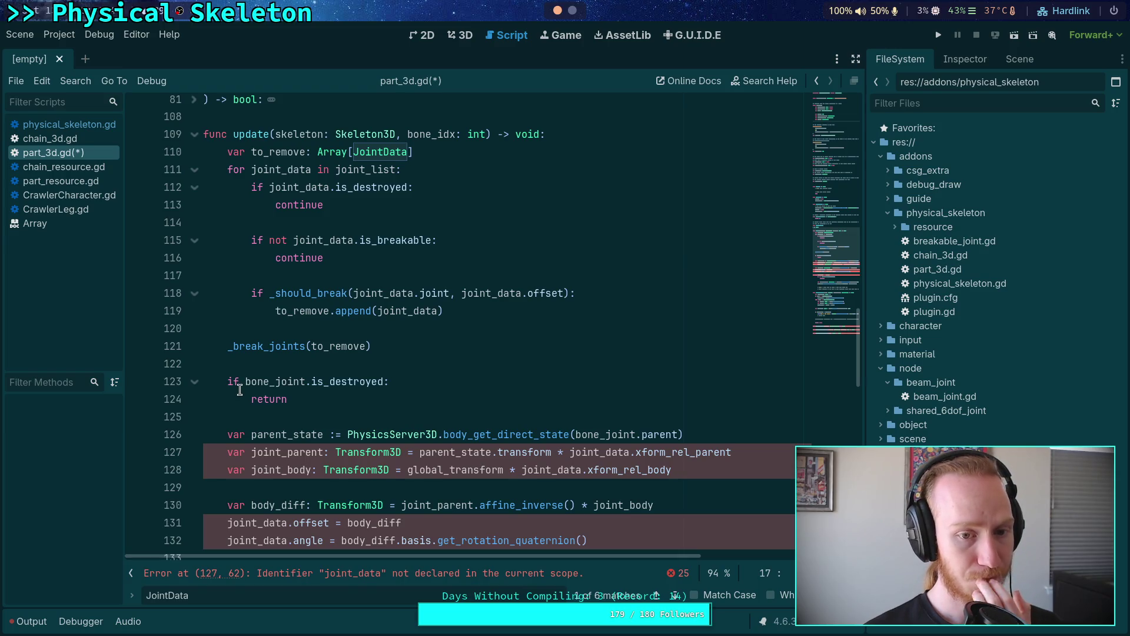
pyautogui.scroll(-1, 239, 390)
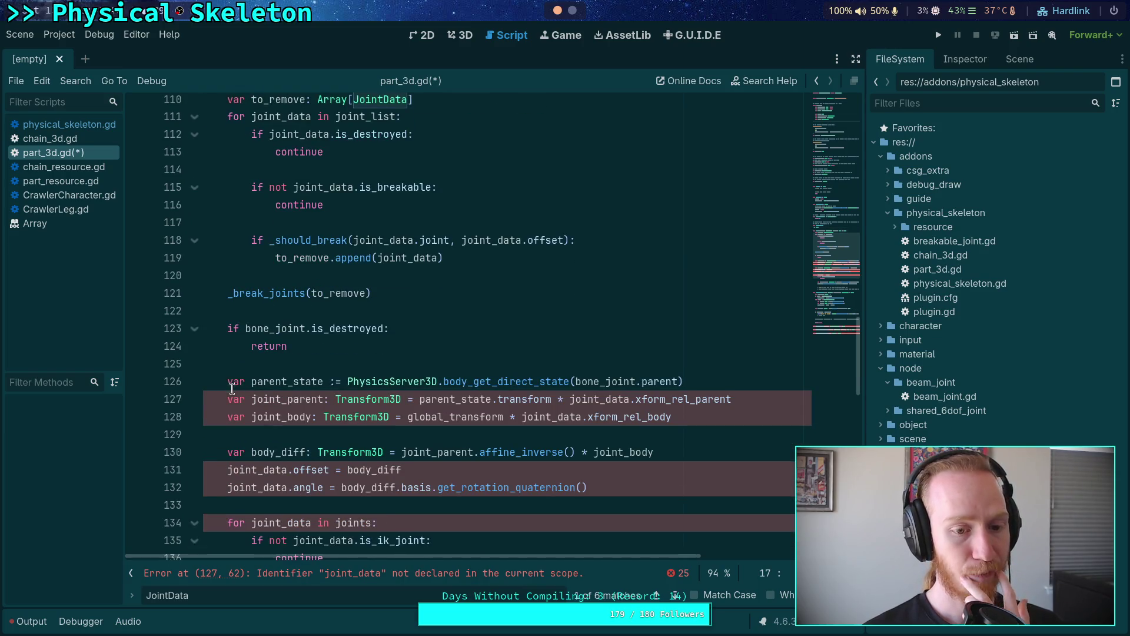
pyautogui.moveTo(231, 383)
pyautogui.mouseDown()
pyautogui.moveTo(283, 406)
pyautogui.moveTo(323, 452)
pyautogui.mouseUp()
pyautogui.click(224, 375)
pyautogui.moveTo(224, 375)
pyautogui.mouseDown()
pyautogui.moveTo(412, 426)
pyautogui.moveTo(479, 467)
pyautogui.moveTo(522, 464)
pyautogui.mouseUp()
pyautogui.hotkey('ctrl', 'x')
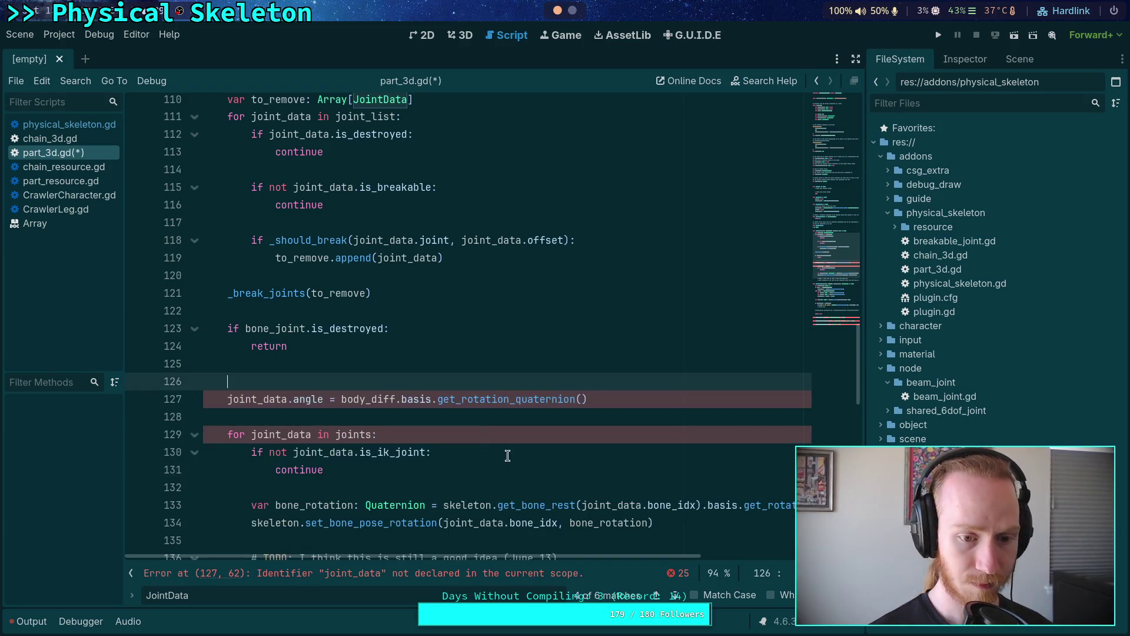
# Step: Paste the offset calculation below the is_breakable check and indent it into the loop
pyautogui.scroll(1, 450, 388)
pyautogui.click(467, 266)
pyautogui.press('Return')
pyautogui.press('Return')
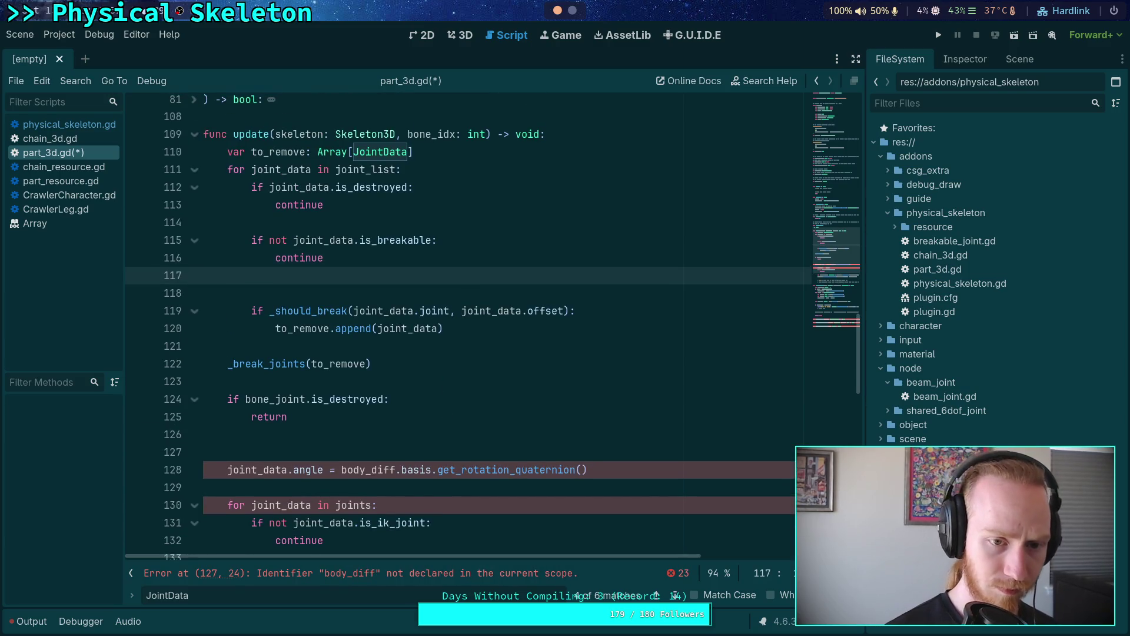
pyautogui.hotkey('ctrl', 'v')
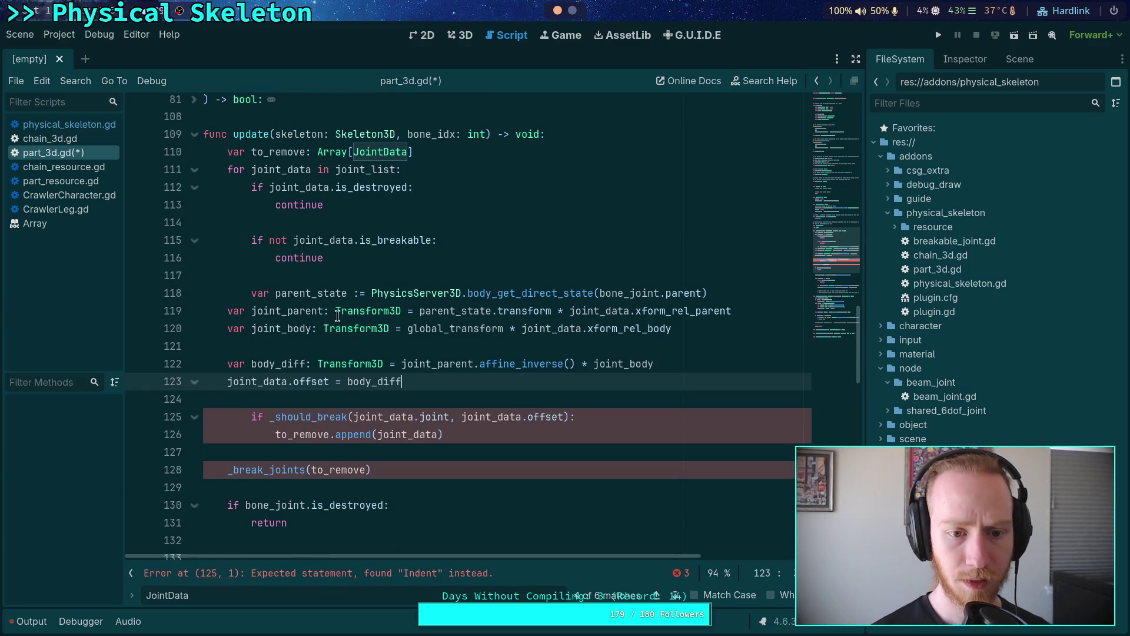
pyautogui.moveTo(337, 312); pyautogui.dragTo(363, 378)
pyautogui.press('Tab')
pyautogui.click(477, 397)
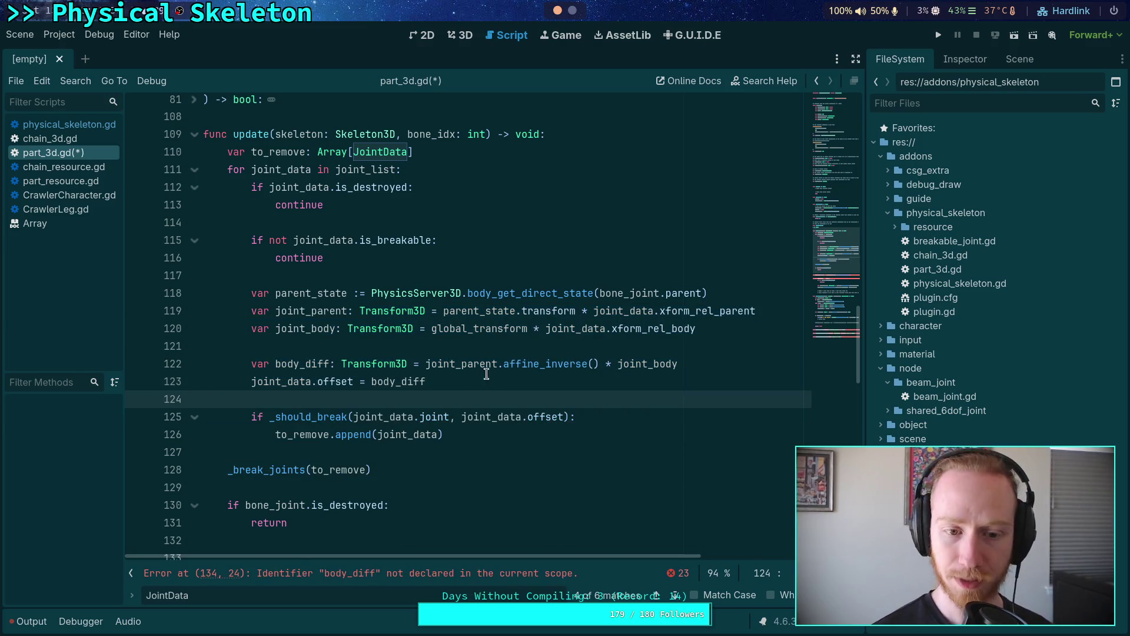
pyautogui.moveTo(556, 366)
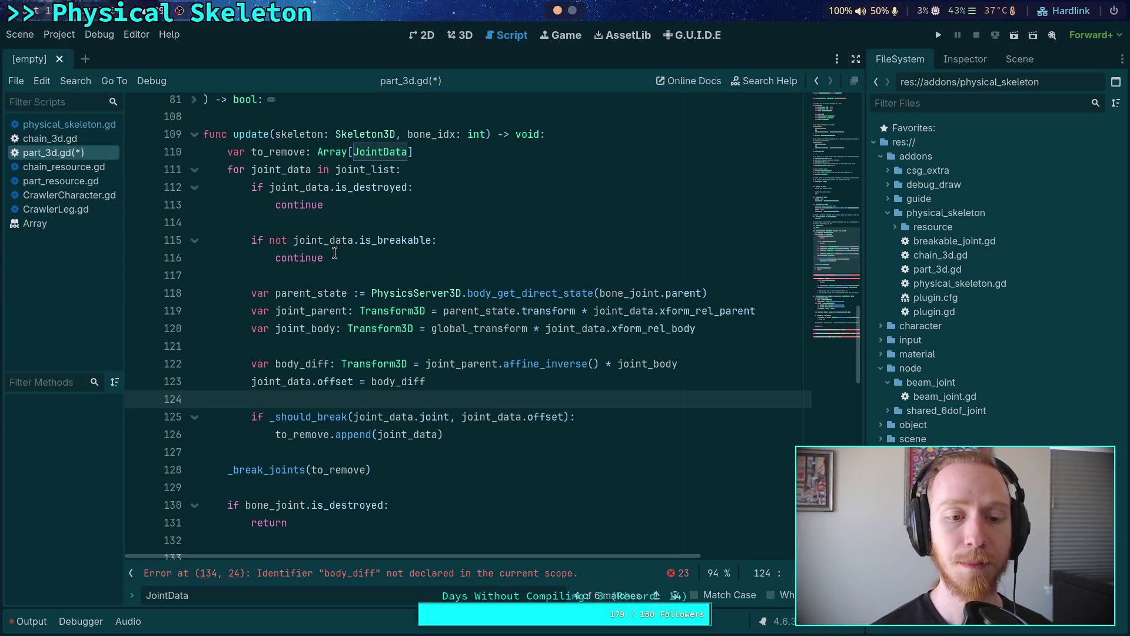
pyautogui.click(263, 240)
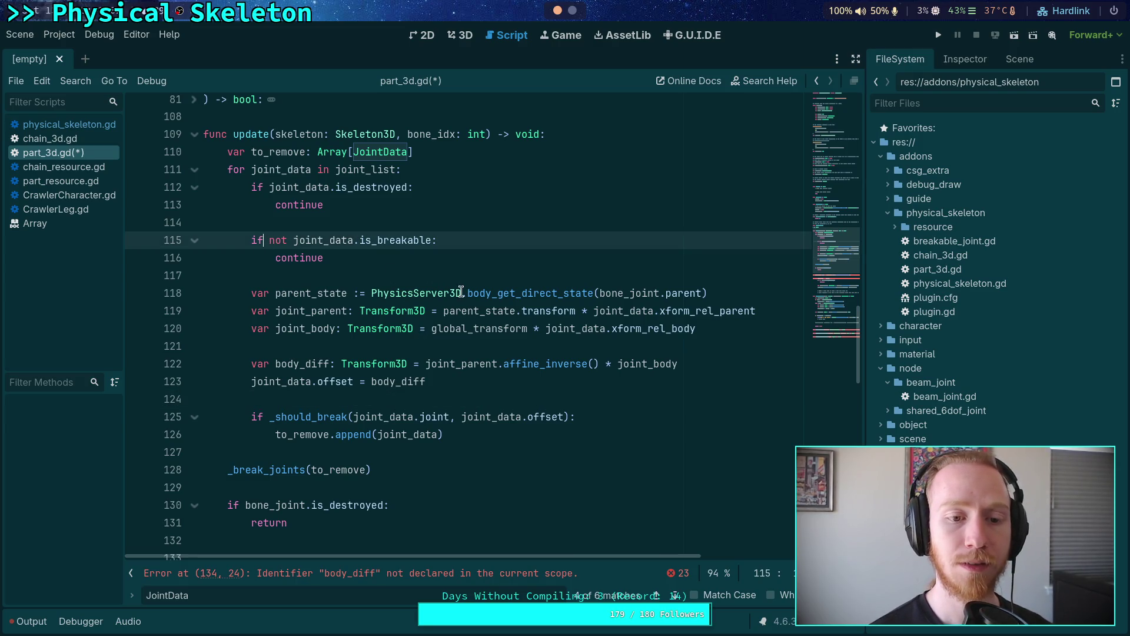
pyautogui.moveTo(461, 292)
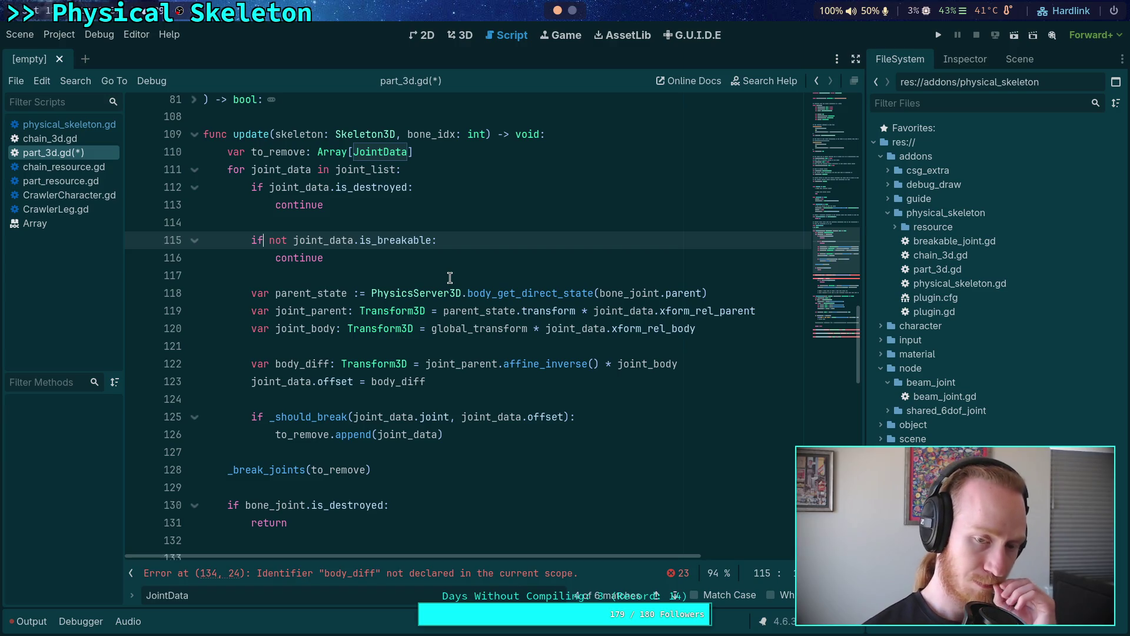
pyautogui.click(454, 228)
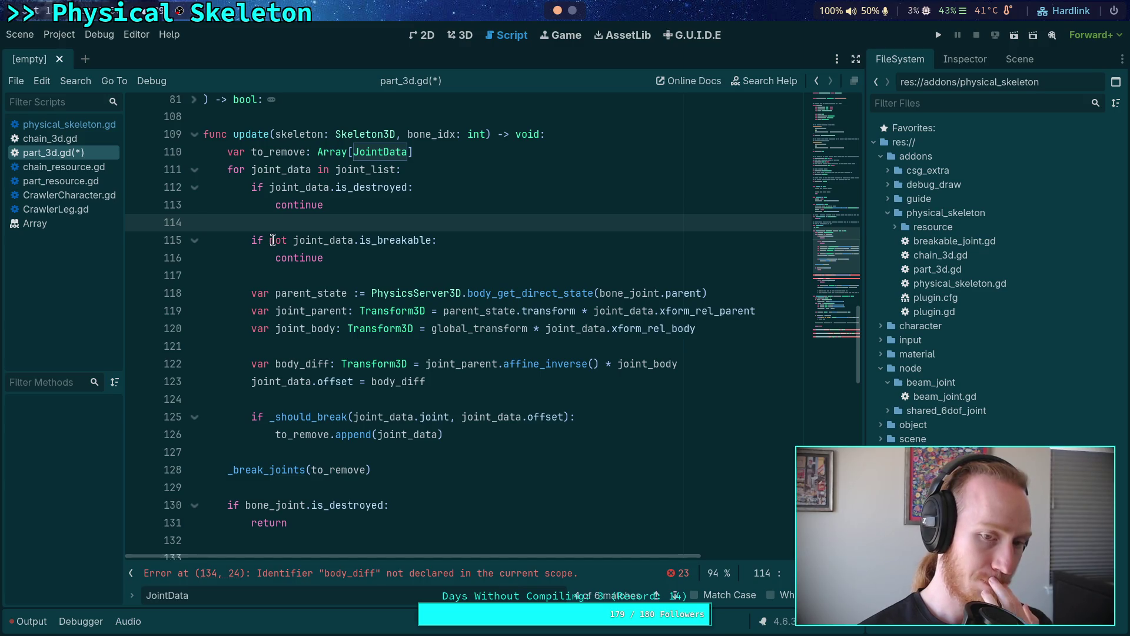
pyautogui.click(266, 240)
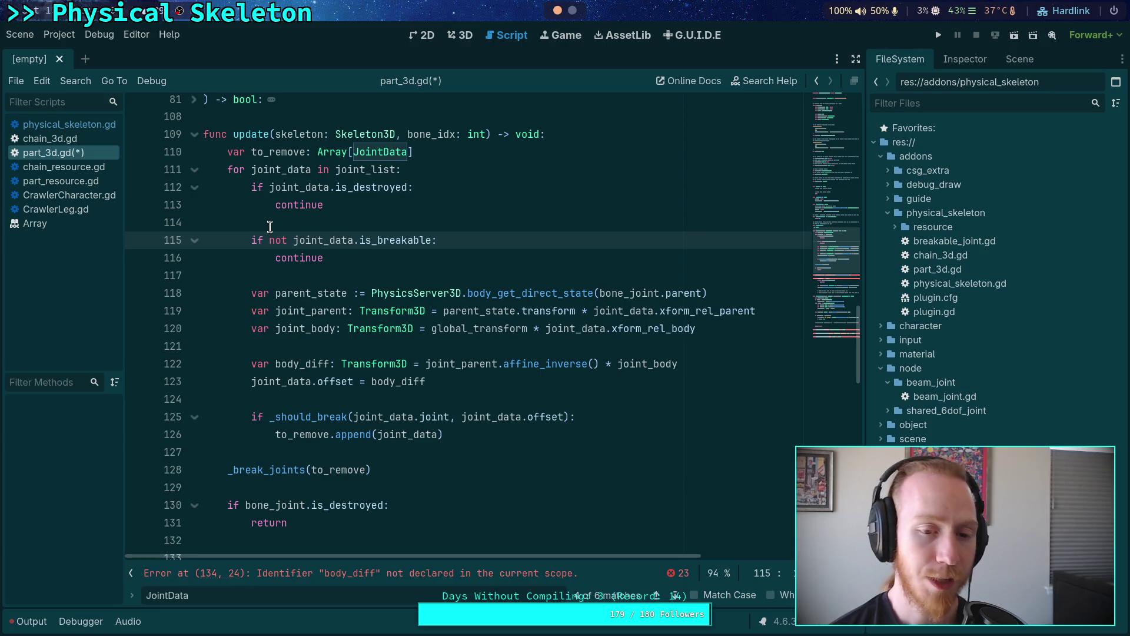
# Step: Change line 115 to 'if (not joint_data.is_breakable) and joint_data != bone_joint:'
pyautogui.moveTo(270, 240); pyautogui.dragTo(435, 242)
pyautogui.write('(')
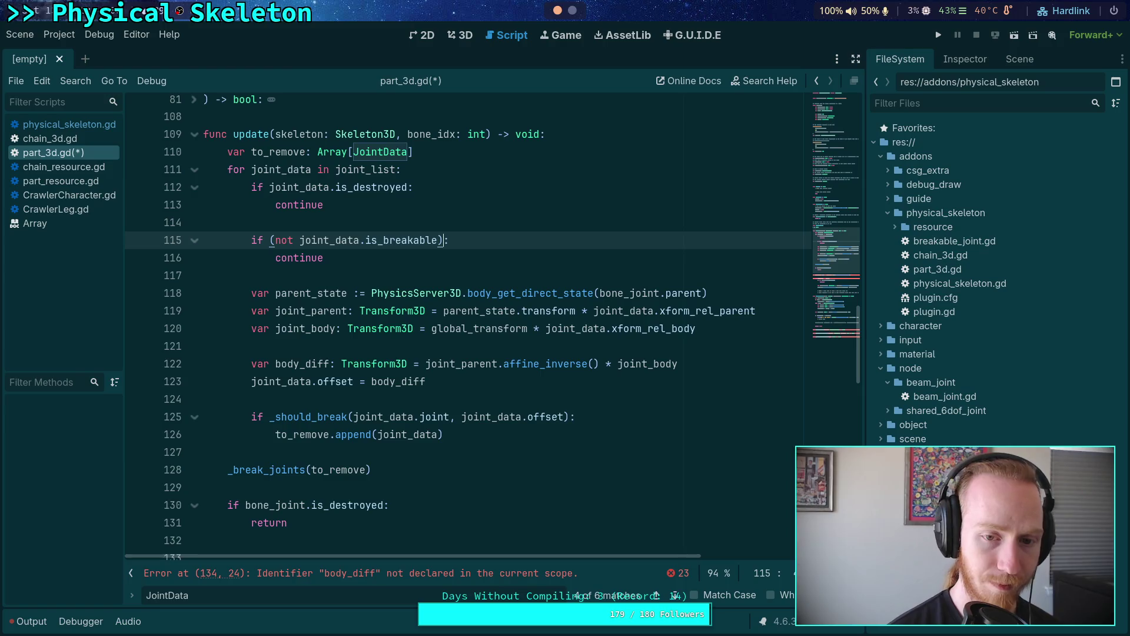
pyautogui.write(' and ')
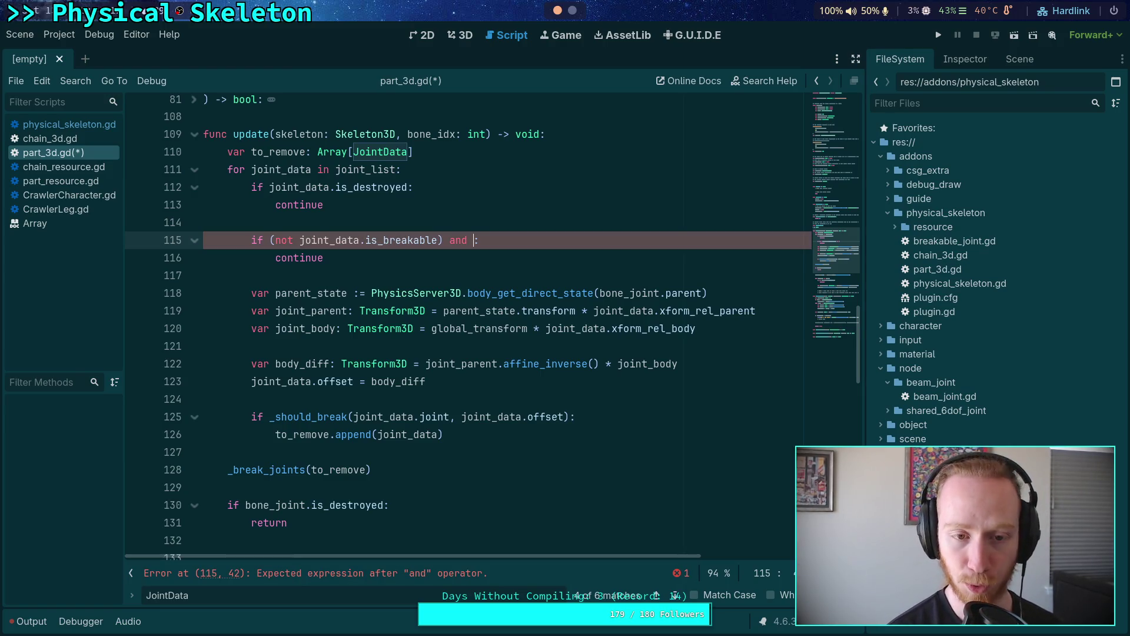
pyautogui.write('join')
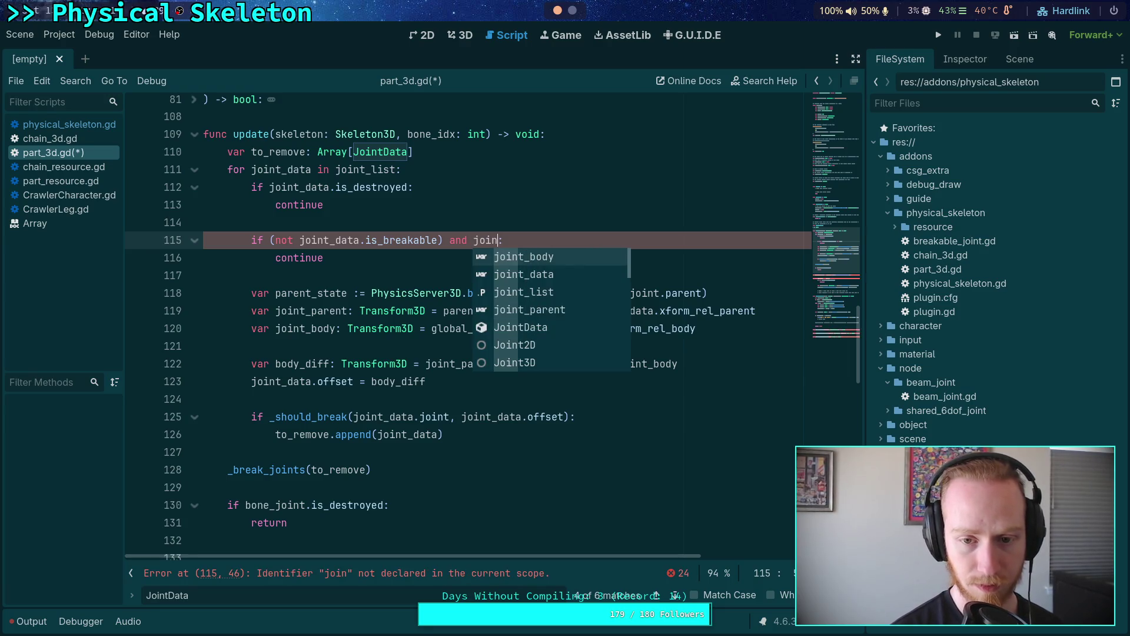
pyautogui.press('Down')
pyautogui.press('Return')
pyautogui.write('!= ')
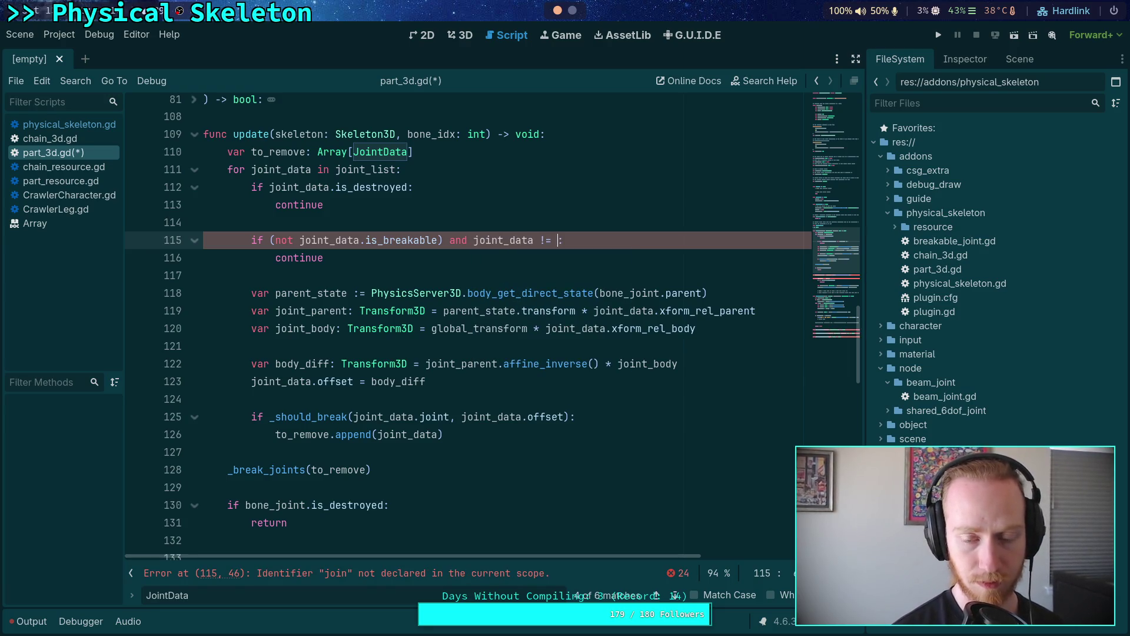
pyautogui.write('motor')
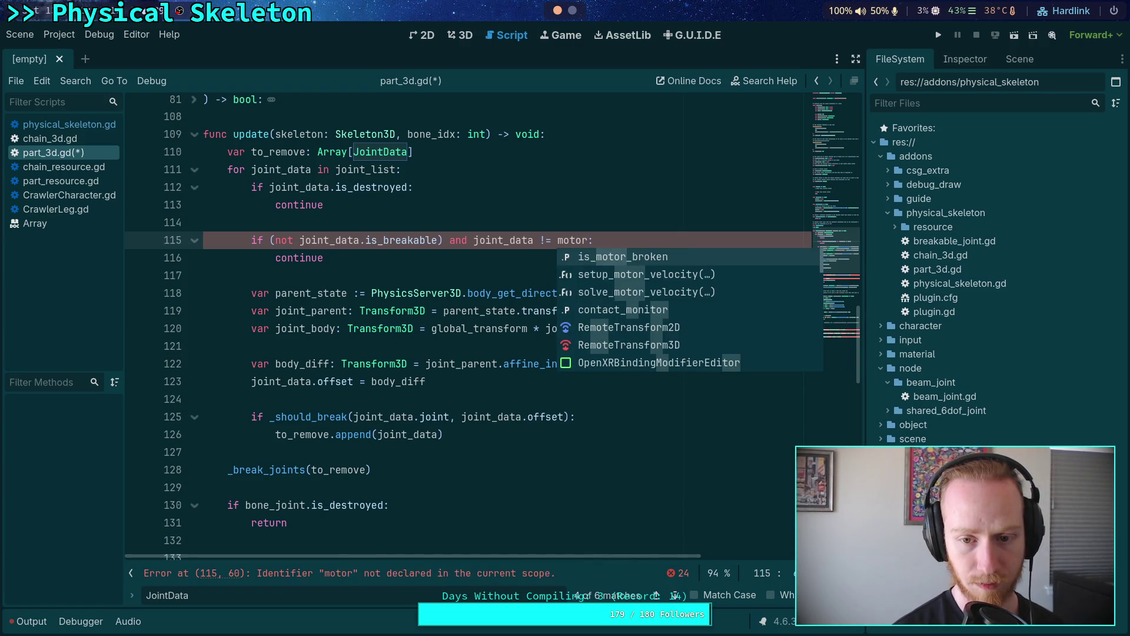
pyautogui.press('BackSpace')
pyautogui.press('BackSpace')
pyautogui.press('BackSpace')
pyautogui.write('bon')
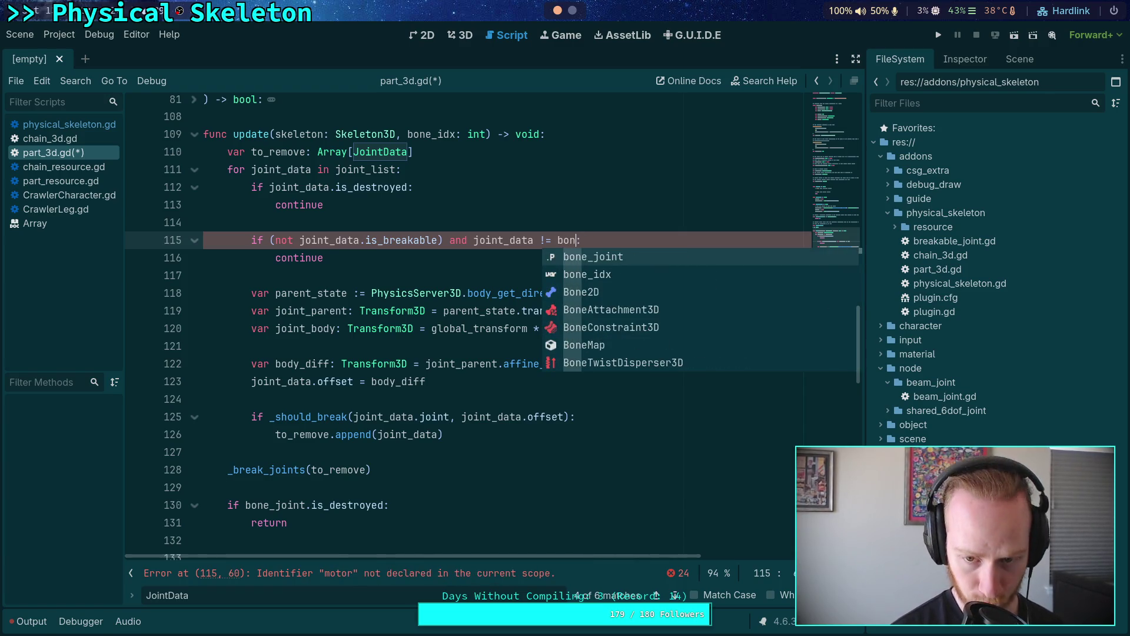
pyautogui.press('Return')
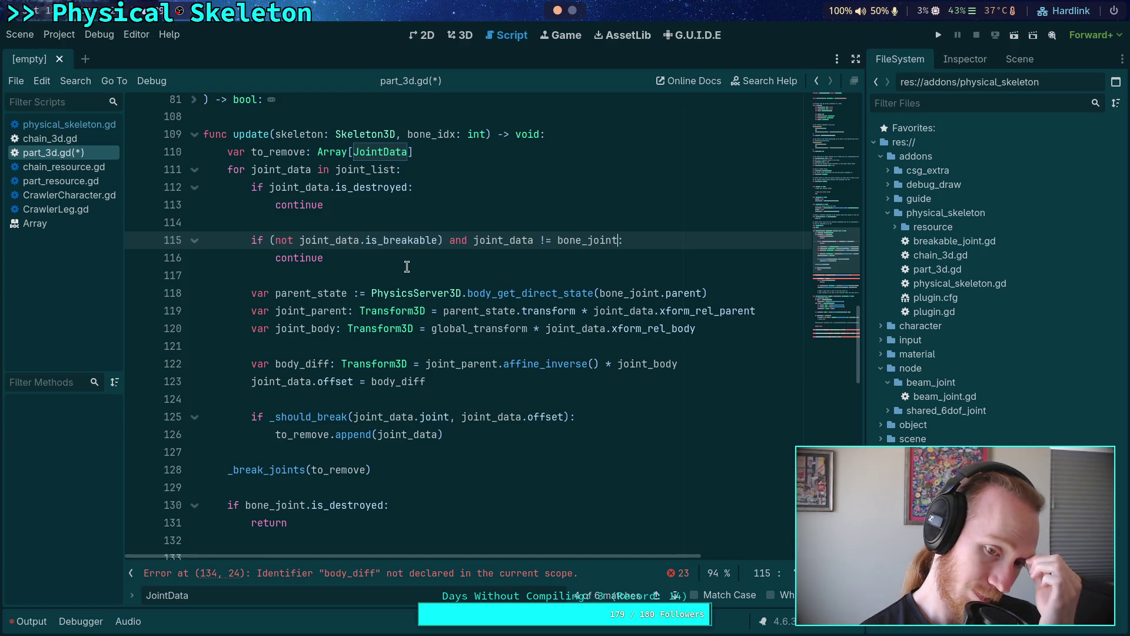
# Step: Prefix the _should_break check on line 125 with 'joint_data.is_breakable and', then save
pyautogui.click(508, 400)
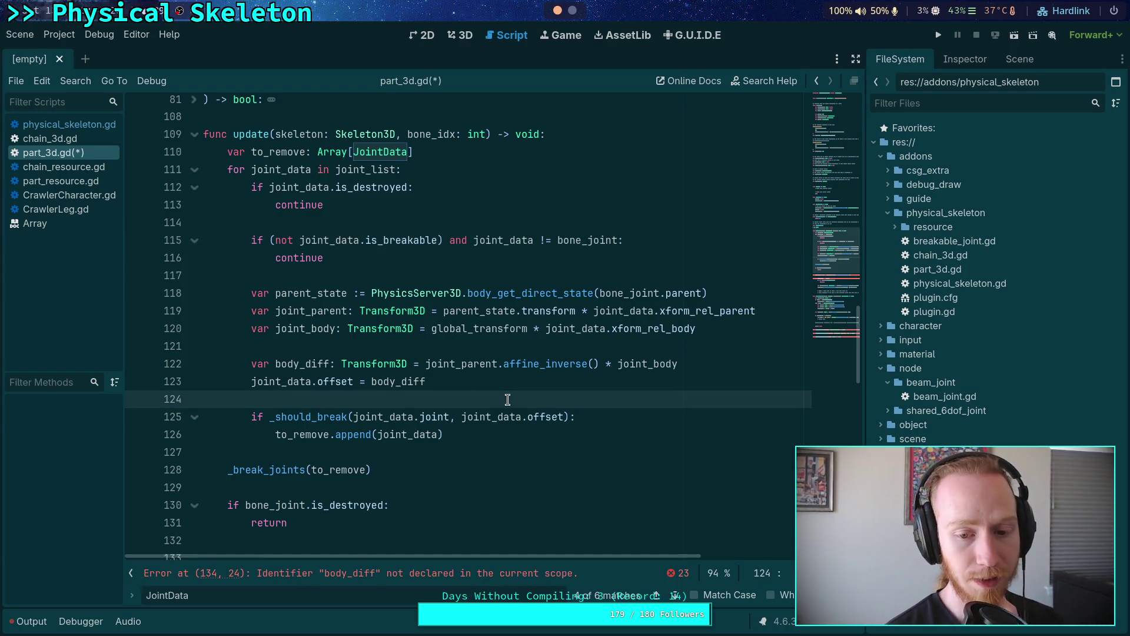
pyautogui.press('Return')
pyautogui.press('BackSpace')
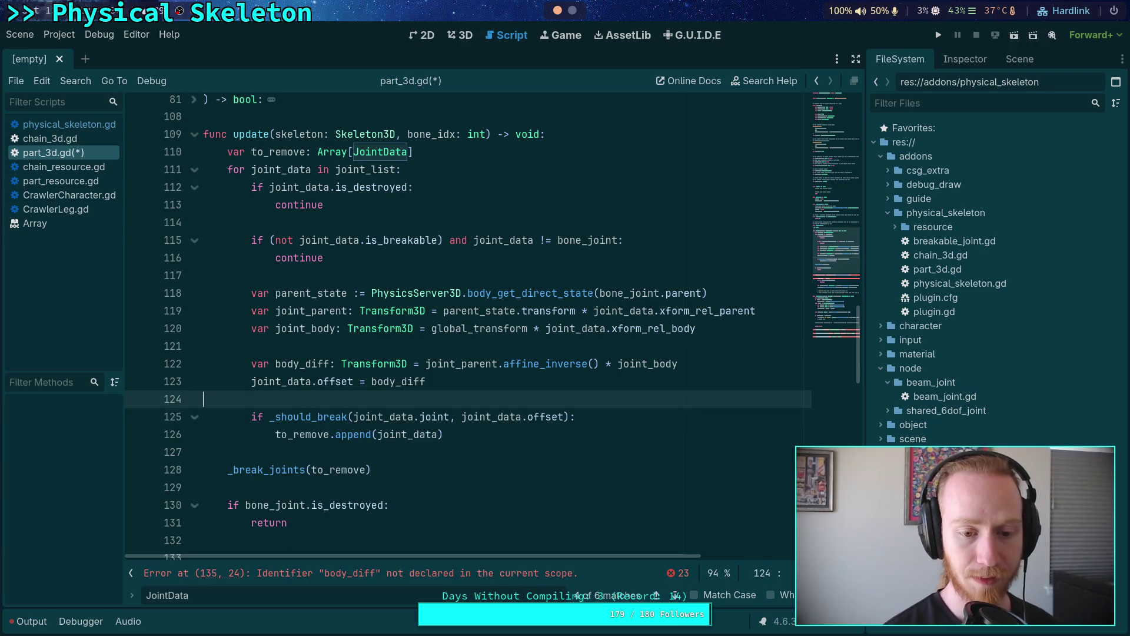
pyautogui.click(266, 415)
pyautogui.write('joint_data')
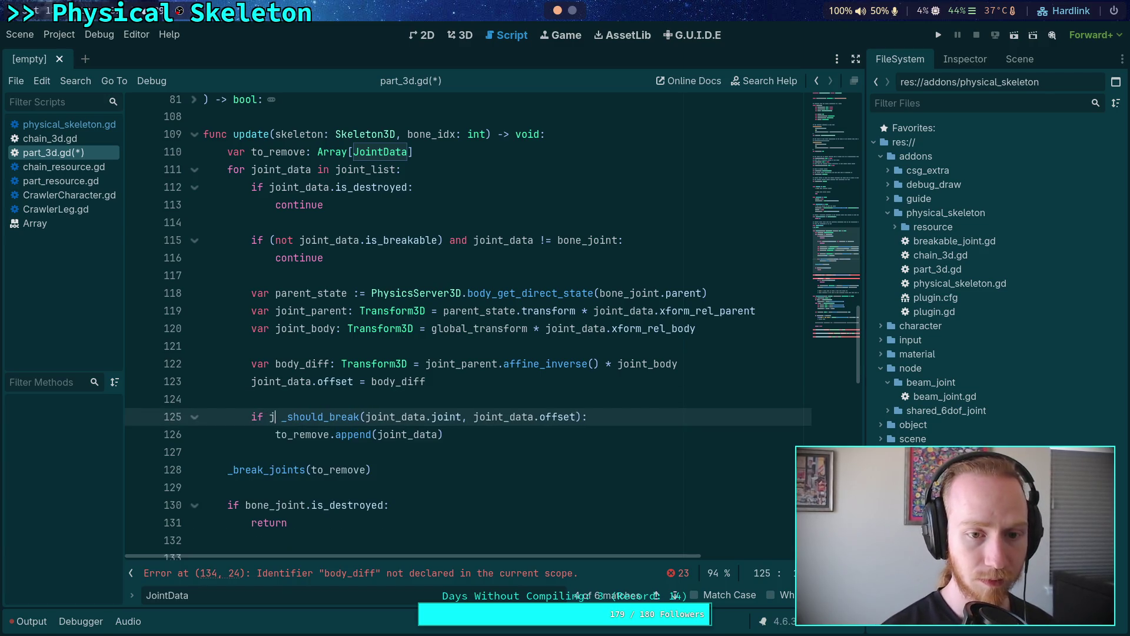
pyautogui.write('.is_breakable ')
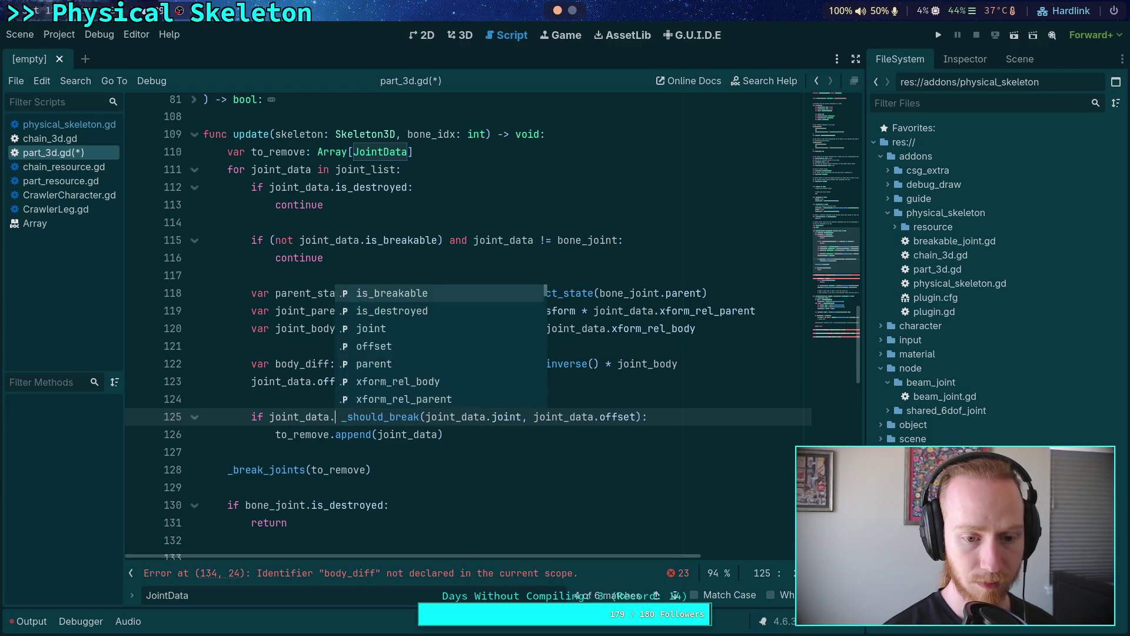
pyautogui.write('and')
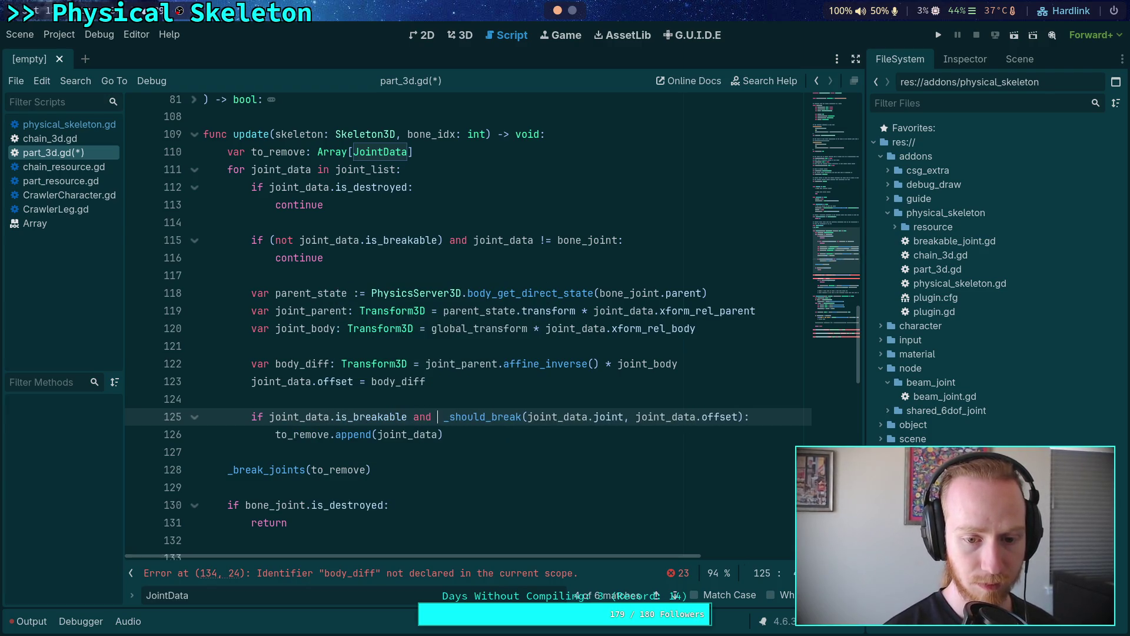
pyautogui.hotkey('ctrl', 's')
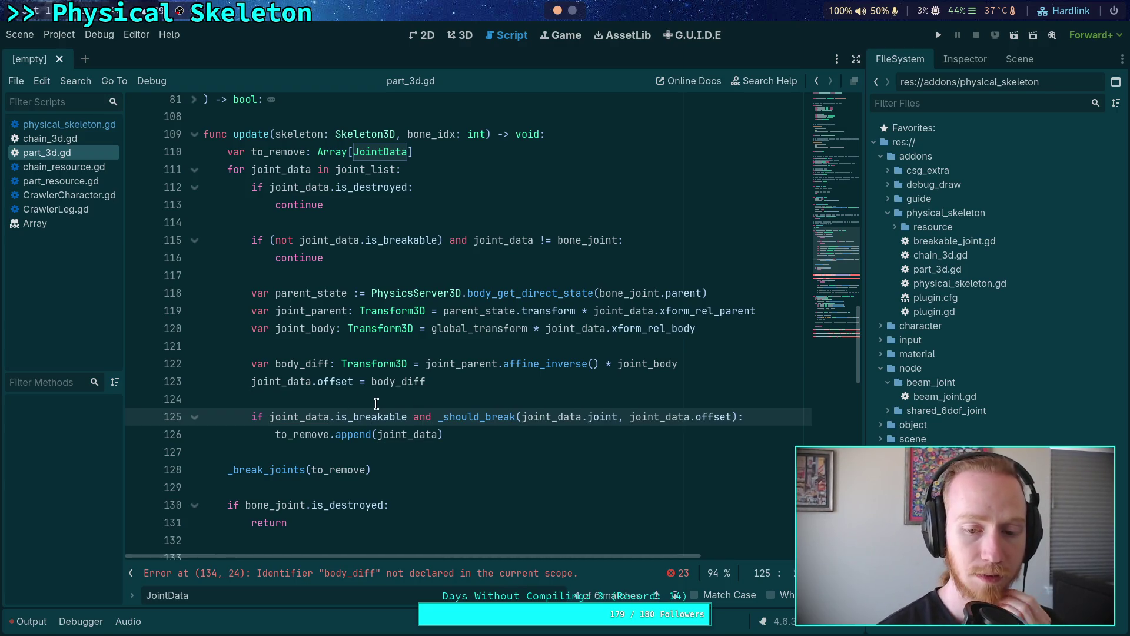
# Step: Delete the empty line 132 that follows the destroyed-bone return
pyautogui.scroll(-6, 376, 404)
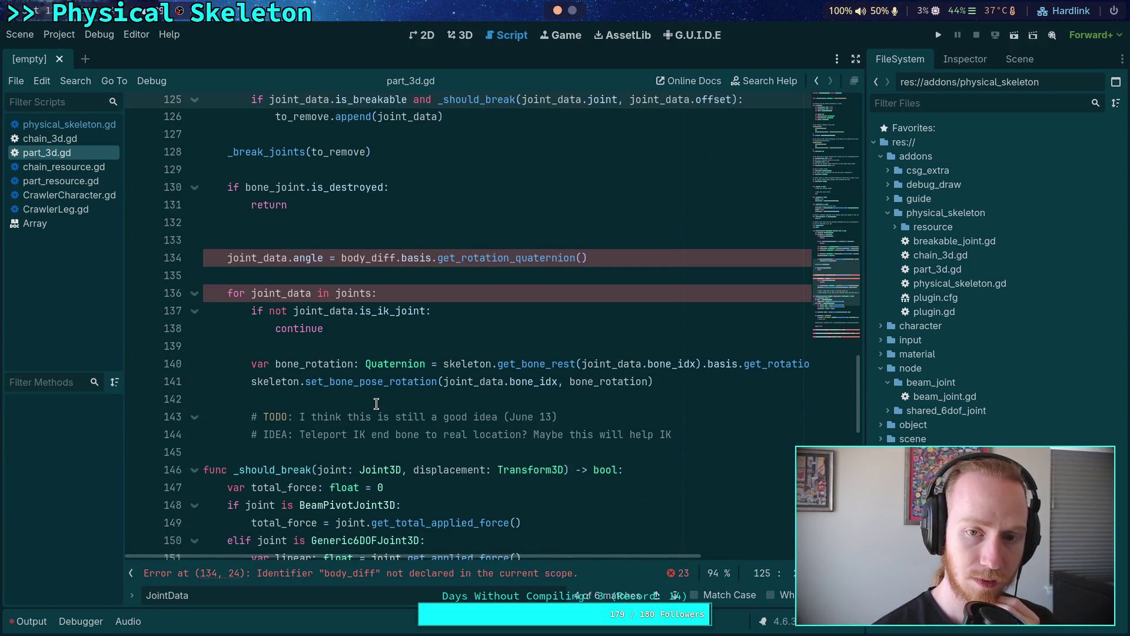
pyautogui.scroll(-3, 377, 404)
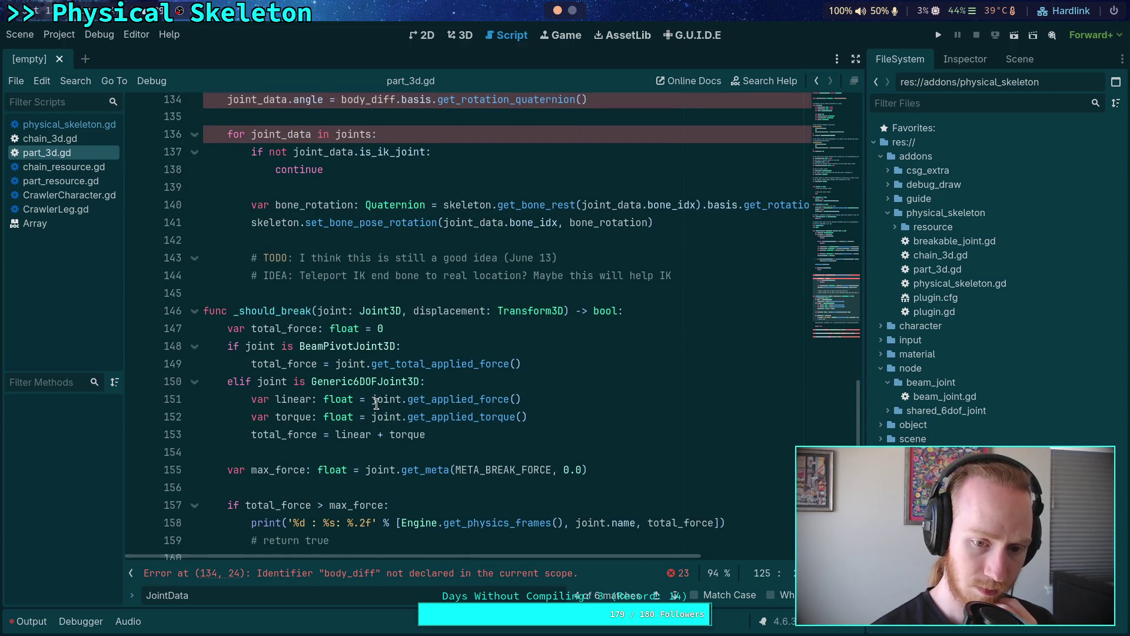
pyautogui.doubleClick(469, 311)
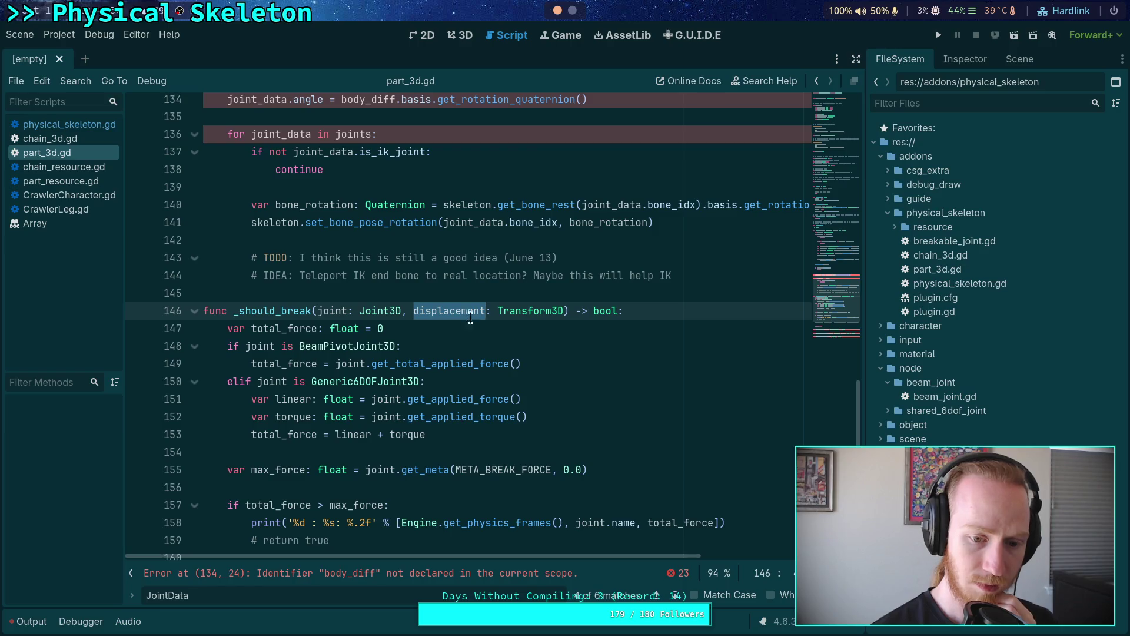
pyautogui.scroll(-3, 471, 323)
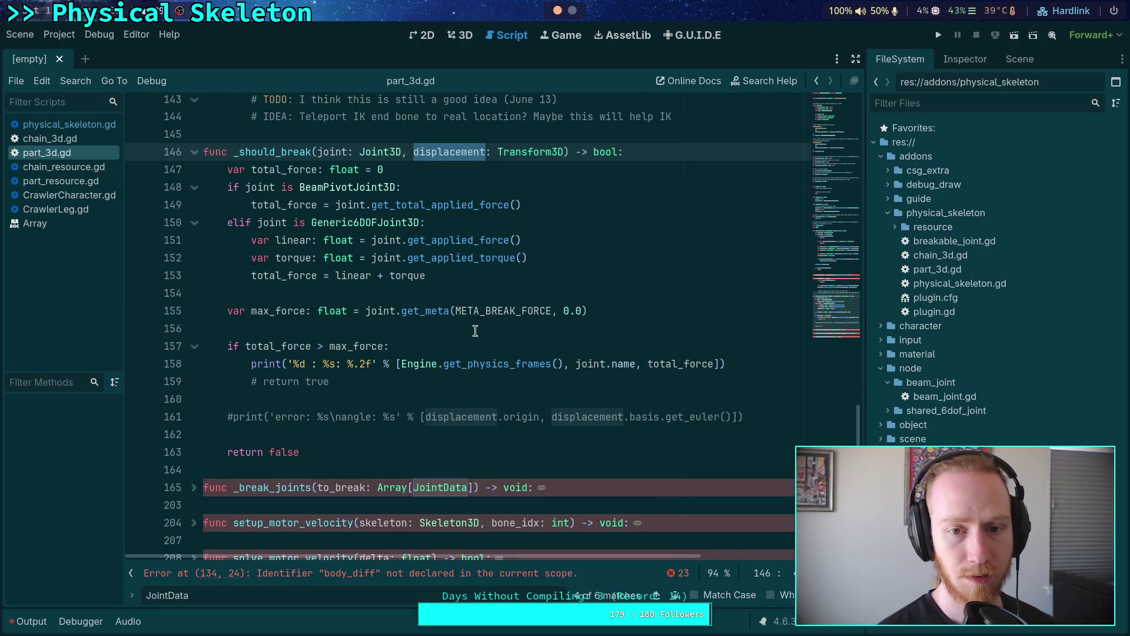
pyautogui.scroll(8, 475, 330)
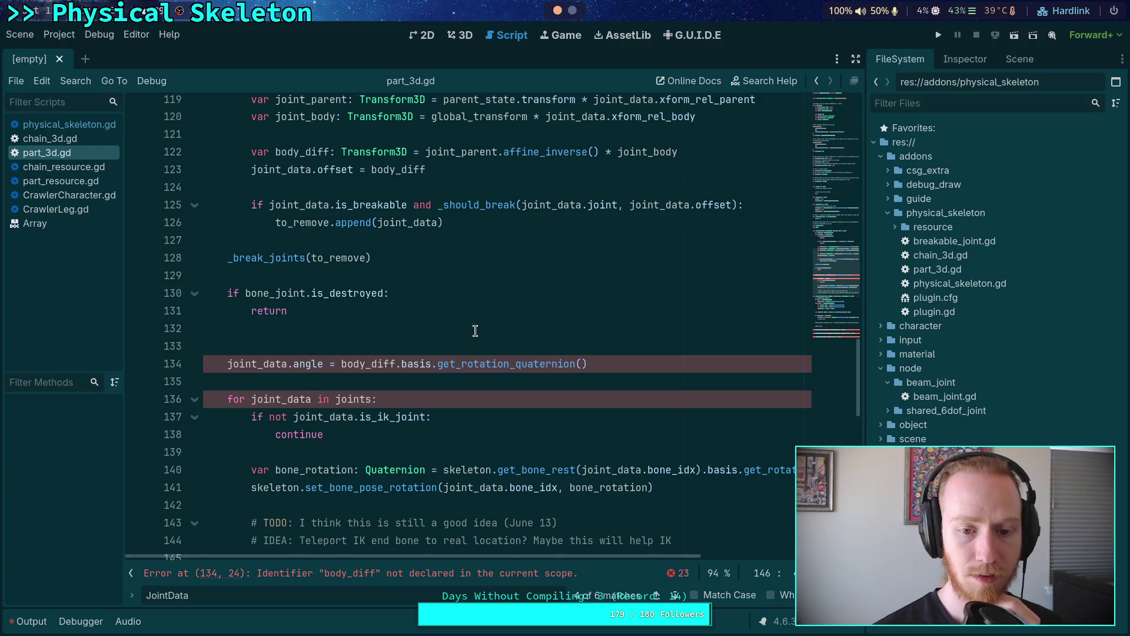
pyautogui.scroll(2, 475, 331)
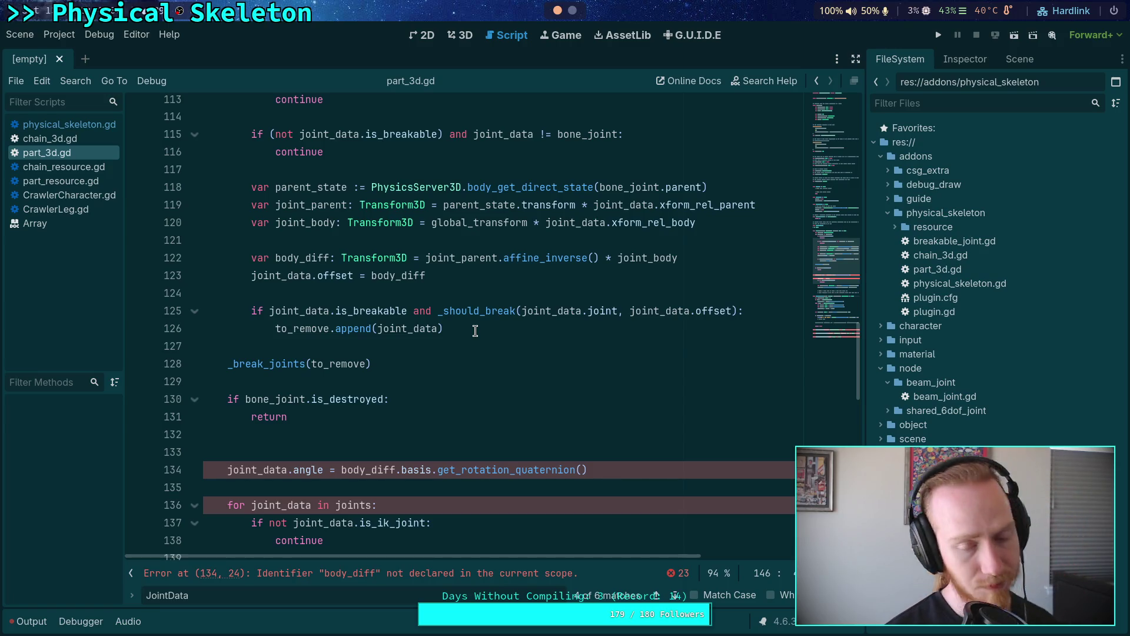
pyautogui.scroll(1, 475, 331)
pyautogui.scroll(-2, 474, 328)
pyautogui.click(436, 387)
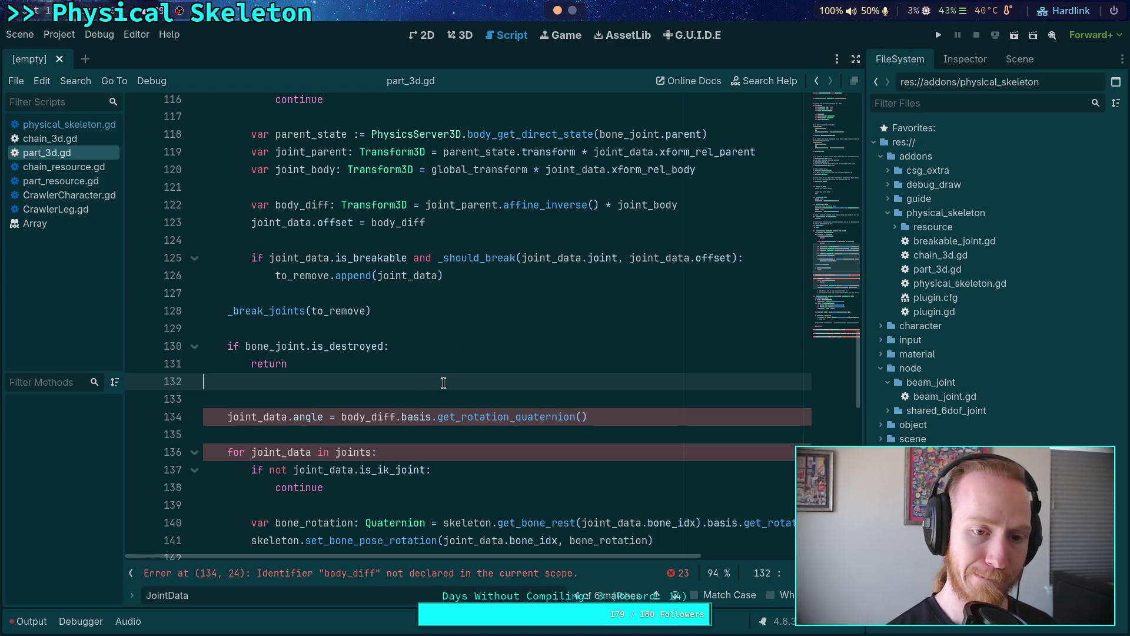
pyautogui.press('BackSpace')
# Step: Dedent the bone_rotation and set_bone_pose_rotation lines by one indentation level
pyautogui.scroll(1, 445, 384)
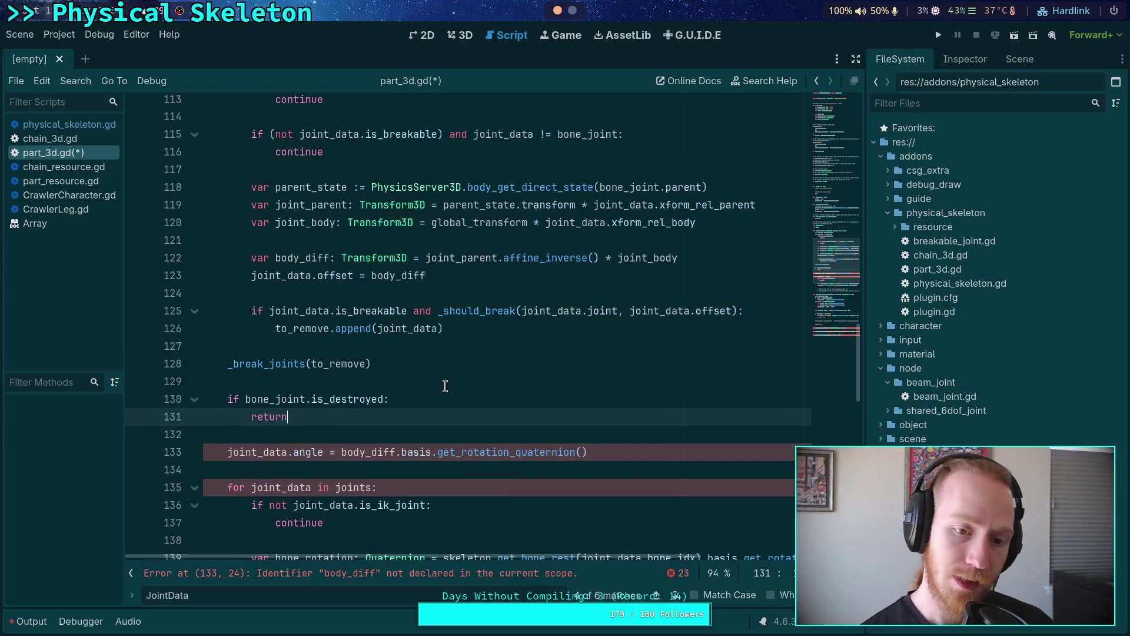
pyautogui.scroll(1, 446, 386)
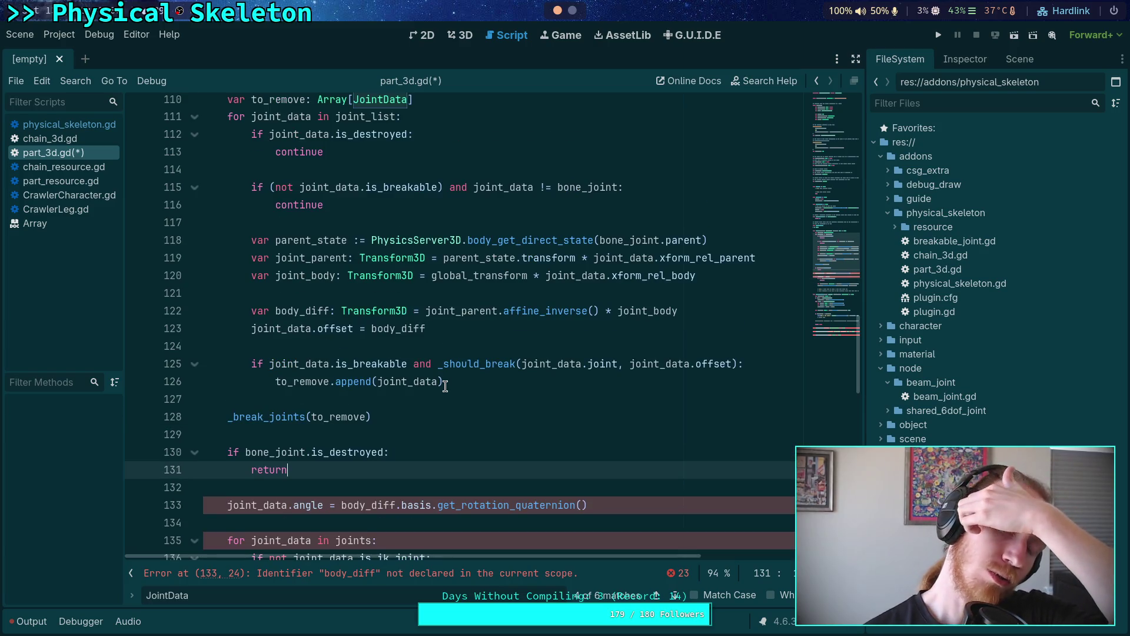
pyautogui.scroll(-3, 444, 386)
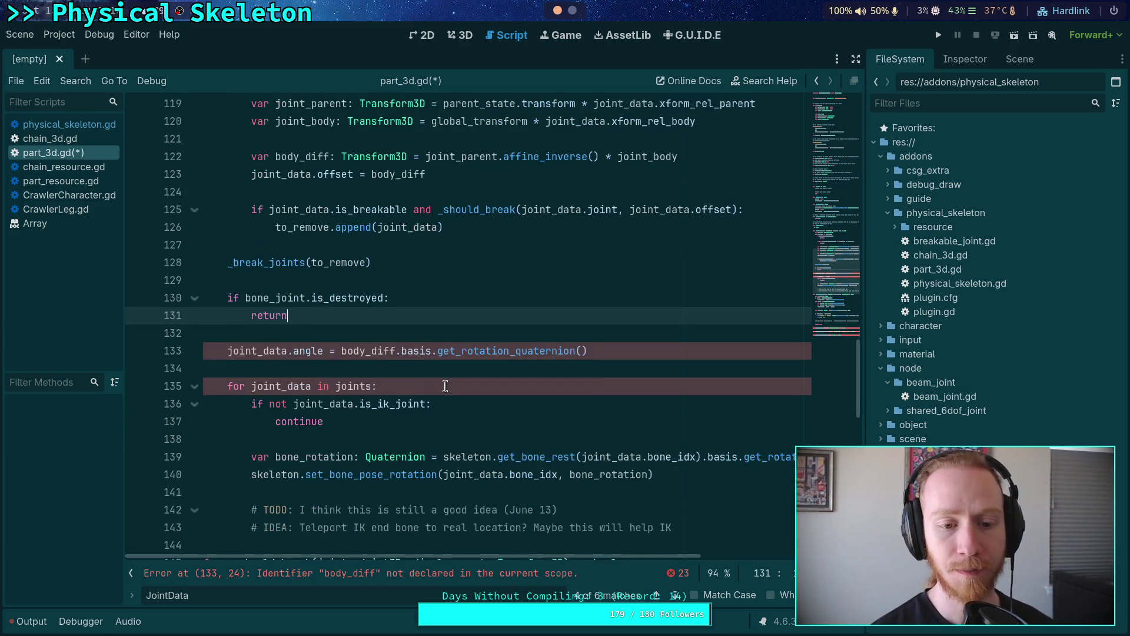
pyautogui.moveTo(295, 348); pyautogui.dragTo(229, 348)
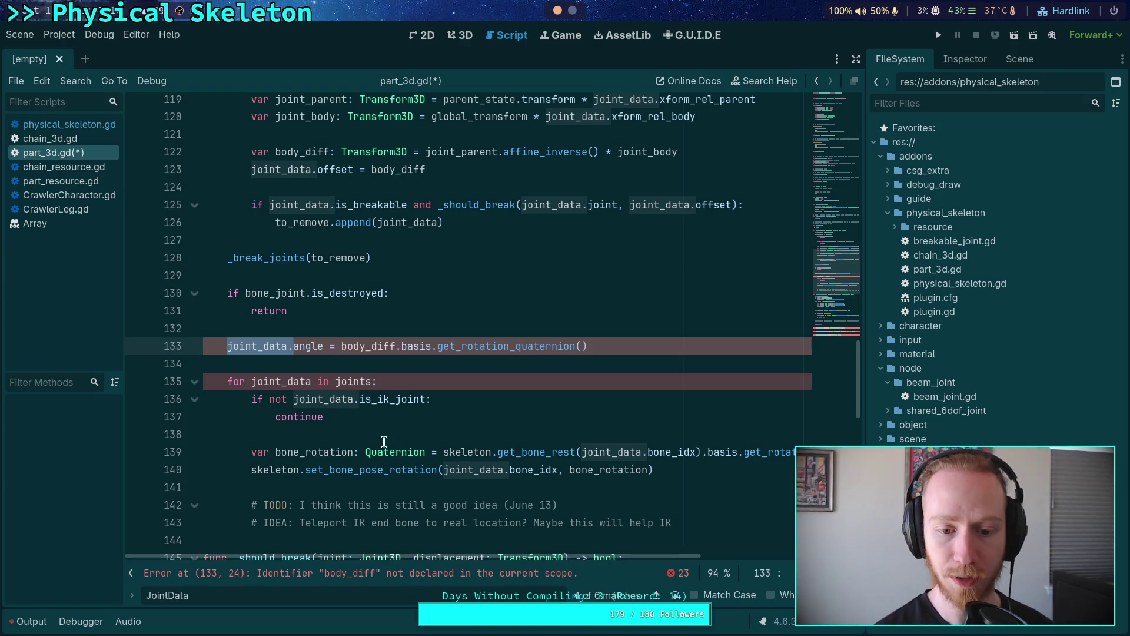
pyautogui.scroll(-2, 268, 452)
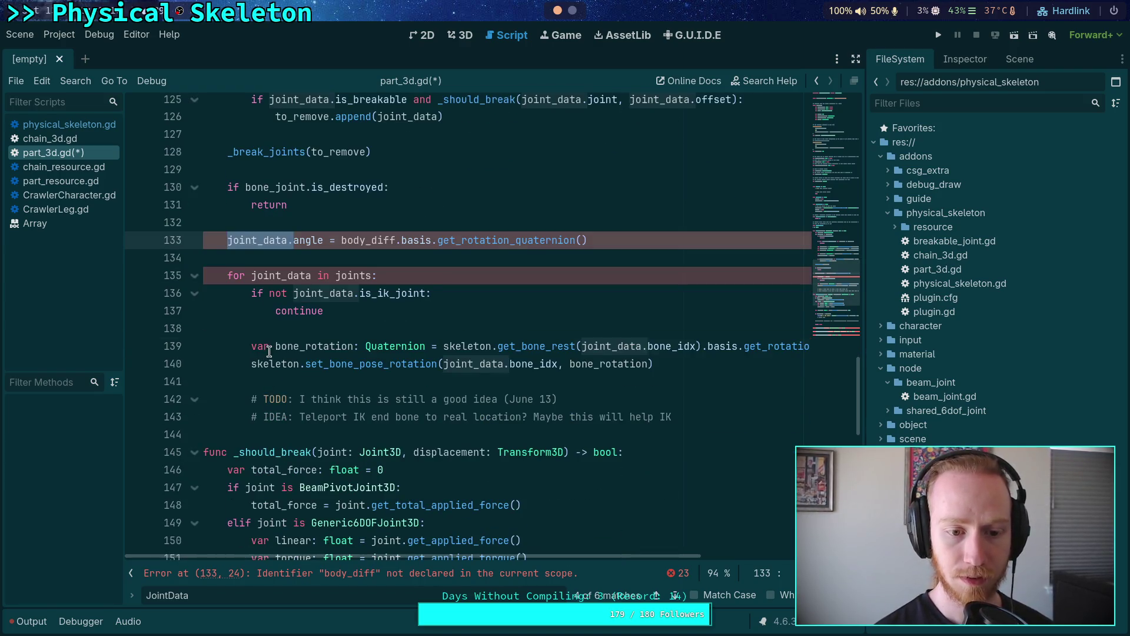
pyautogui.moveTo(269, 351); pyautogui.dragTo(328, 365)
pyautogui.hotkey('shift', 'Tab')
# Step: Dedent the two comment lines, then delete the angle line and the joints loop header
pyautogui.moveTo(306, 415); pyautogui.dragTo(306, 399)
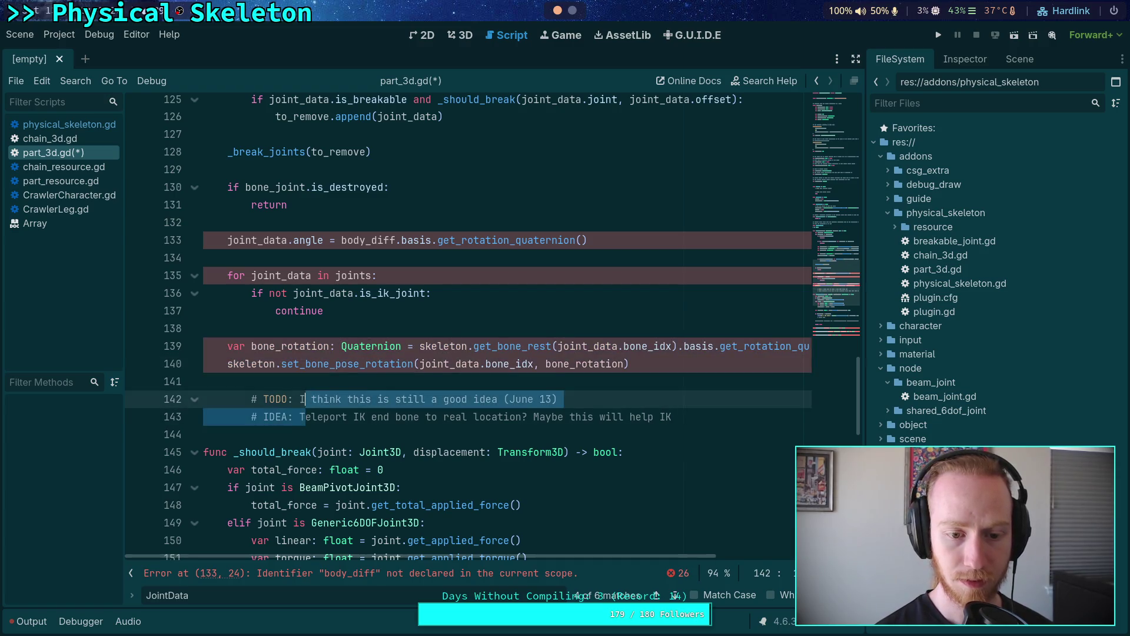
pyautogui.hotkey('shift', 'Tab')
pyautogui.moveTo(344, 311); pyautogui.dragTo(316, 223)
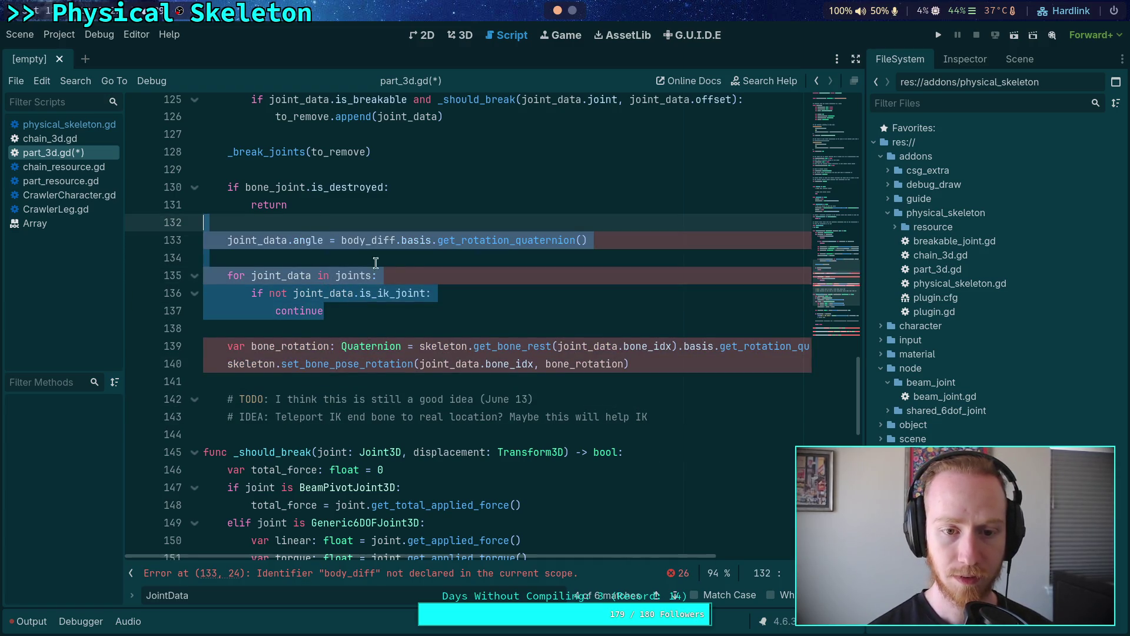
pyautogui.press('BackSpace')
pyautogui.press('BackSpace')
# Step: Remove the joint_data. prefix from bone_idx in the get_bone_rest call
pyautogui.scroll(2, 531, 400)
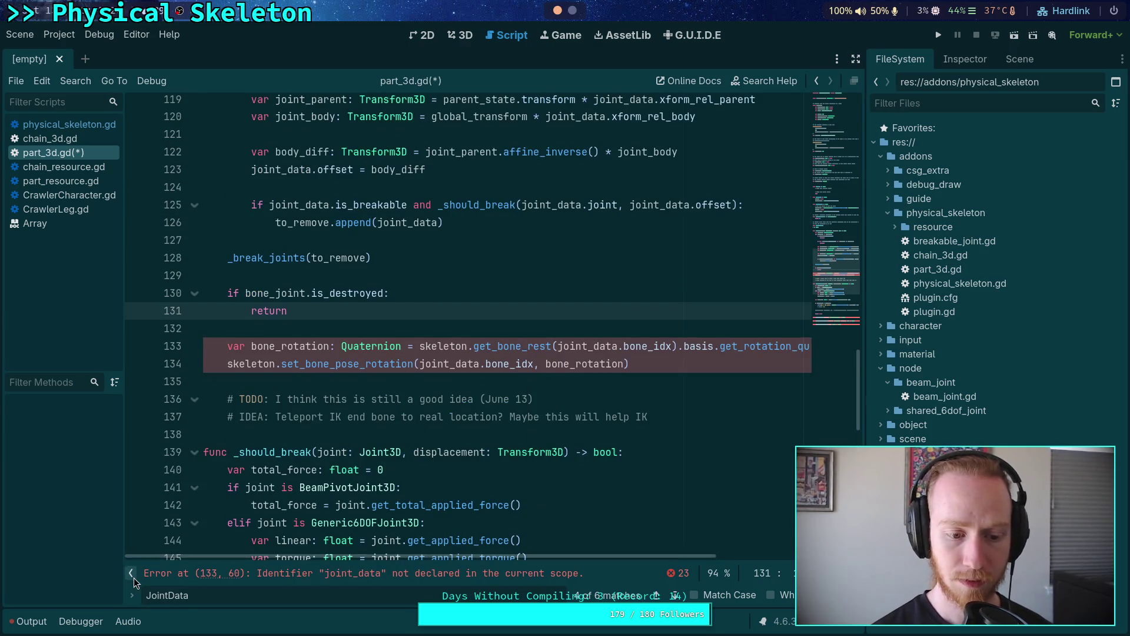
pyautogui.click(856, 59)
pyautogui.click(581, 354)
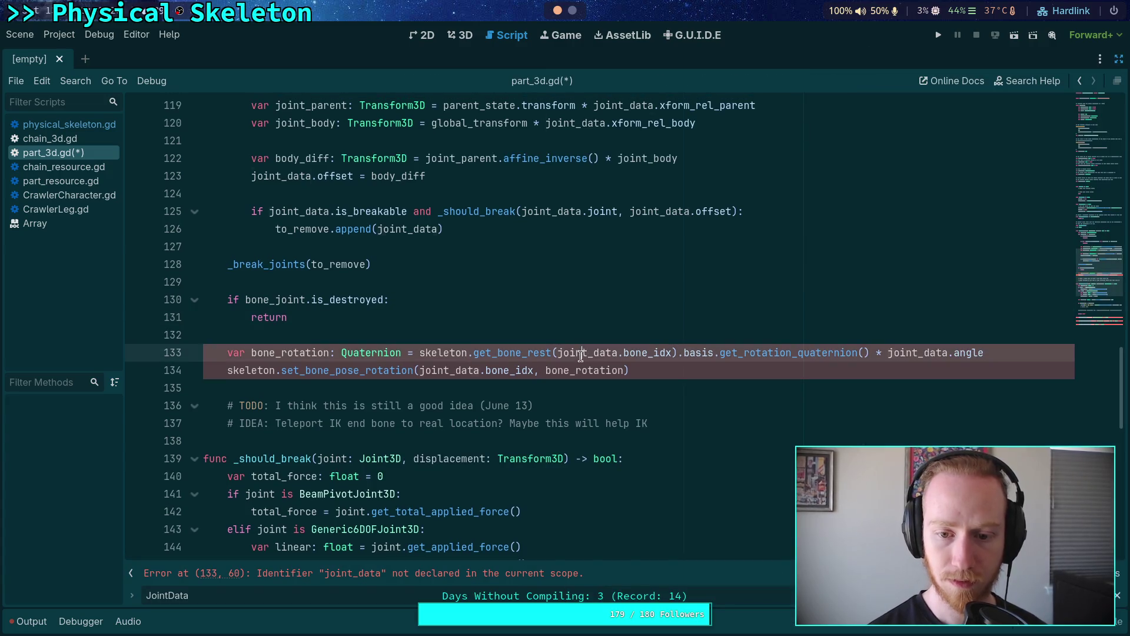
pyautogui.doubleClick(581, 353)
pyautogui.press('Delete')
pyautogui.press('Delete')
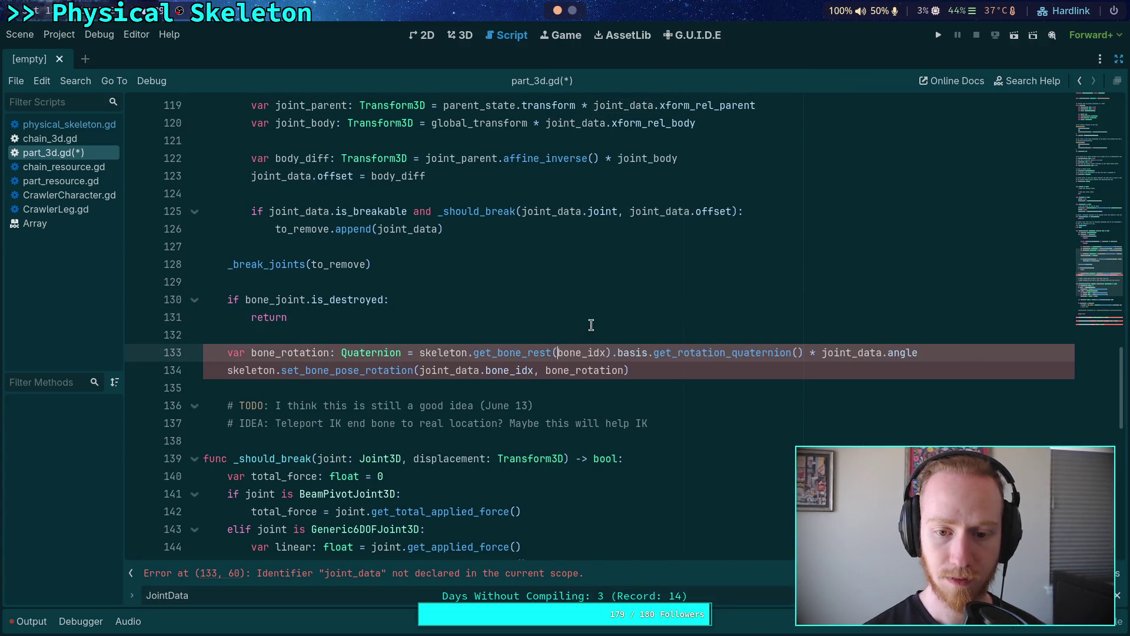
# Step: Multiply bone_rotation by bone_joint's basis get_rotation_quaternion(), entered with autocomplete
pyautogui.scroll(8, 591, 325)
pyautogui.scroll(-8, 591, 325)
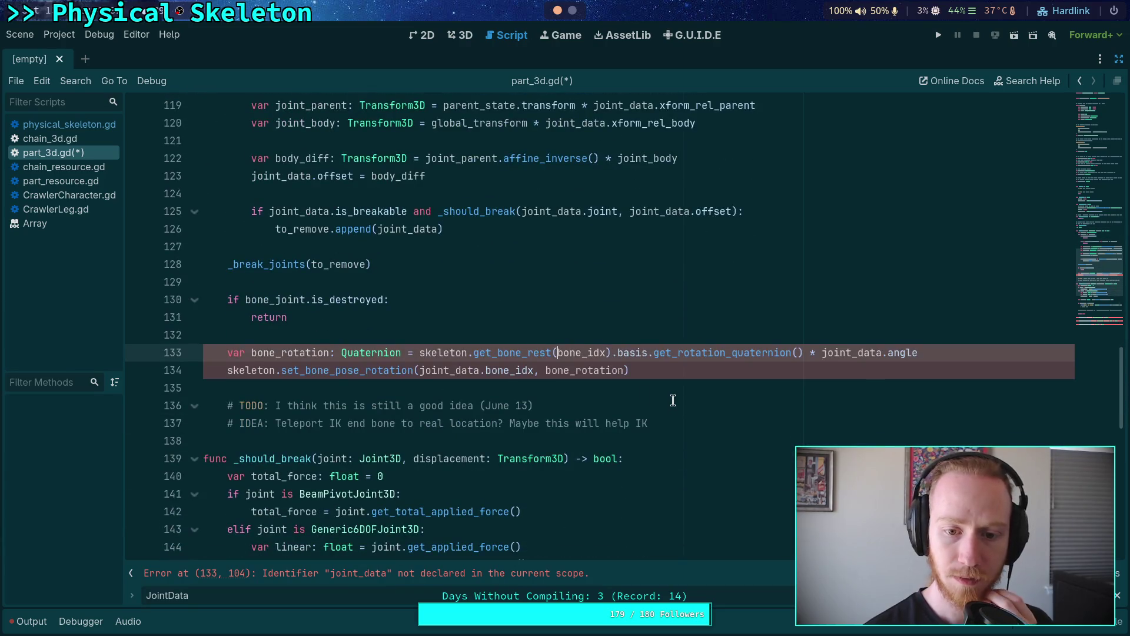
pyautogui.scroll(2, 673, 401)
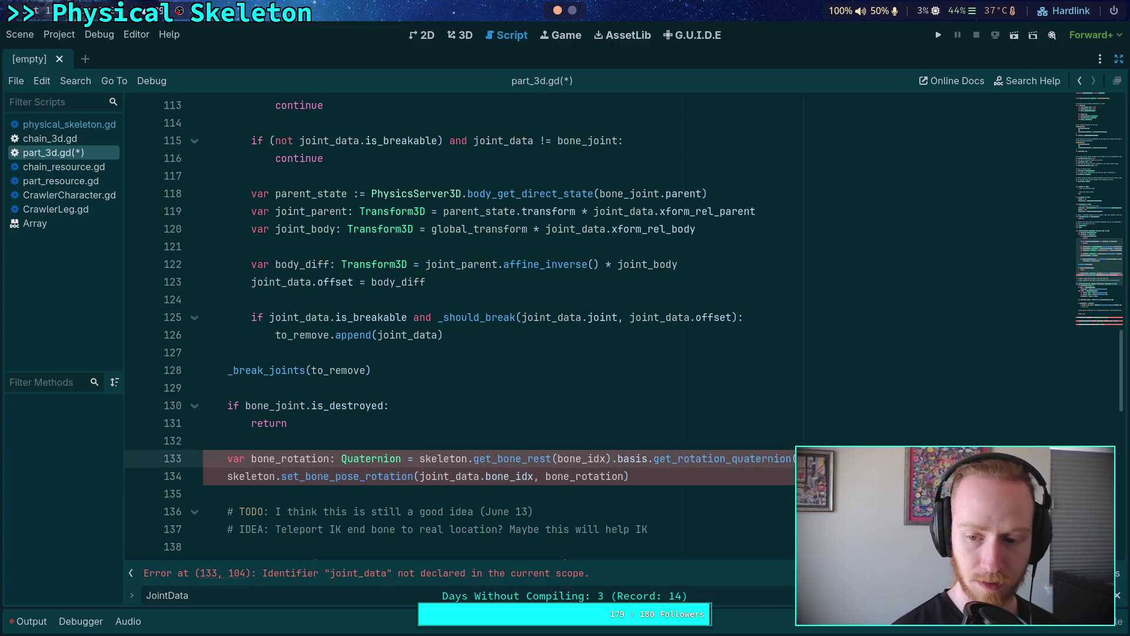
pyautogui.write('bone')
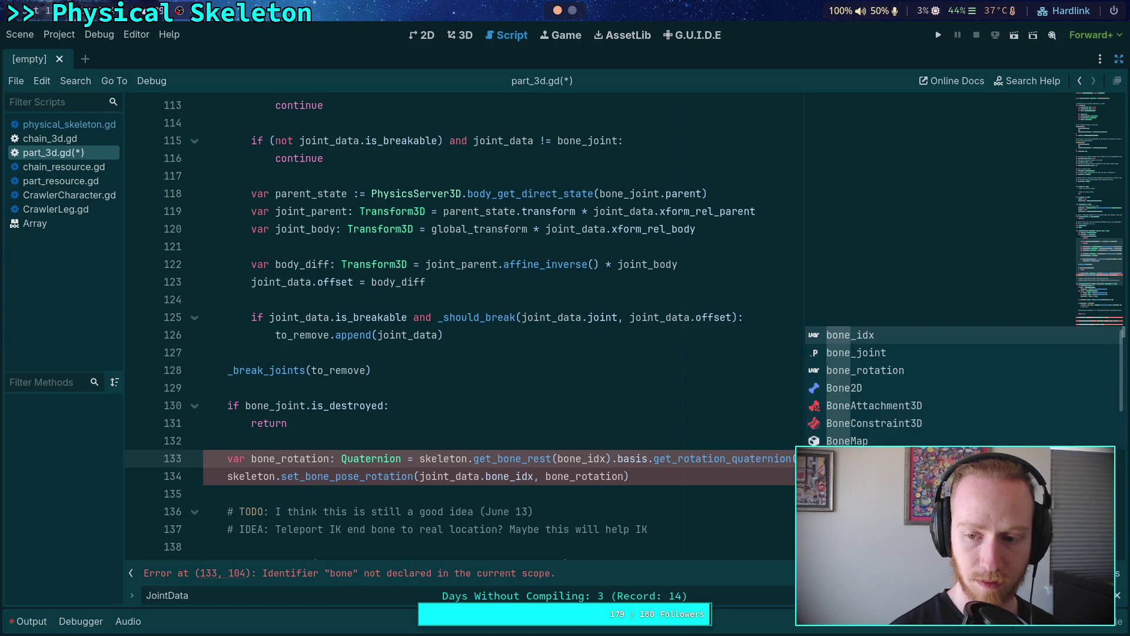
pyautogui.press('Down')
pyautogui.press('Return')
pyautogui.write('.')
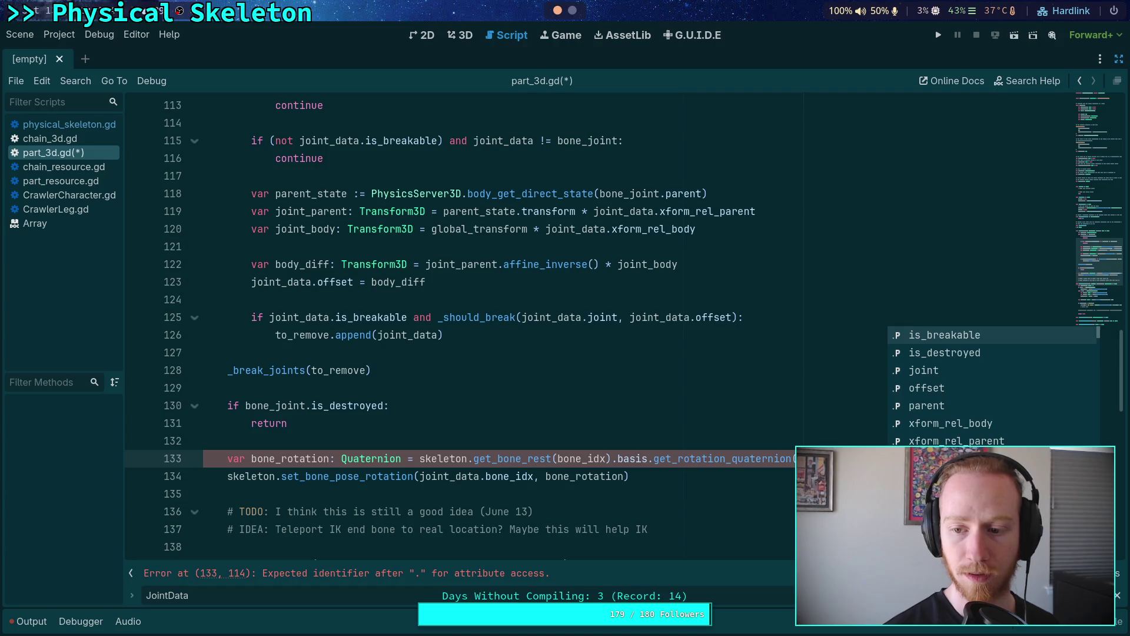
pyautogui.press('Escape')
pyautogui.write('parent.')
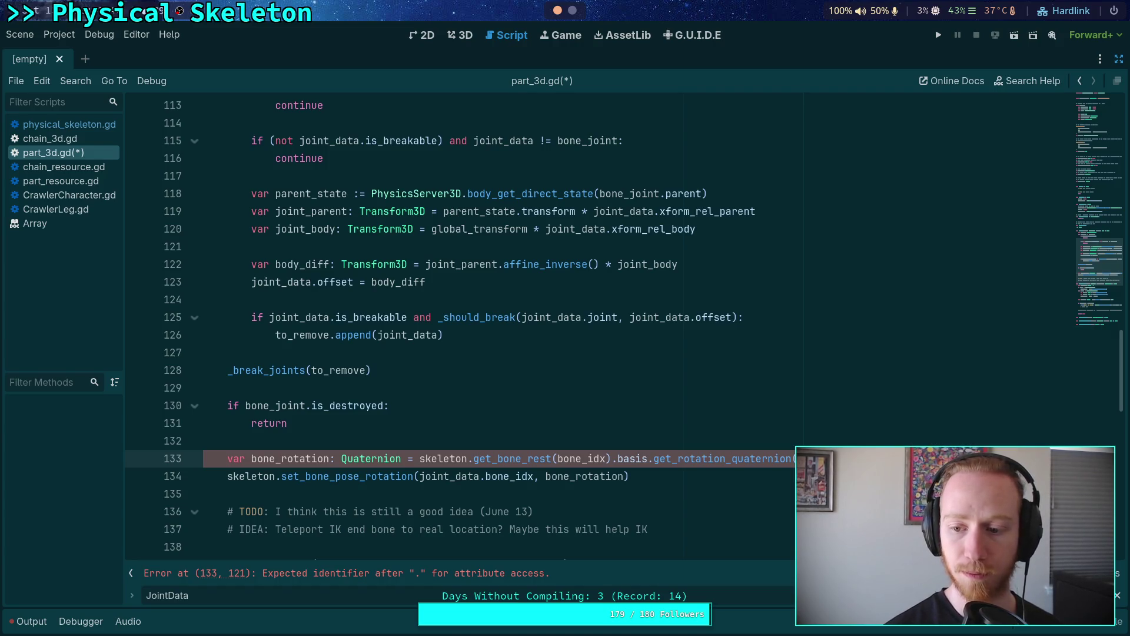
pyautogui.write('basis.')
pyautogui.press('Down')
pyautogui.press('Down')
pyautogui.press('Down')
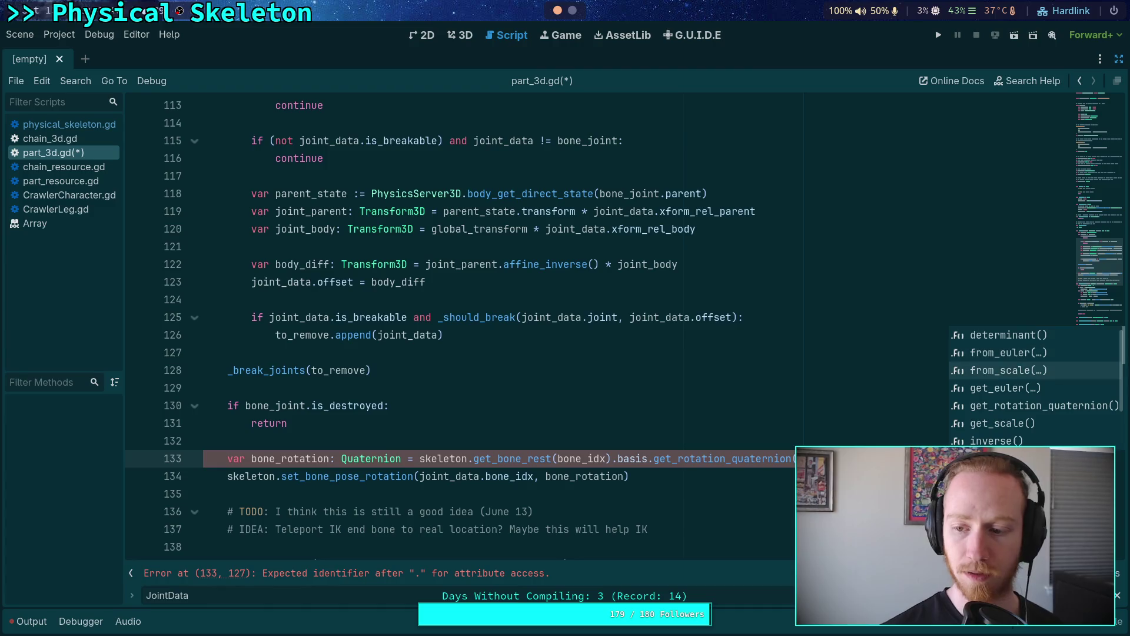
pyautogui.press('Return')
# Step: Delete the joint_data. prefix from bone_idx in the set_bone_pose_rotation call
pyautogui.press('Down')
pyautogui.press('Home')
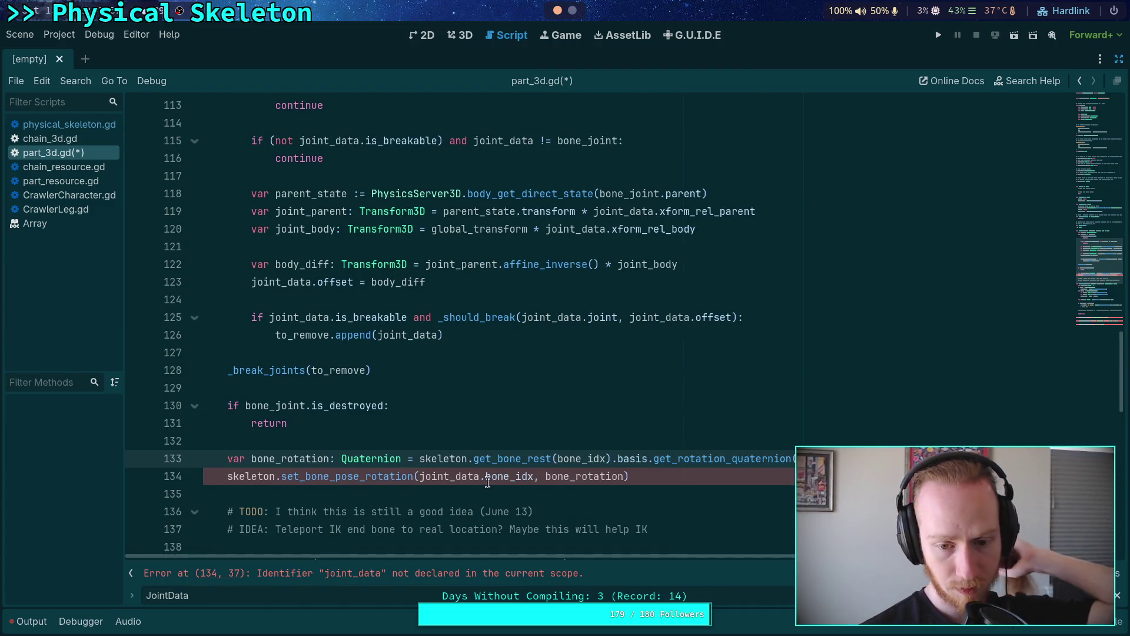
pyautogui.moveTo(487, 479); pyautogui.dragTo(418, 480)
pyautogui.press('BackSpace')
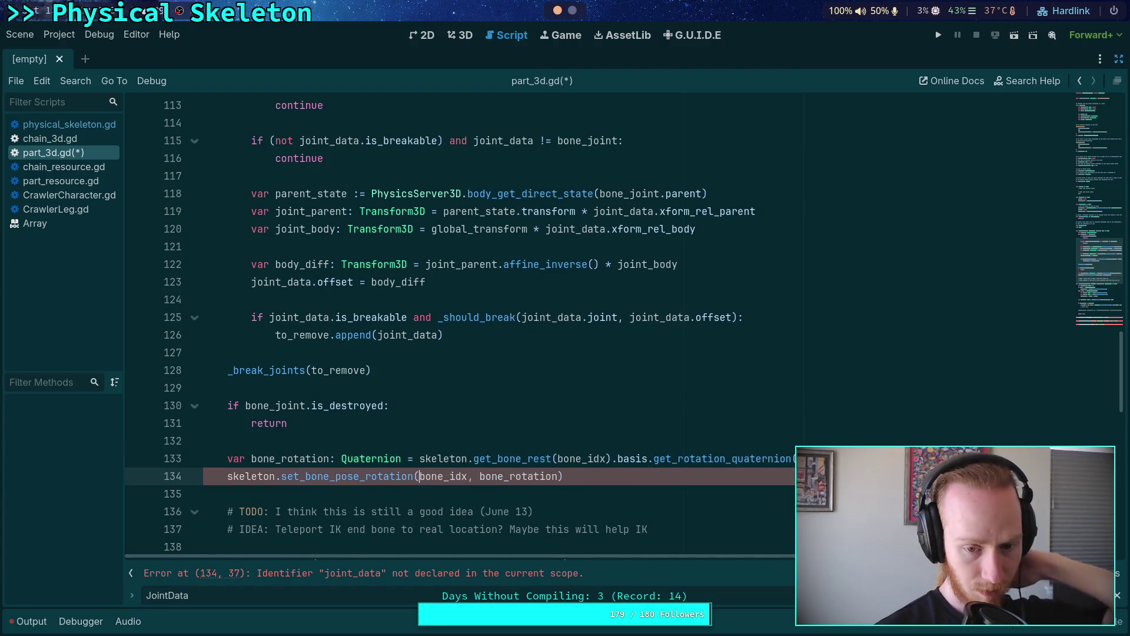
# Step: Fold the _should_break function and unfold _break_joints to reveal its body
pyautogui.click(443, 443)
pyautogui.scroll(-2, 443, 442)
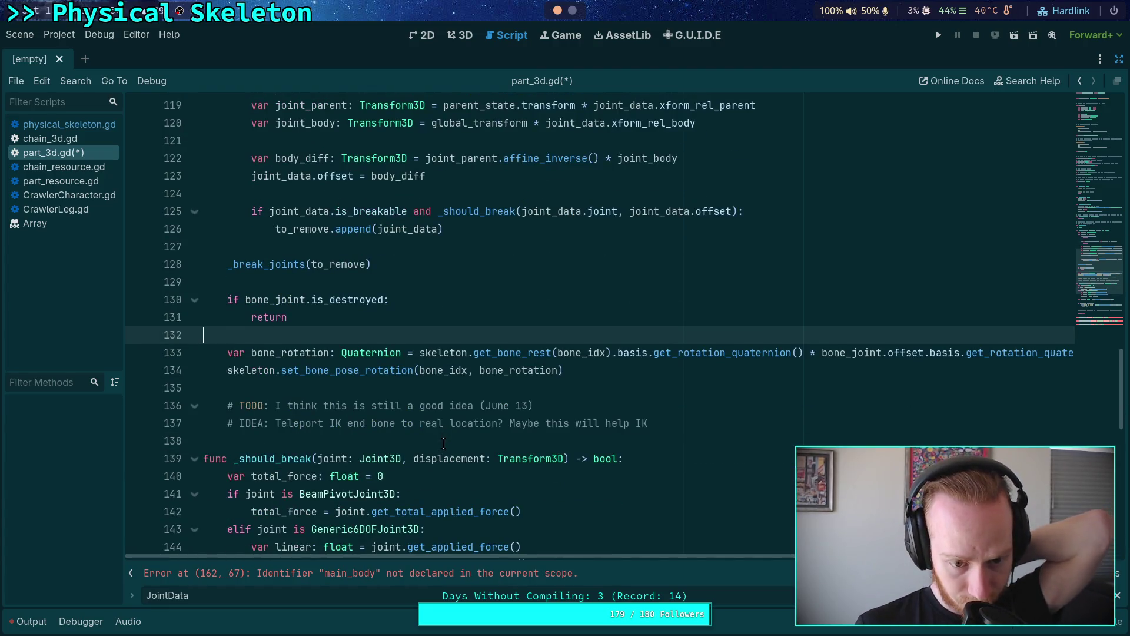
pyautogui.scroll(3, 443, 442)
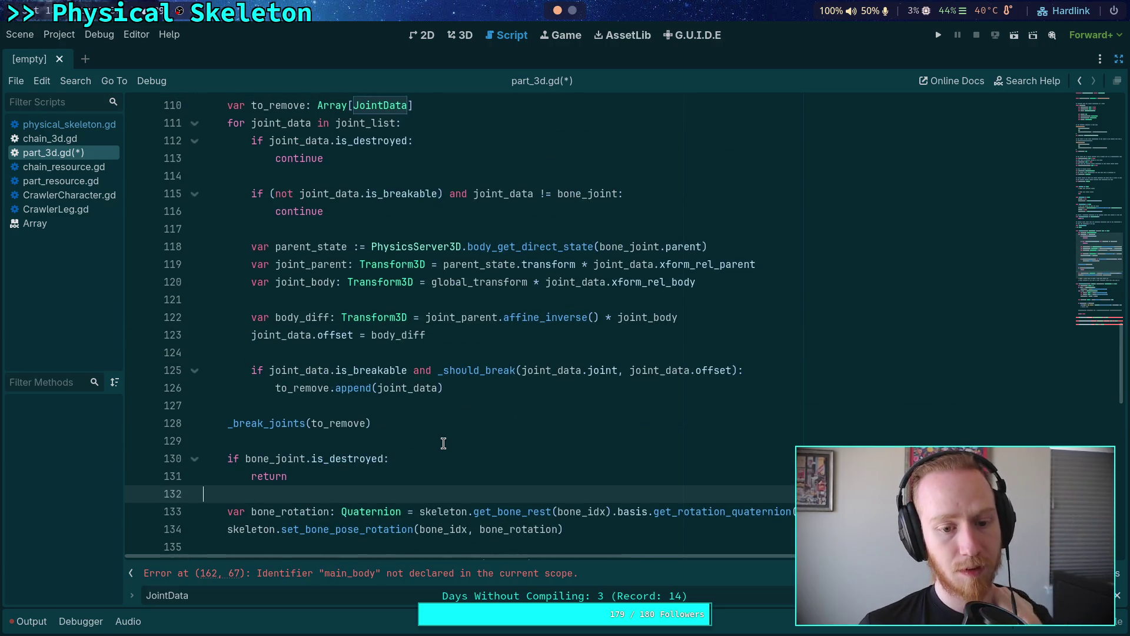
pyautogui.scroll(3, 443, 443)
pyautogui.scroll(-3, 452, 440)
pyautogui.click(461, 436)
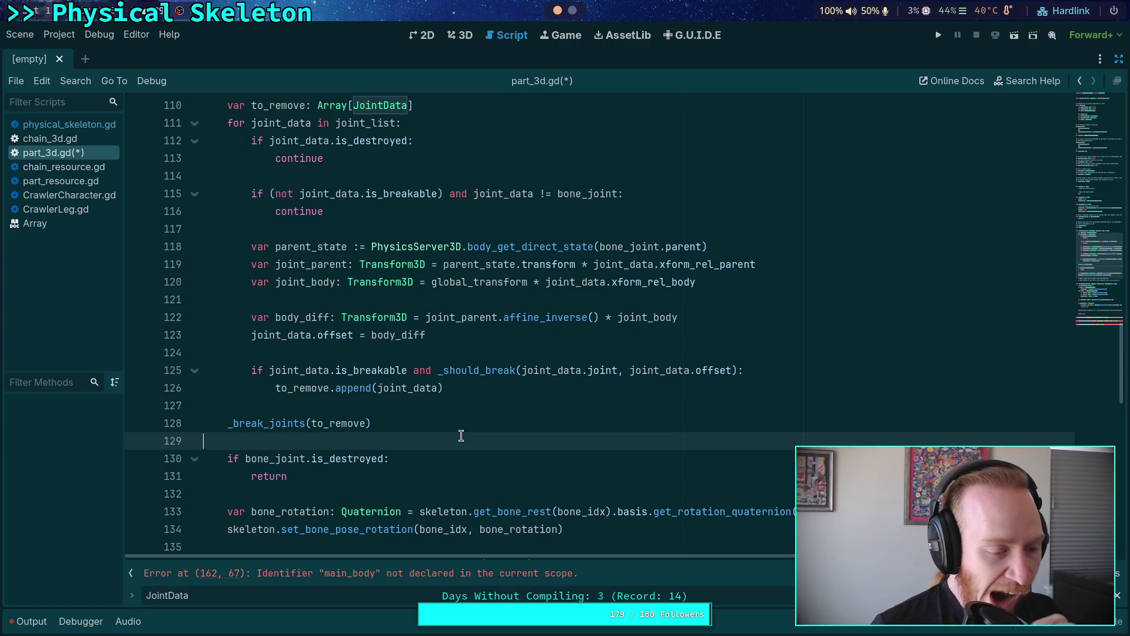
pyautogui.scroll(-7, 463, 435)
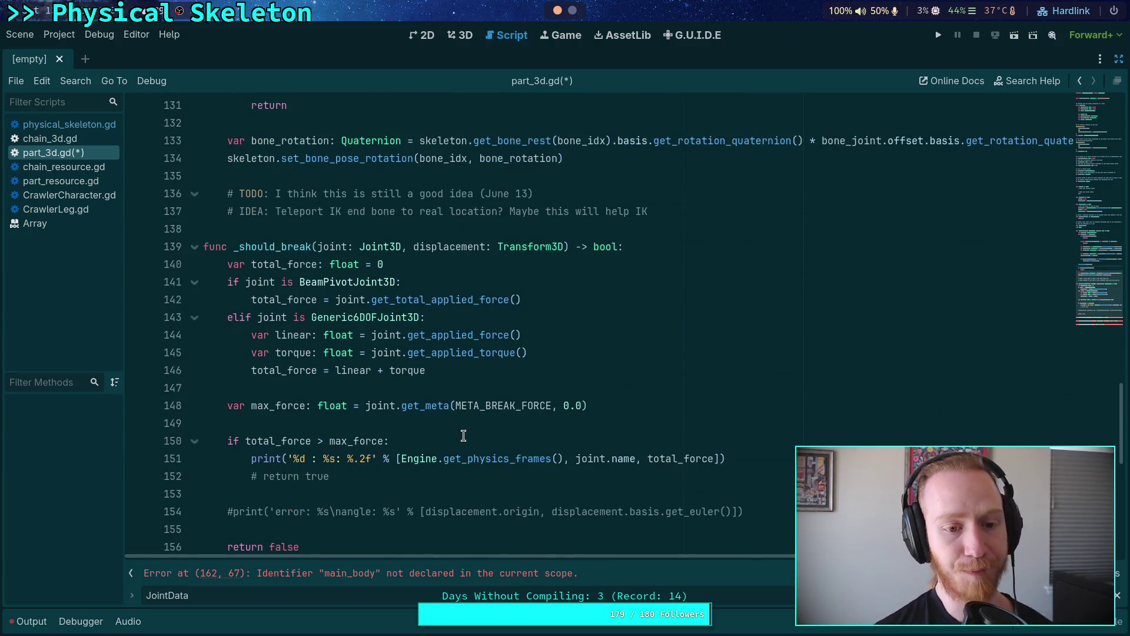
pyautogui.scroll(-2, 463, 436)
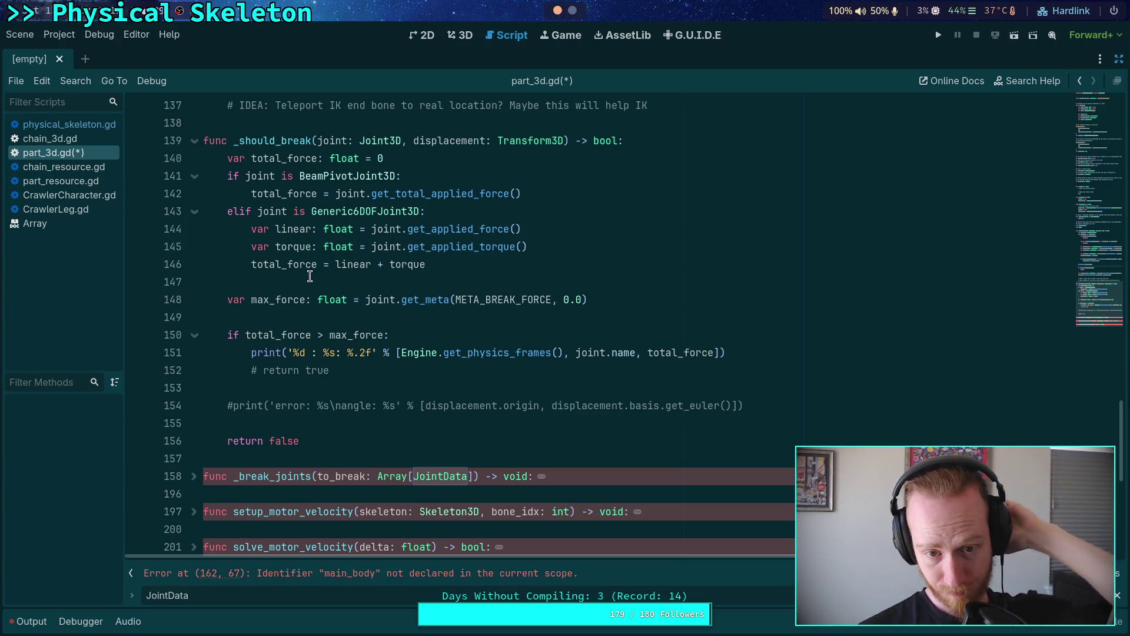
pyautogui.click(195, 144)
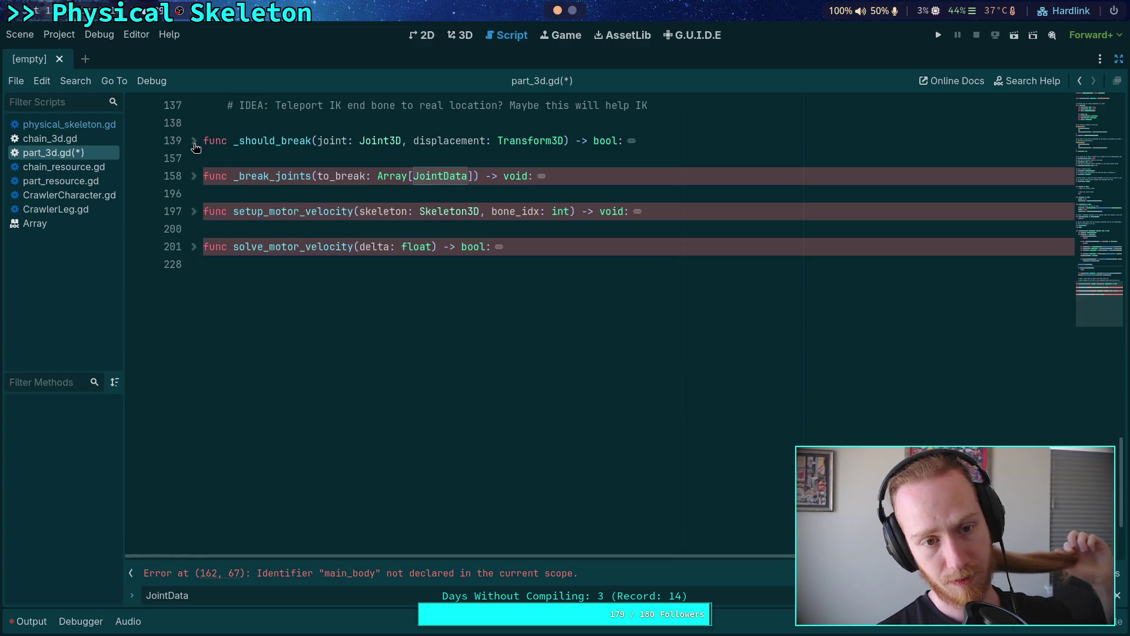
pyautogui.click(193, 176)
pyautogui.click(349, 211)
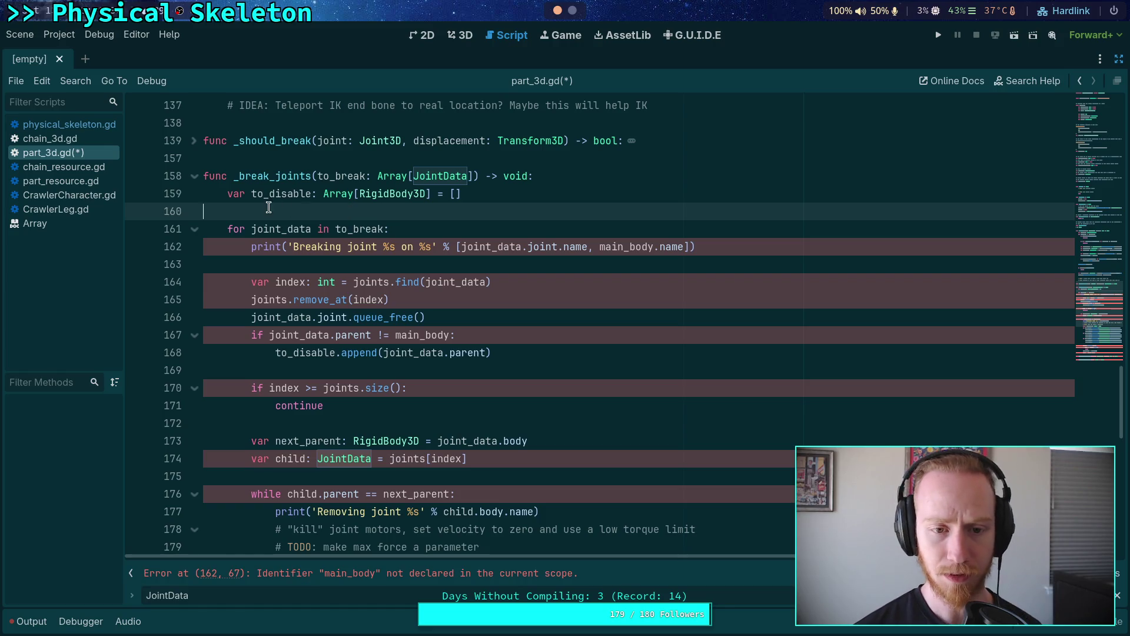
pyautogui.click(285, 195)
pyautogui.scroll(-8, 368, 291)
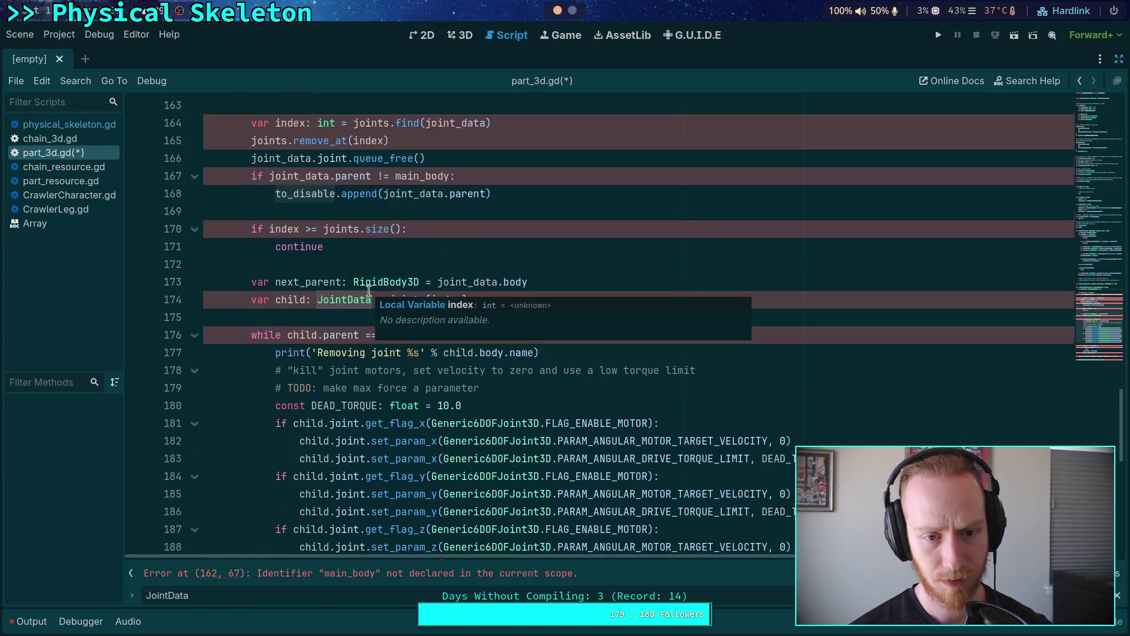
pyautogui.scroll(-5, 369, 291)
pyautogui.scroll(4, 356, 375)
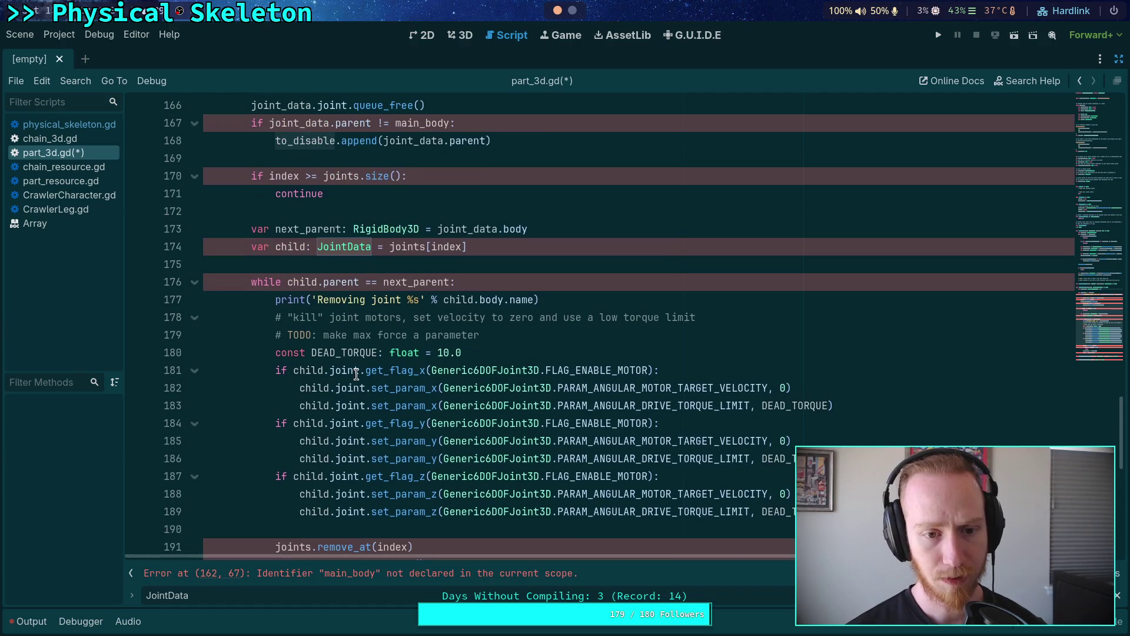
pyautogui.scroll(3, 356, 374)
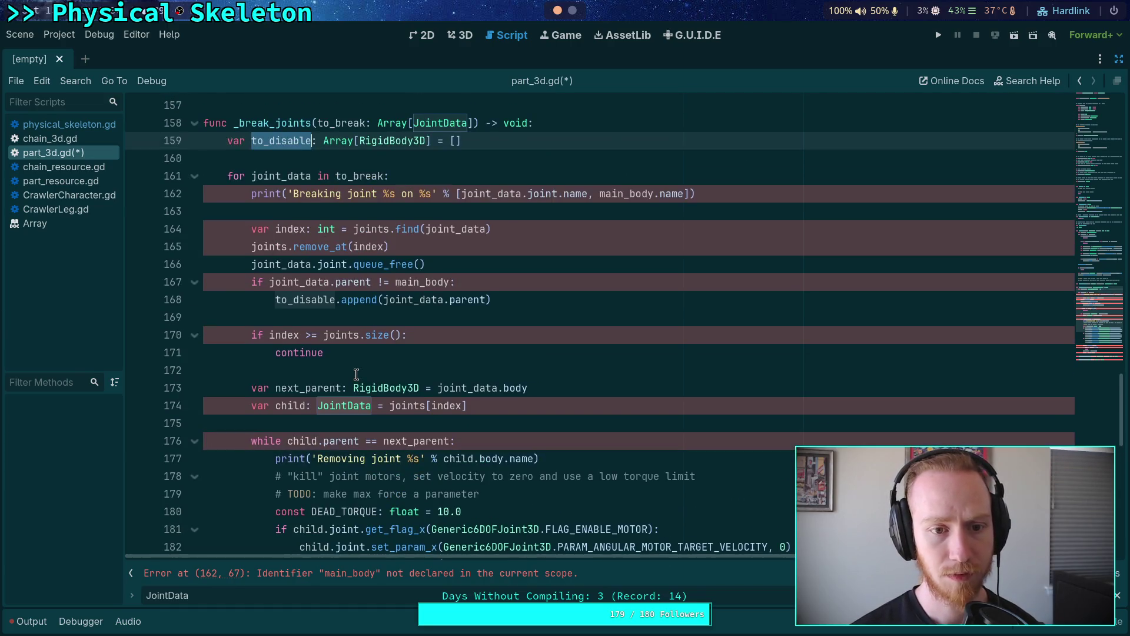
pyautogui.scroll(-6, 356, 374)
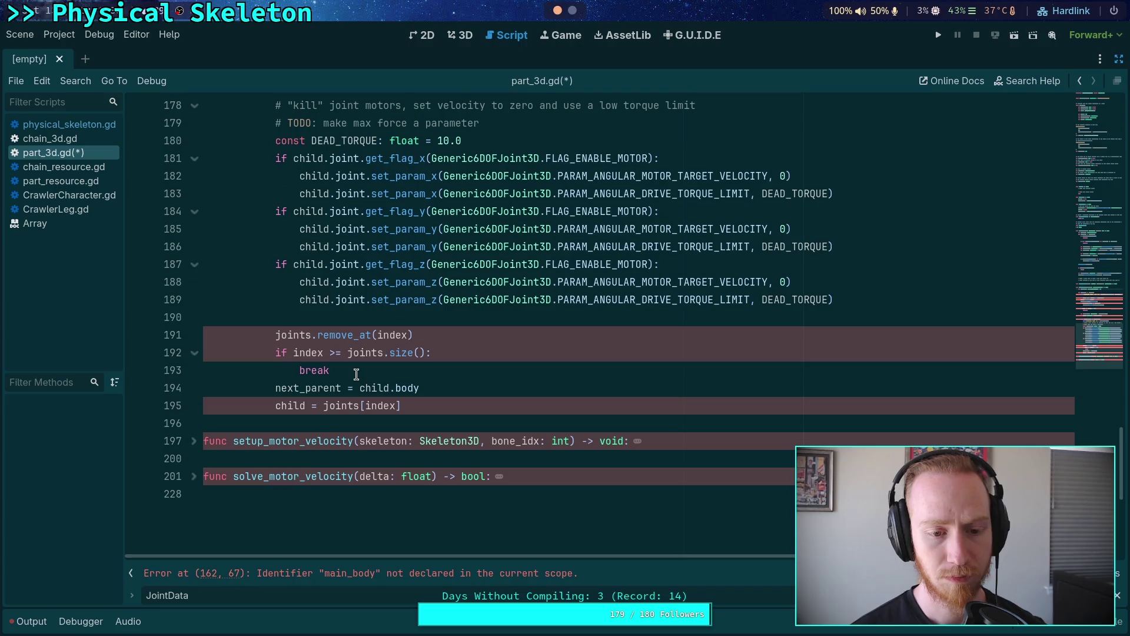
pyautogui.scroll(2, 356, 375)
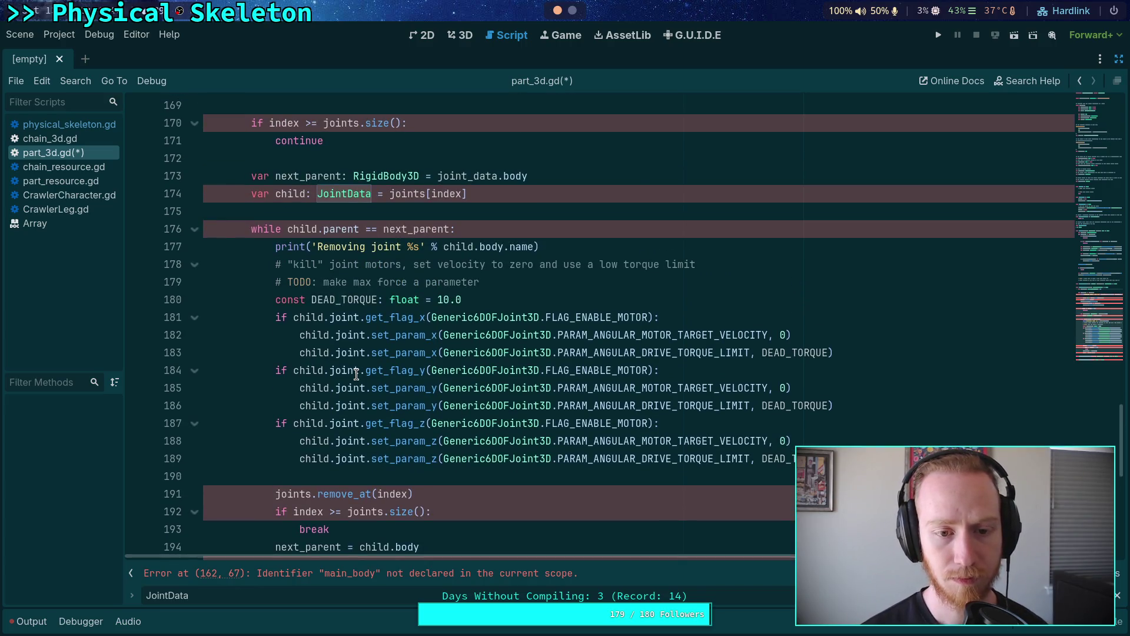
pyautogui.scroll(5, 357, 374)
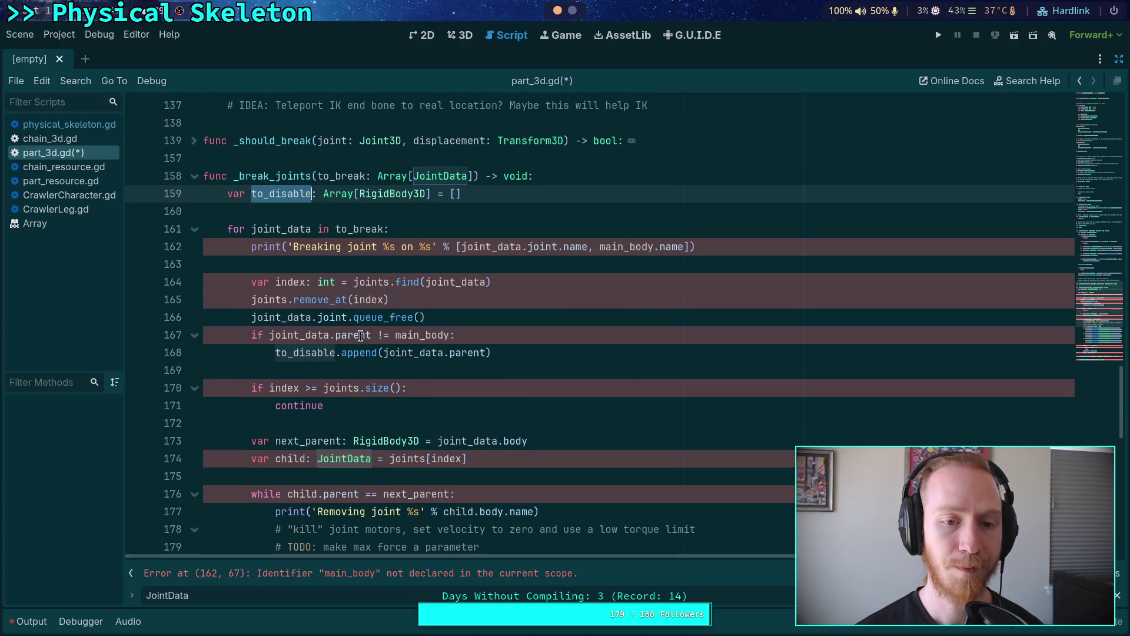
pyautogui.click(377, 213)
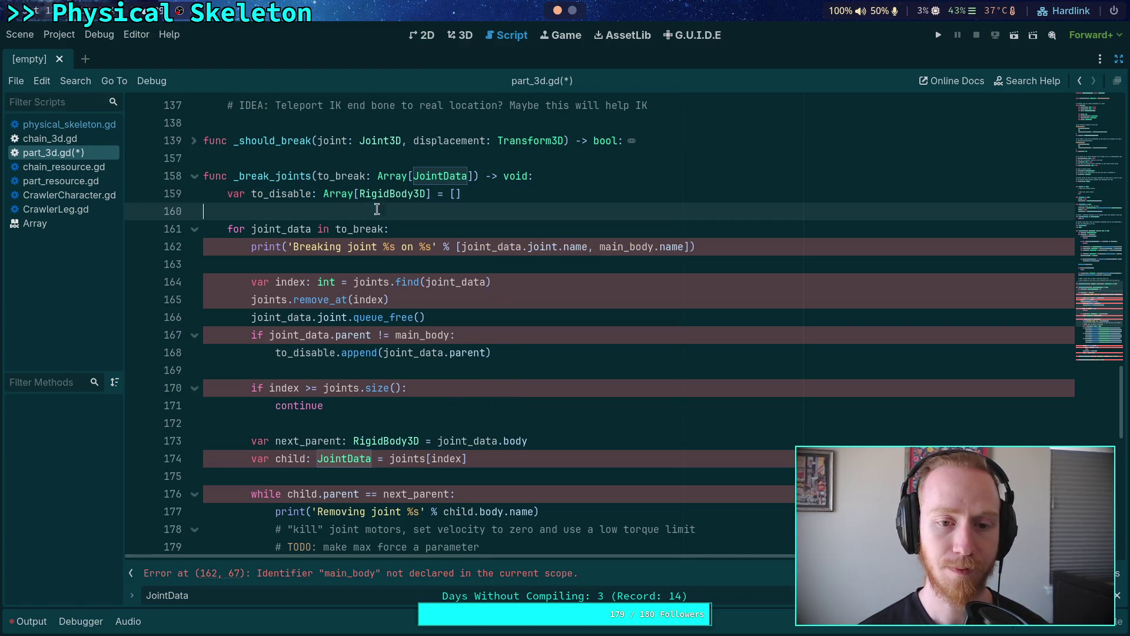
pyautogui.tripleClick(516, 197)
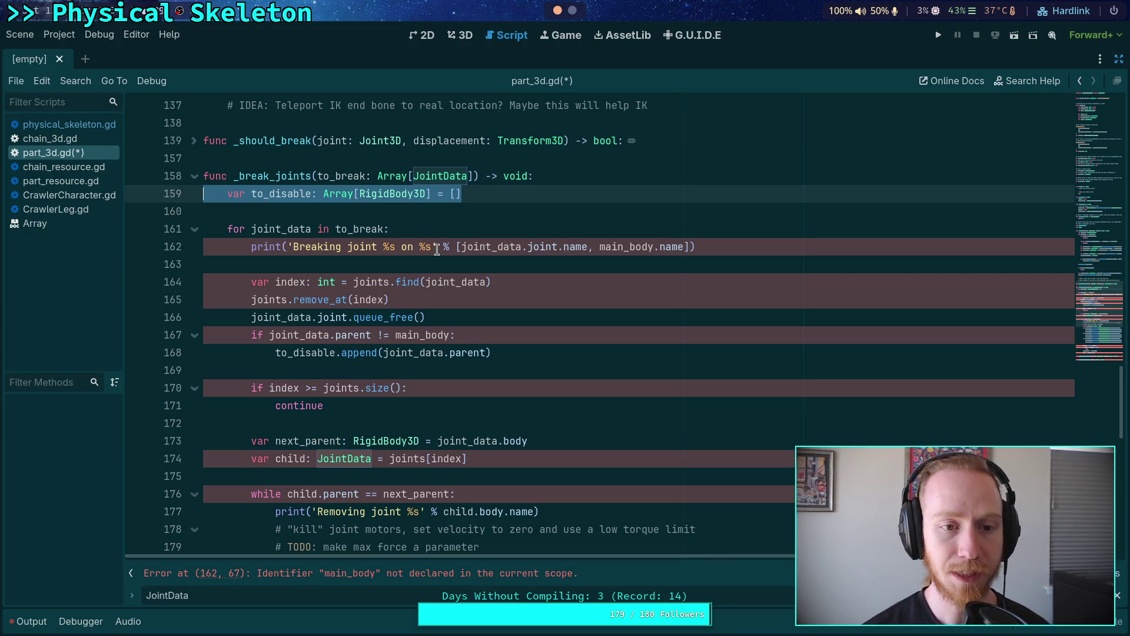
pyautogui.scroll(2, 436, 249)
pyautogui.press('Right')
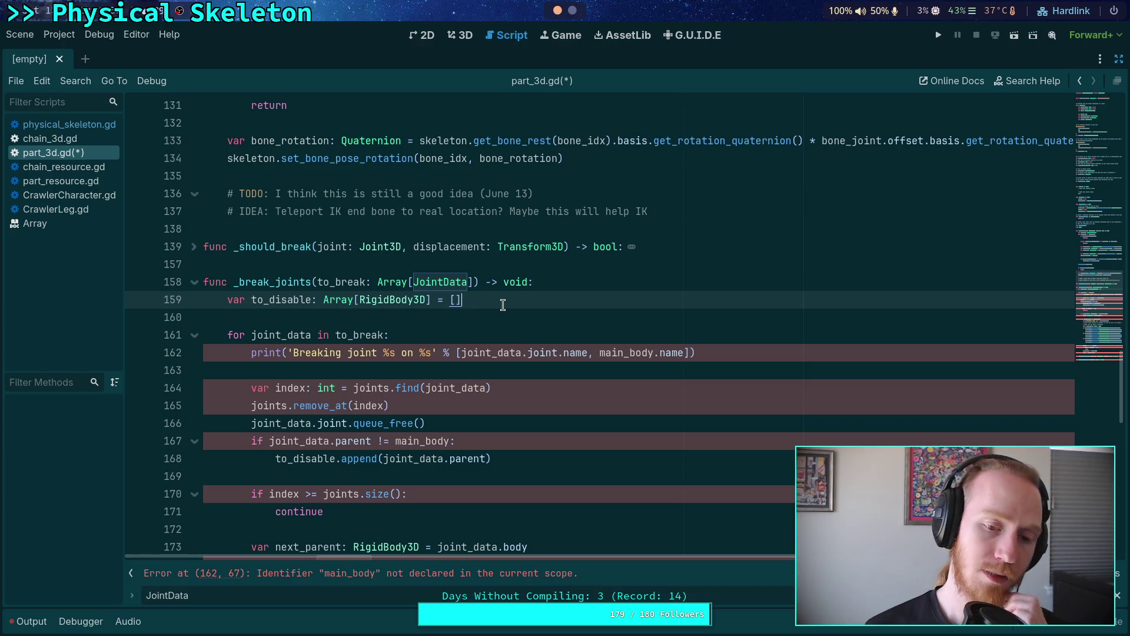
pyautogui.scroll(20, 503, 304)
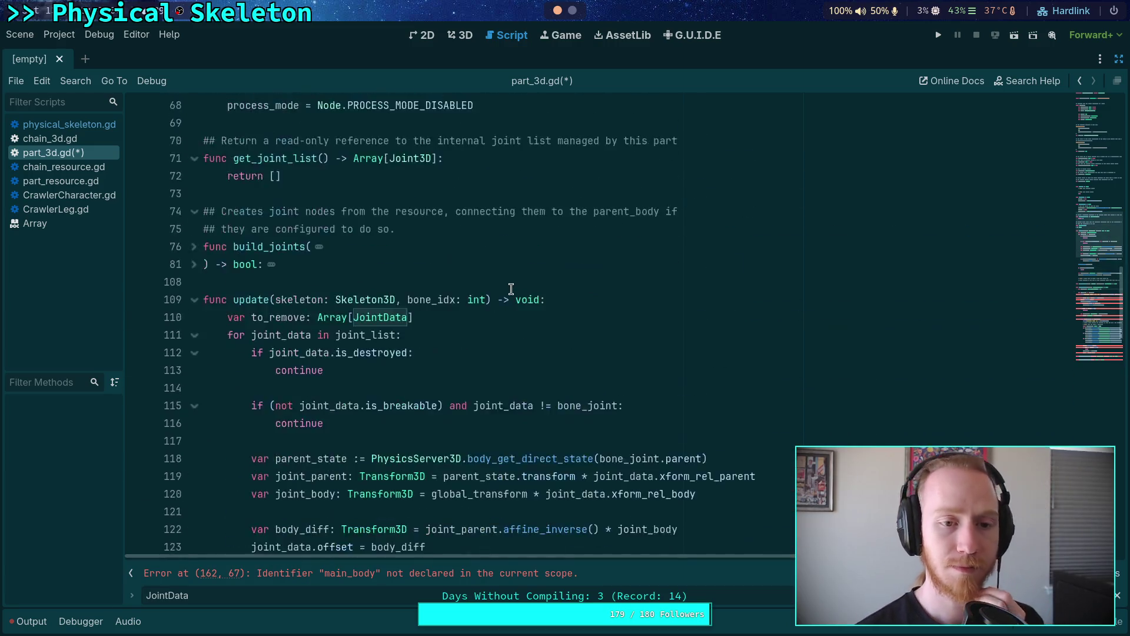
pyautogui.scroll(5, 514, 291)
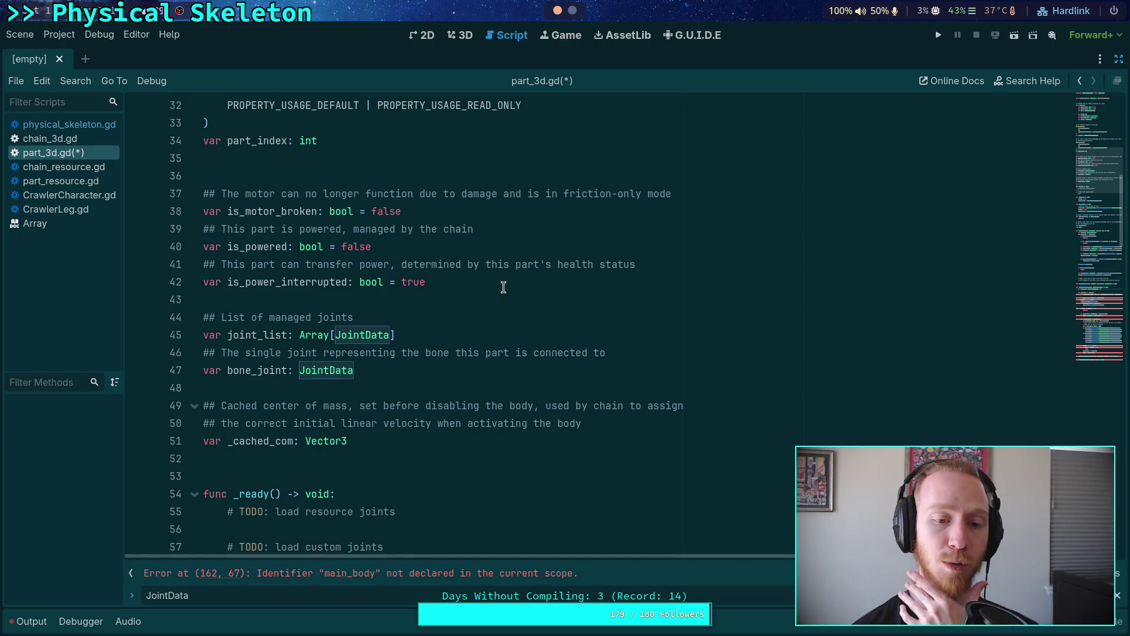
pyautogui.scroll(-10, 506, 297)
pyautogui.scroll(-6, 499, 305)
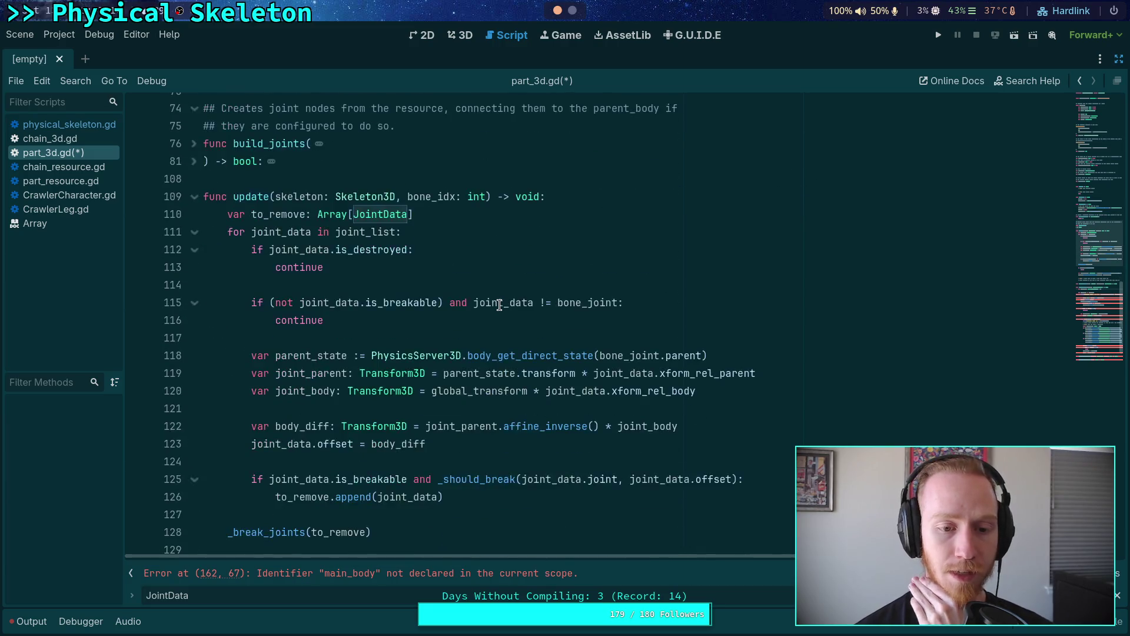
pyautogui.moveTo(245, 408); pyautogui.dragTo(386, 406)
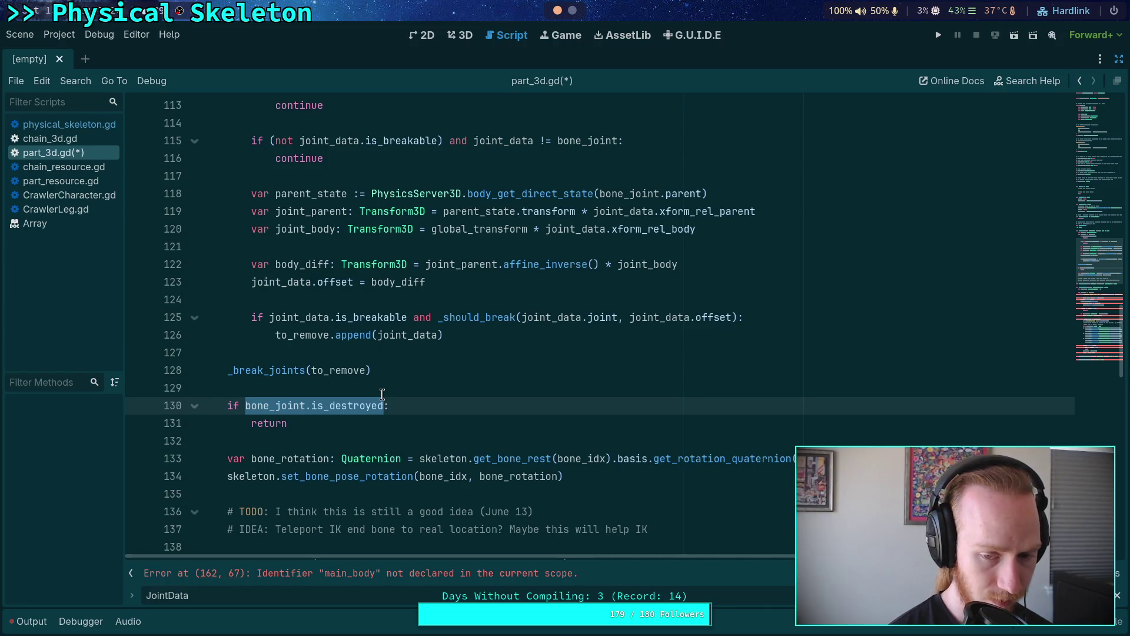
pyautogui.click(371, 424)
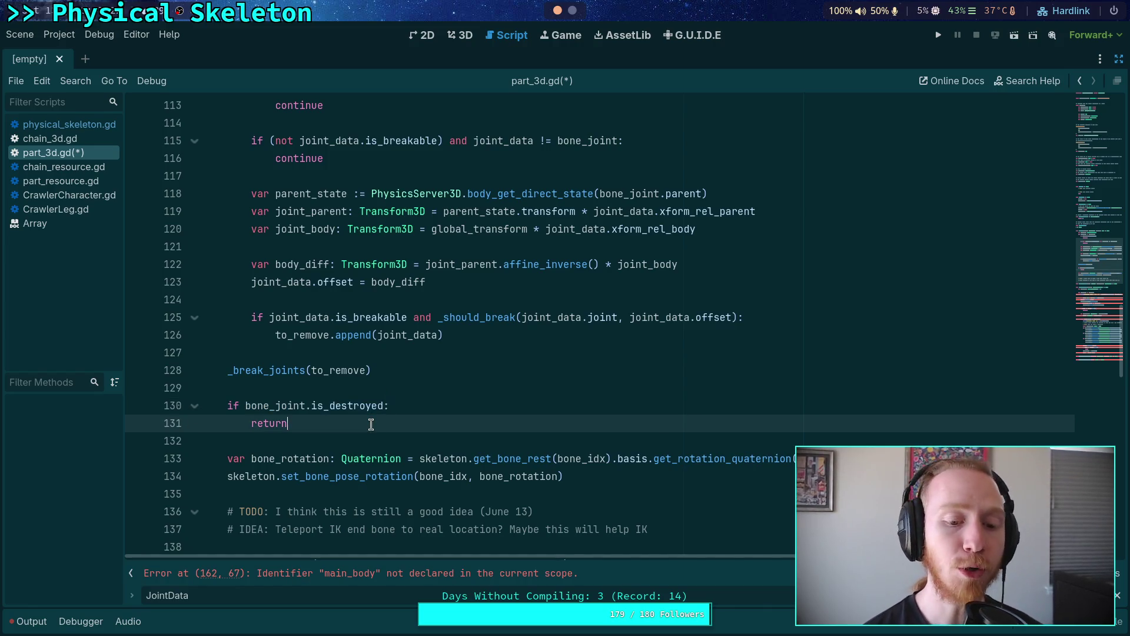
pyautogui.scroll(-10, 371, 424)
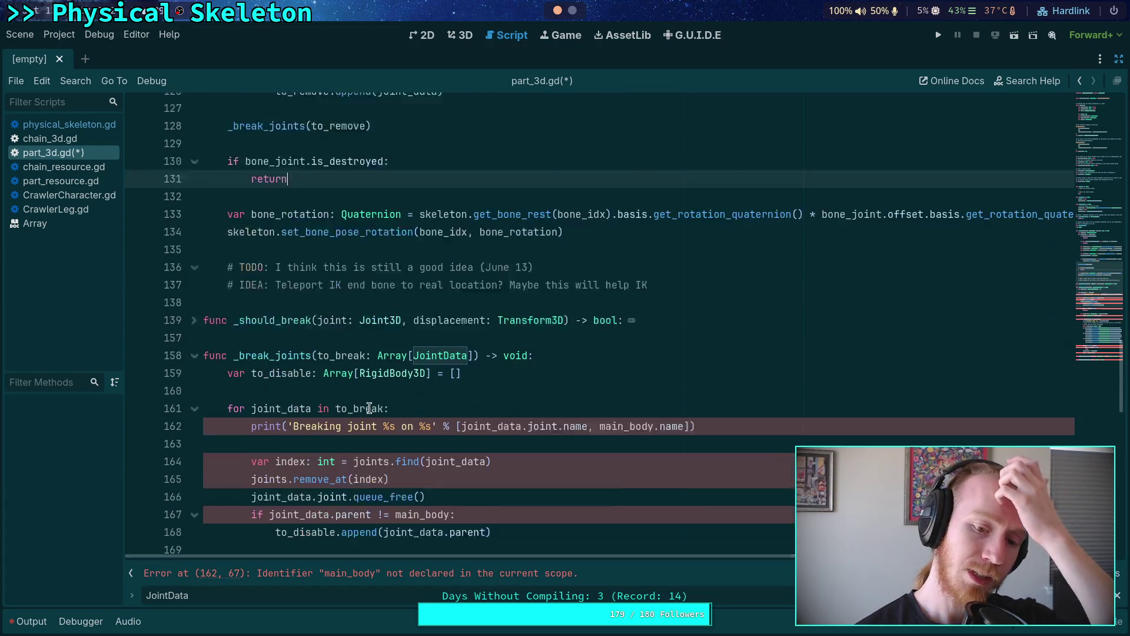
pyautogui.scroll(-7, 362, 403)
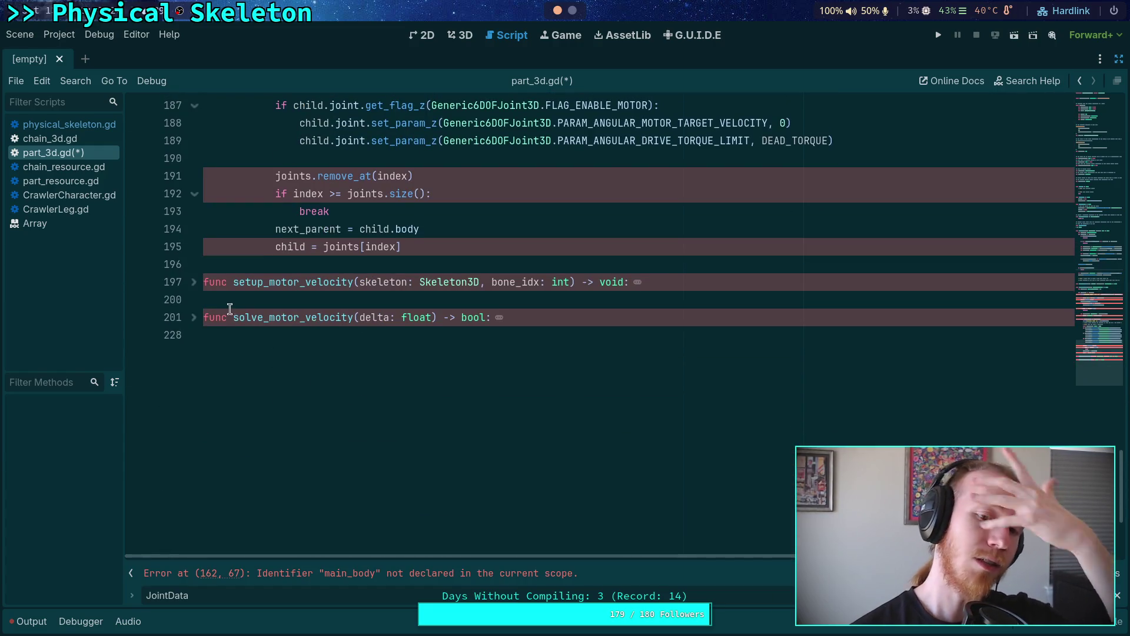
# Step: Unfold setup_motor_velocity at line 197 and solve_motor_velocity at line 201
pyautogui.click(194, 282)
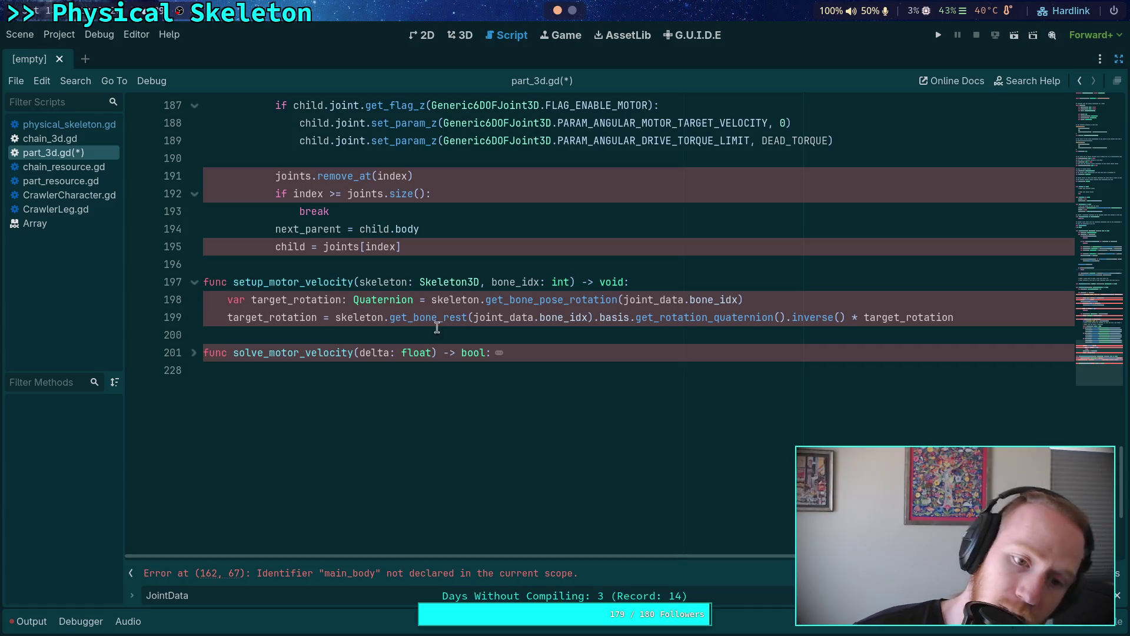
pyautogui.click(703, 283)
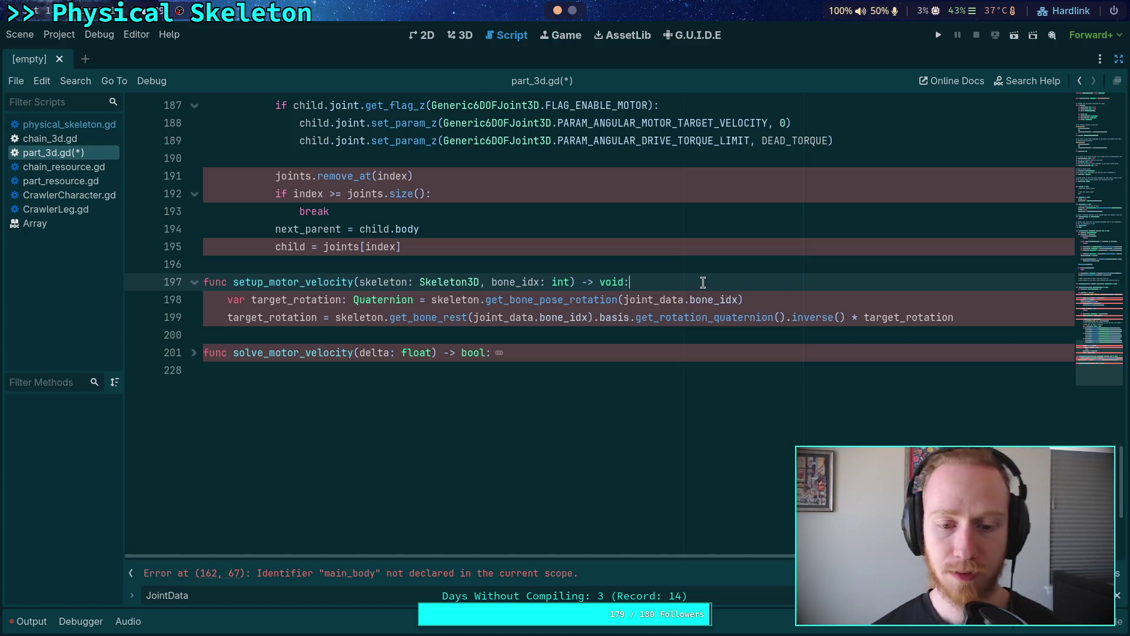
pyautogui.click(201, 353)
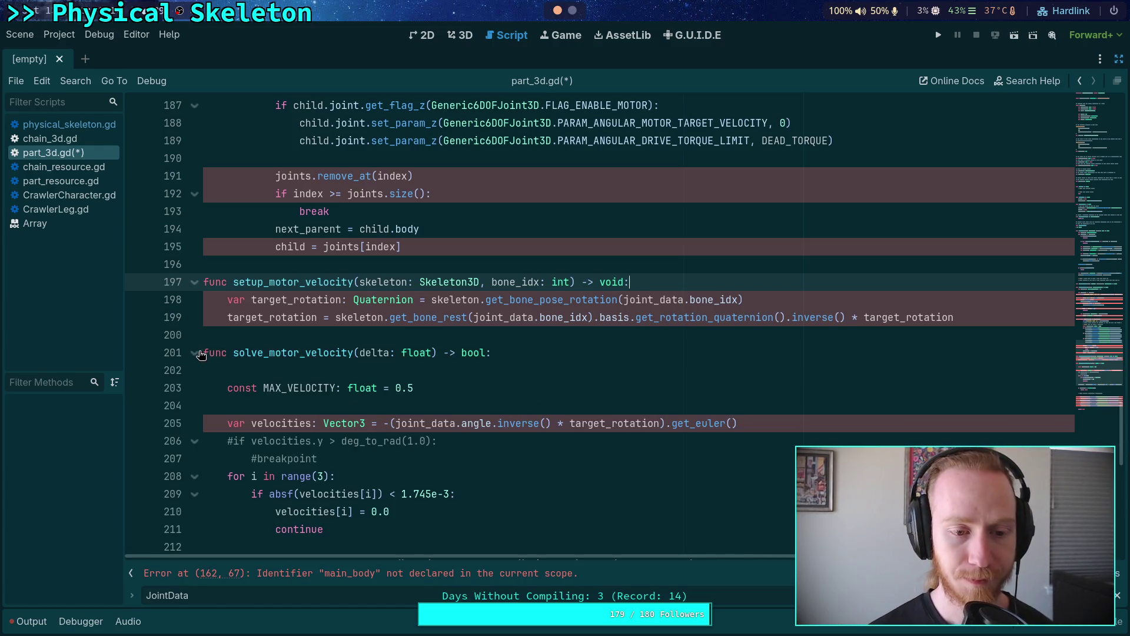
pyautogui.scroll(8, 373, 343)
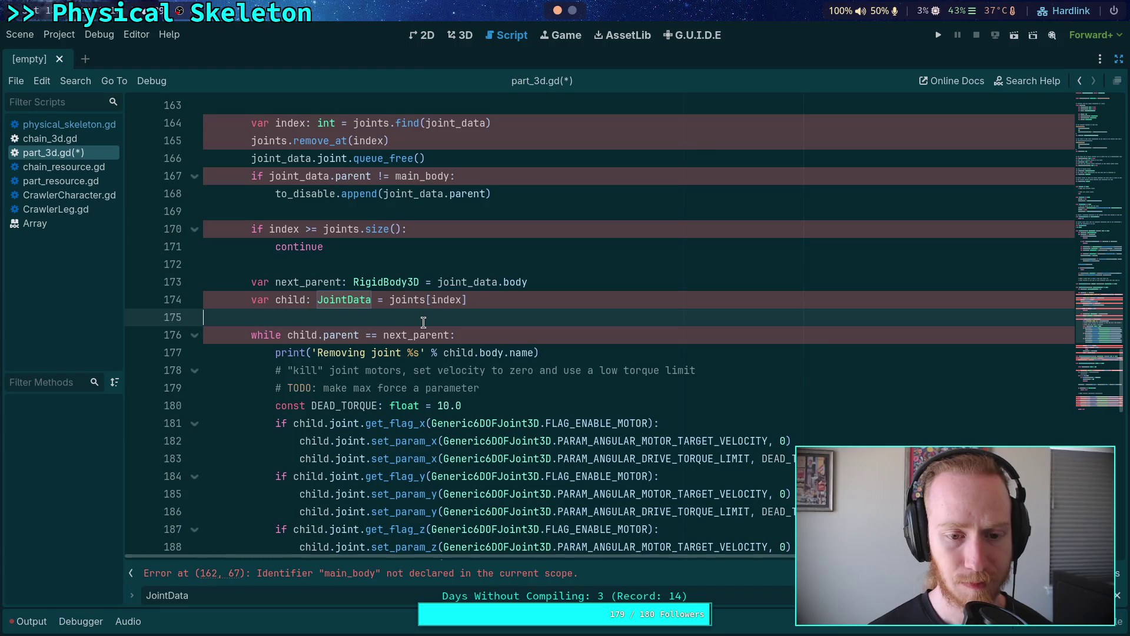
pyautogui.scroll(3, 423, 323)
pyautogui.scroll(2, 422, 322)
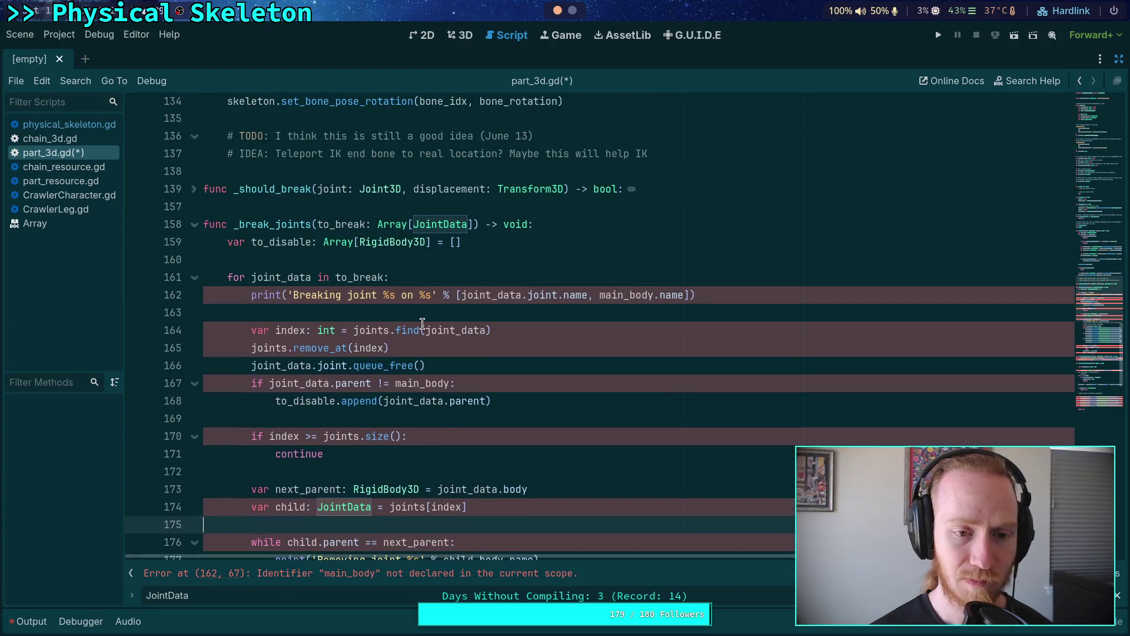
pyautogui.scroll(7, 422, 324)
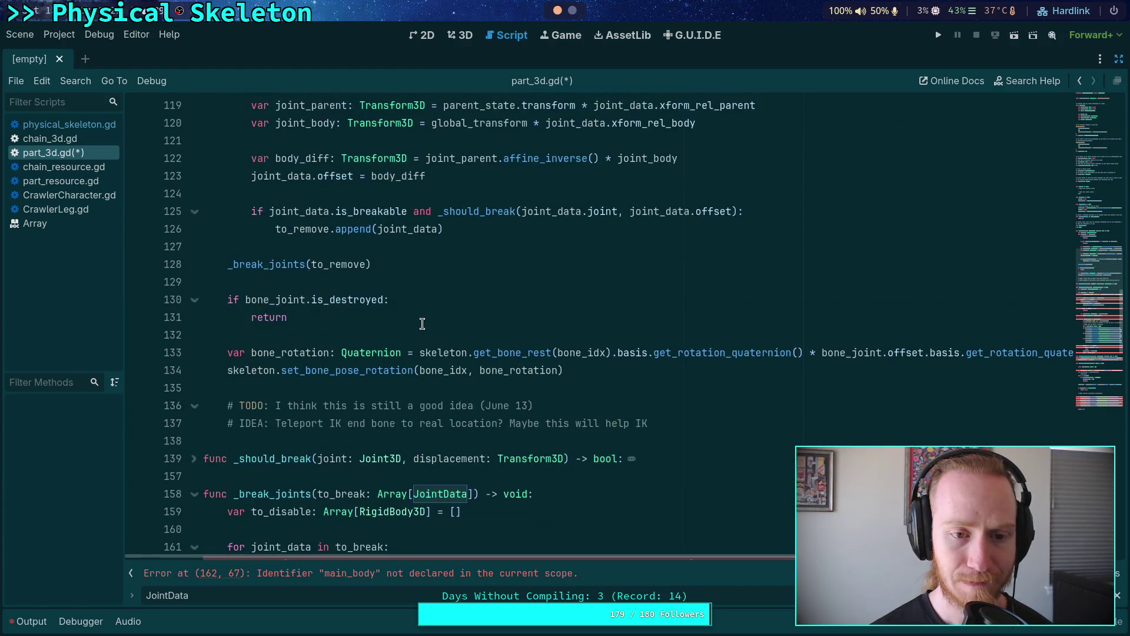
pyautogui.scroll(-6, 422, 323)
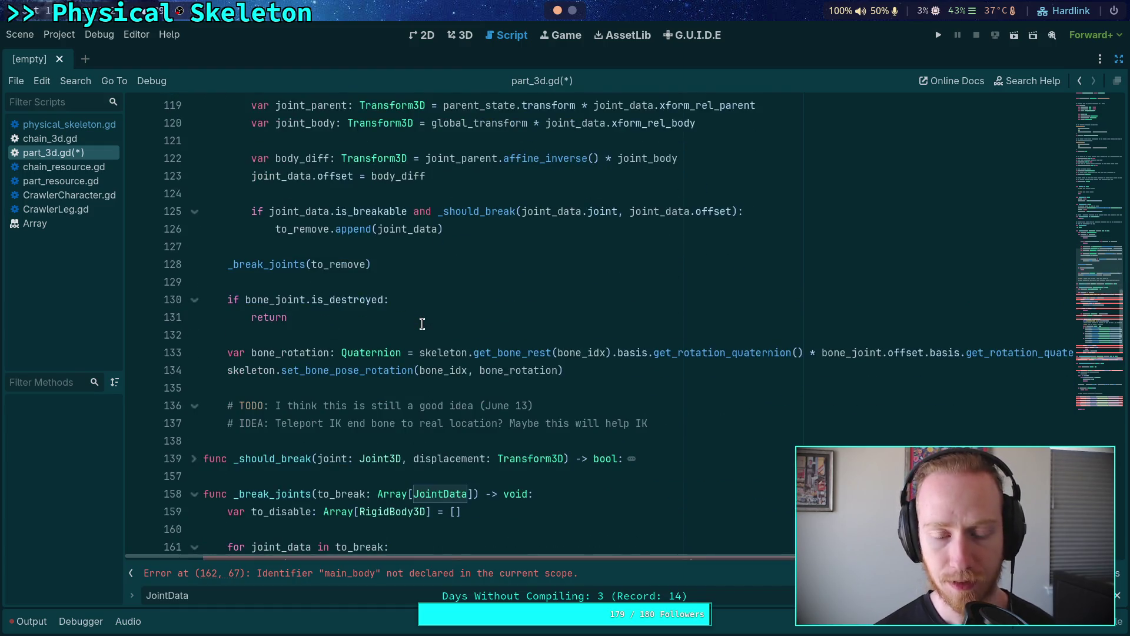
pyautogui.click(194, 301)
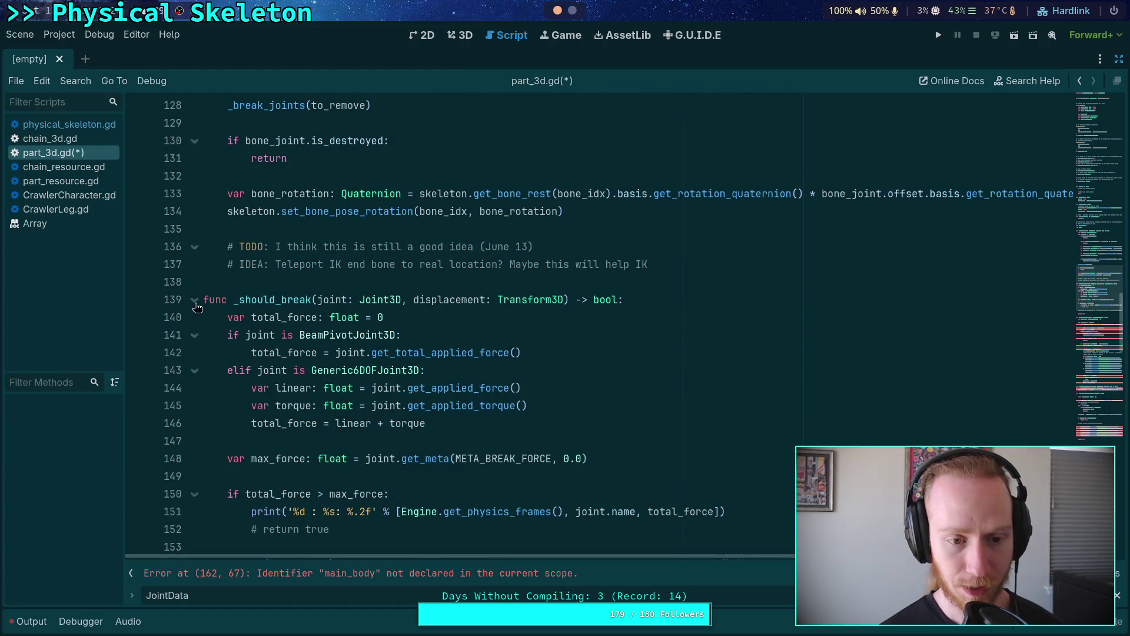
pyautogui.scroll(-2, 196, 308)
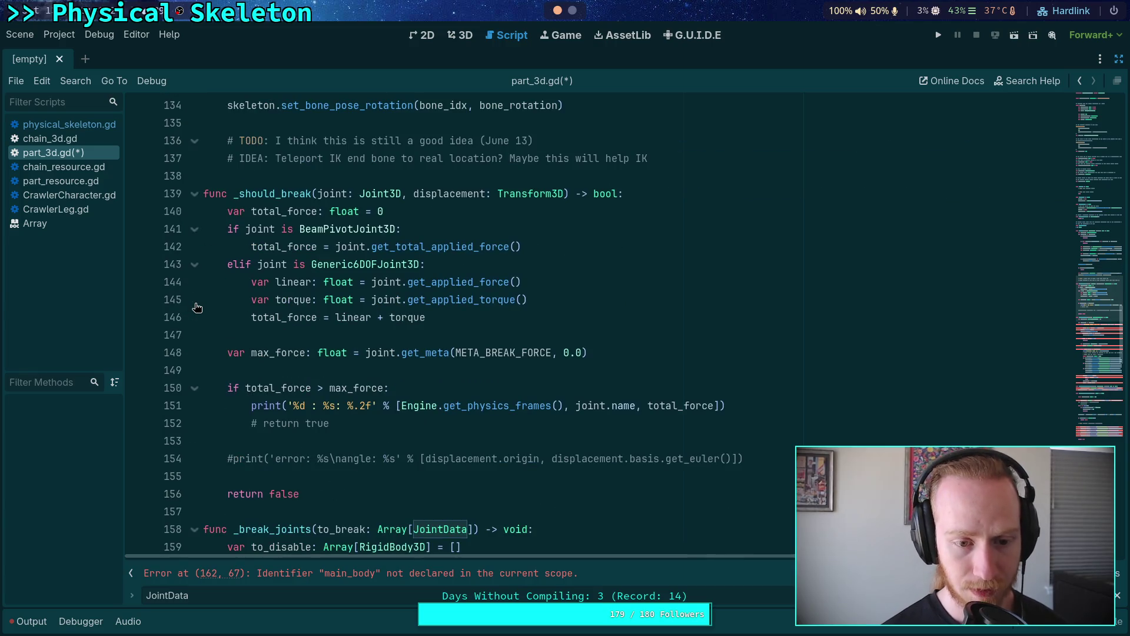
pyautogui.click(194, 194)
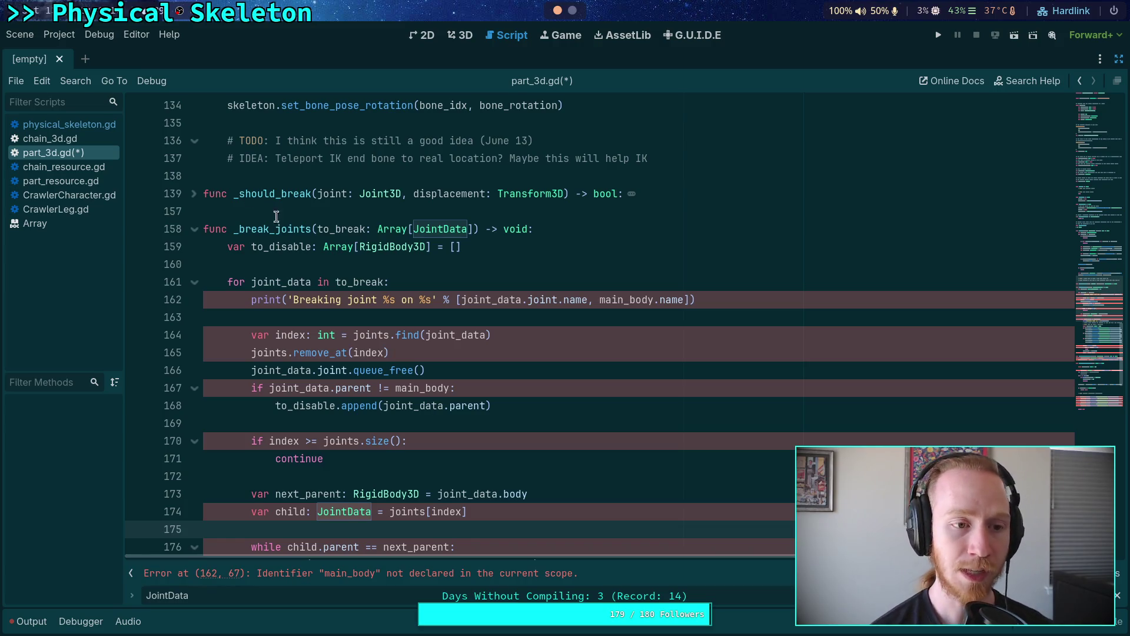
pyautogui.scroll(20, 277, 217)
pyautogui.scroll(1, 324, 296)
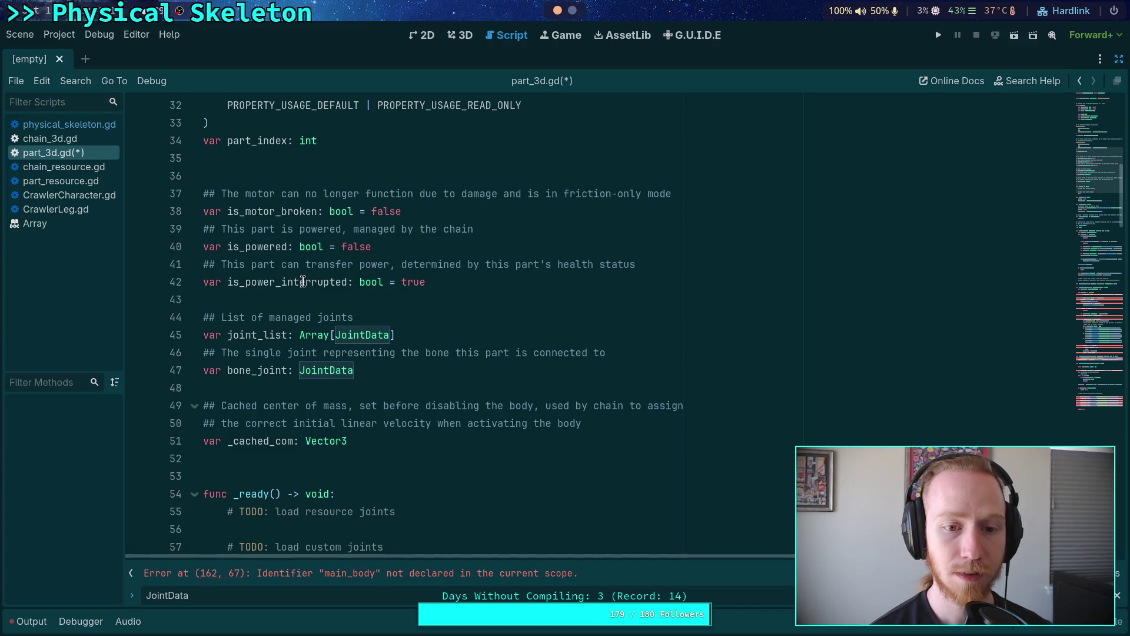
pyautogui.doubleClick(303, 282)
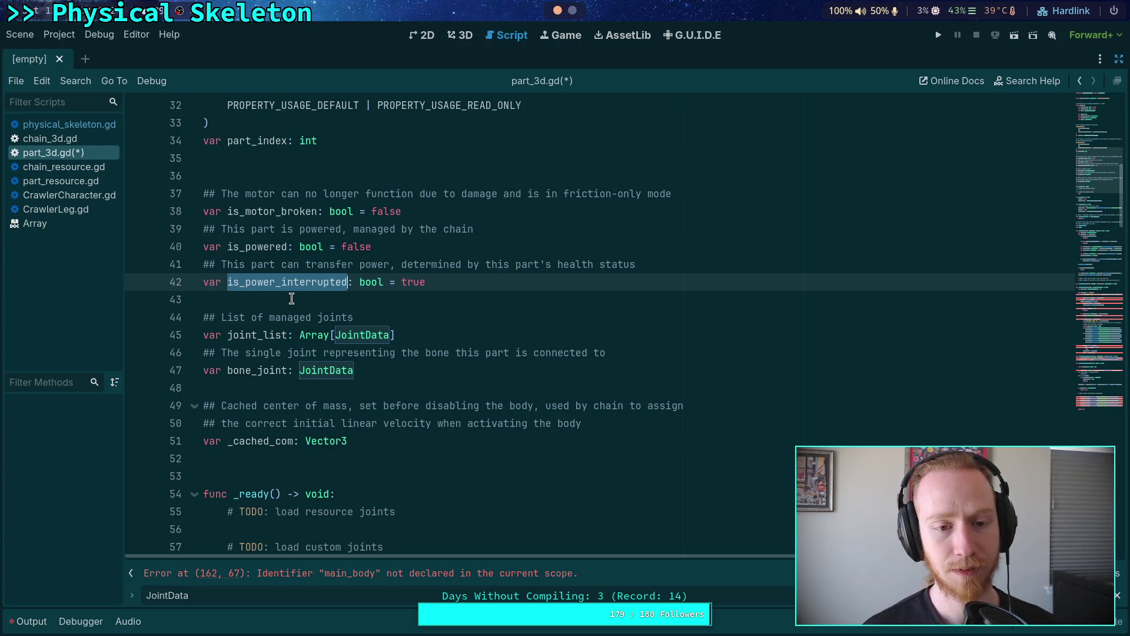
pyautogui.scroll(-2, 291, 298)
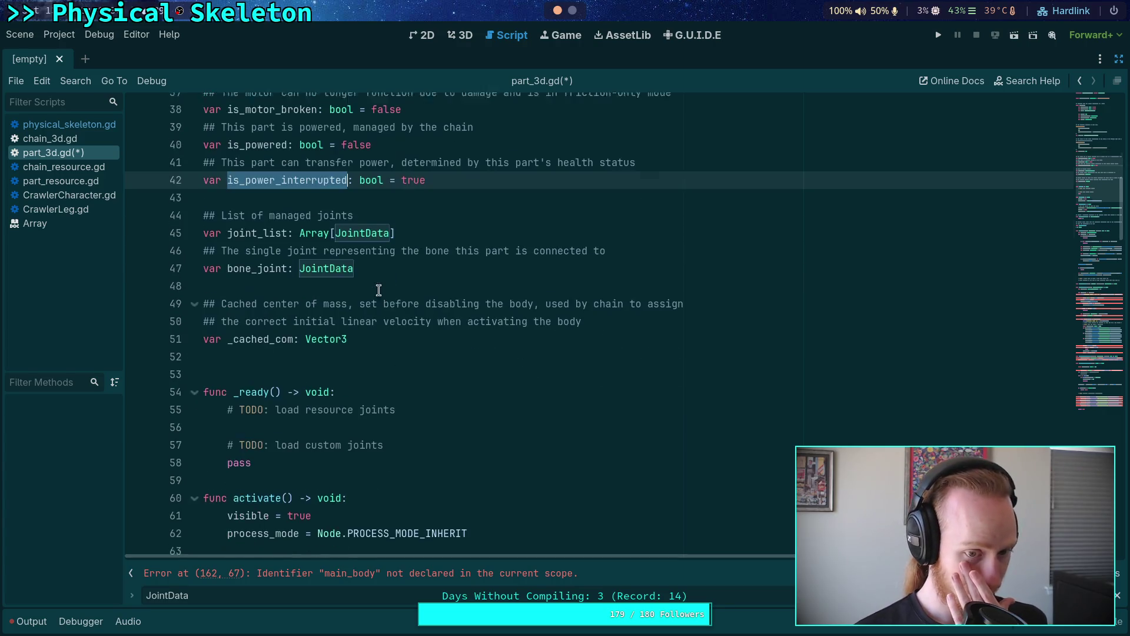
pyautogui.scroll(-5, 418, 294)
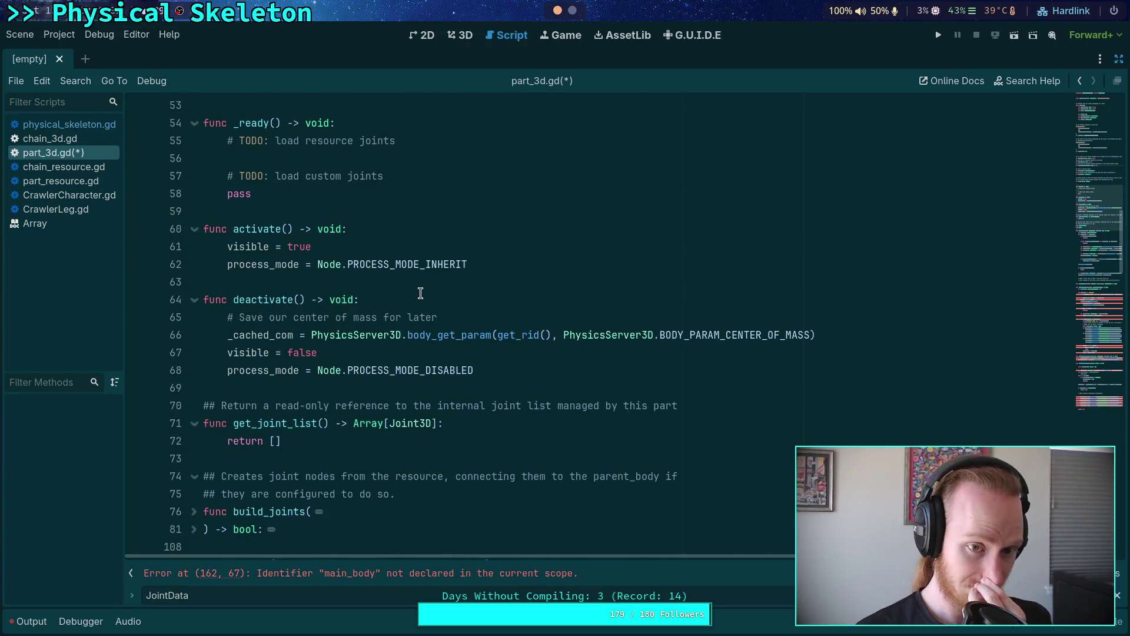
pyautogui.scroll(10, 421, 291)
pyautogui.scroll(3, 422, 291)
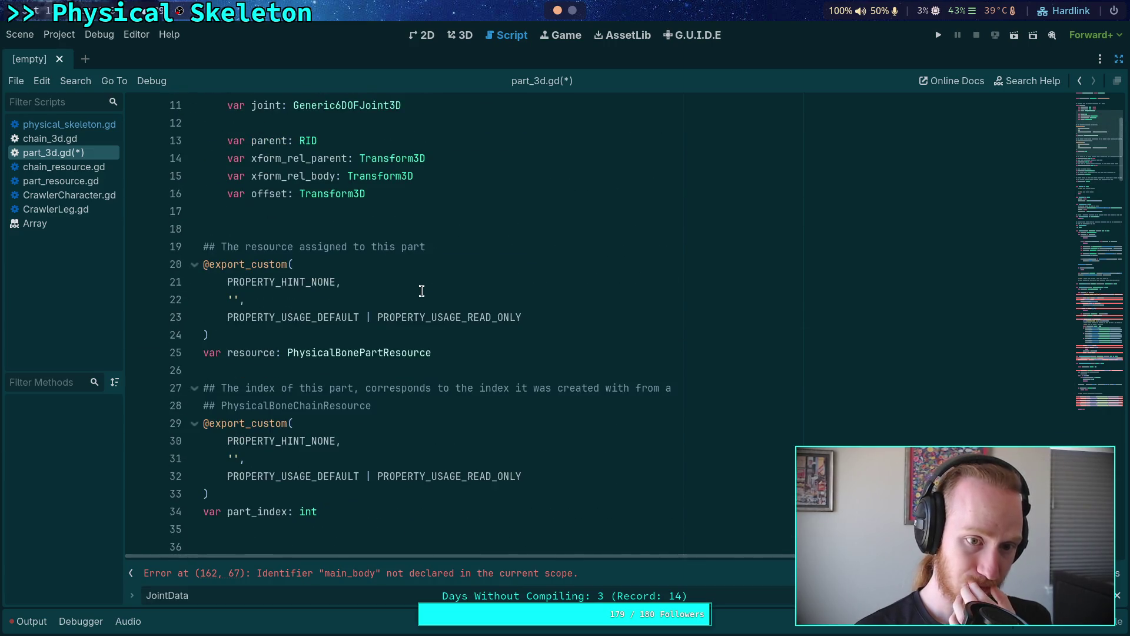
pyautogui.scroll(-17, 421, 291)
pyautogui.scroll(-10, 421, 291)
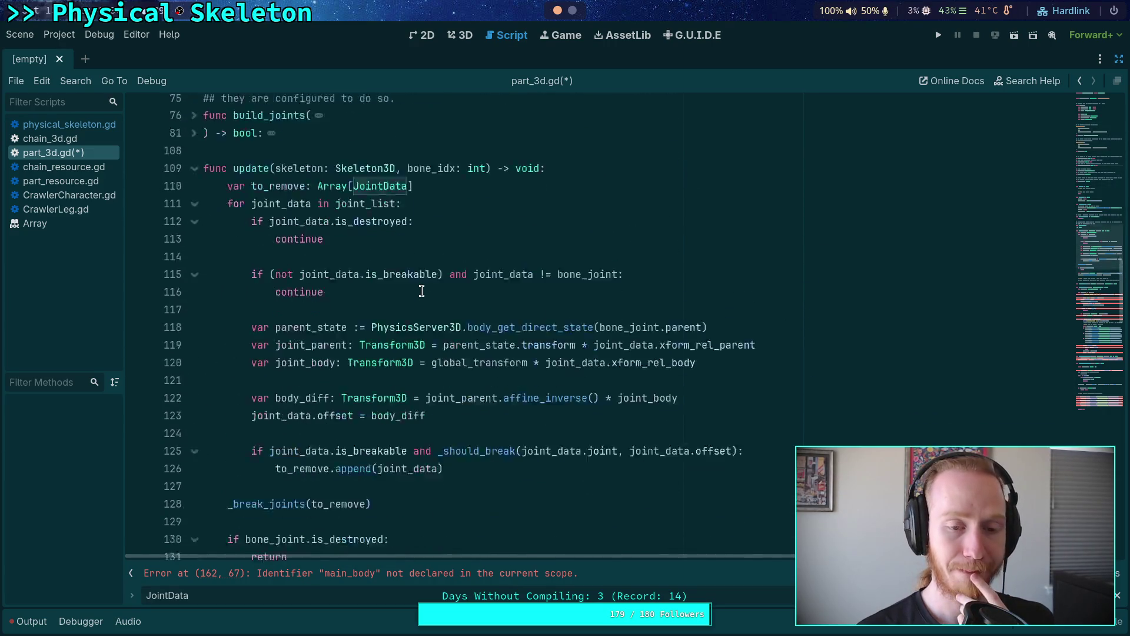
pyautogui.scroll(2, 422, 291)
pyautogui.scroll(5, 421, 290)
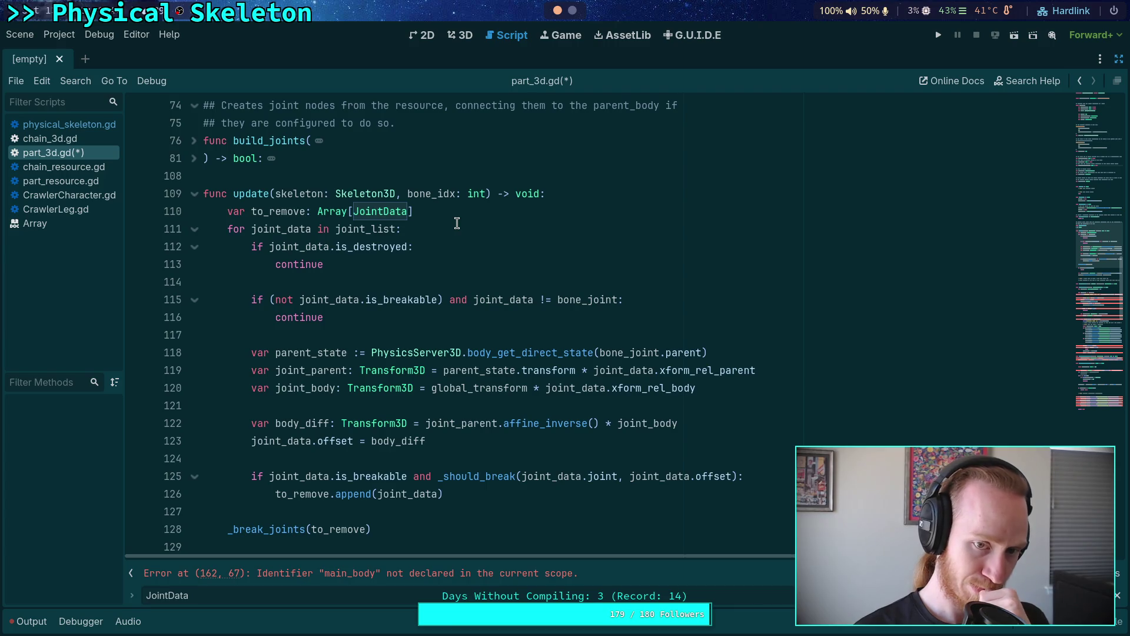
pyautogui.click(471, 211)
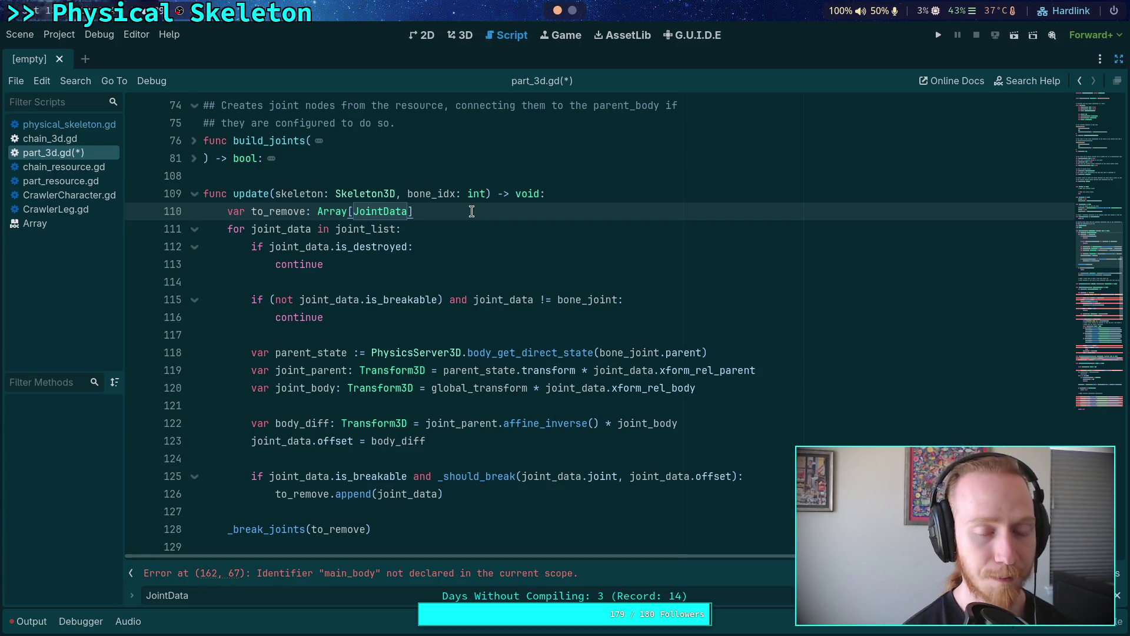
# Step: Review the script, unfold _should_break again, and return to line 127 in update()
pyautogui.scroll(-10, 465, 224)
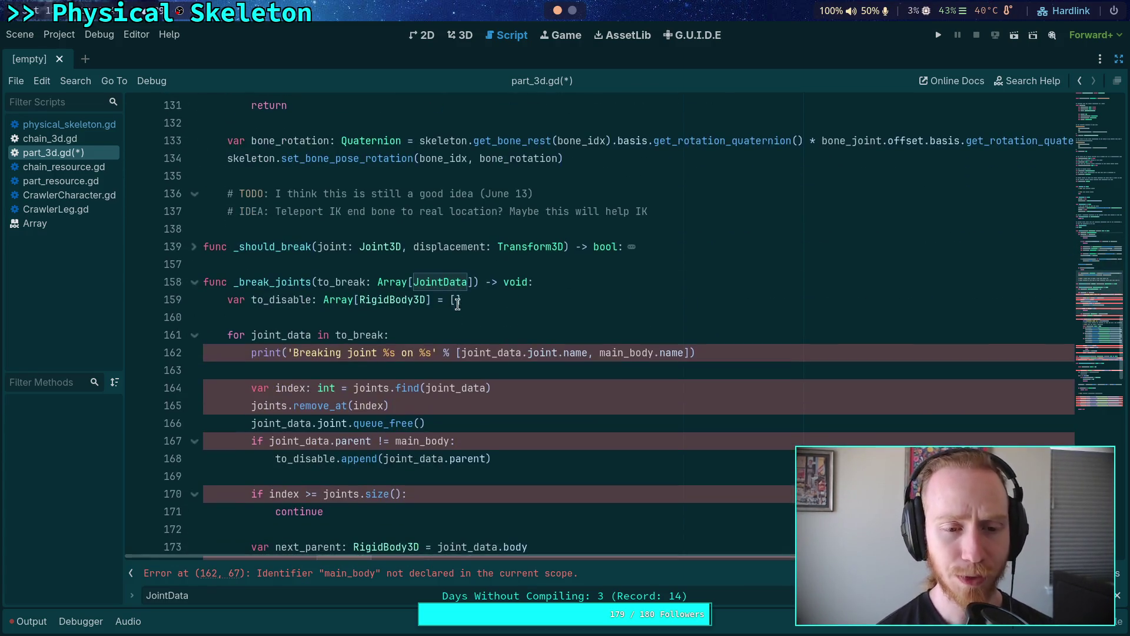
pyautogui.scroll(-10, 323, 238)
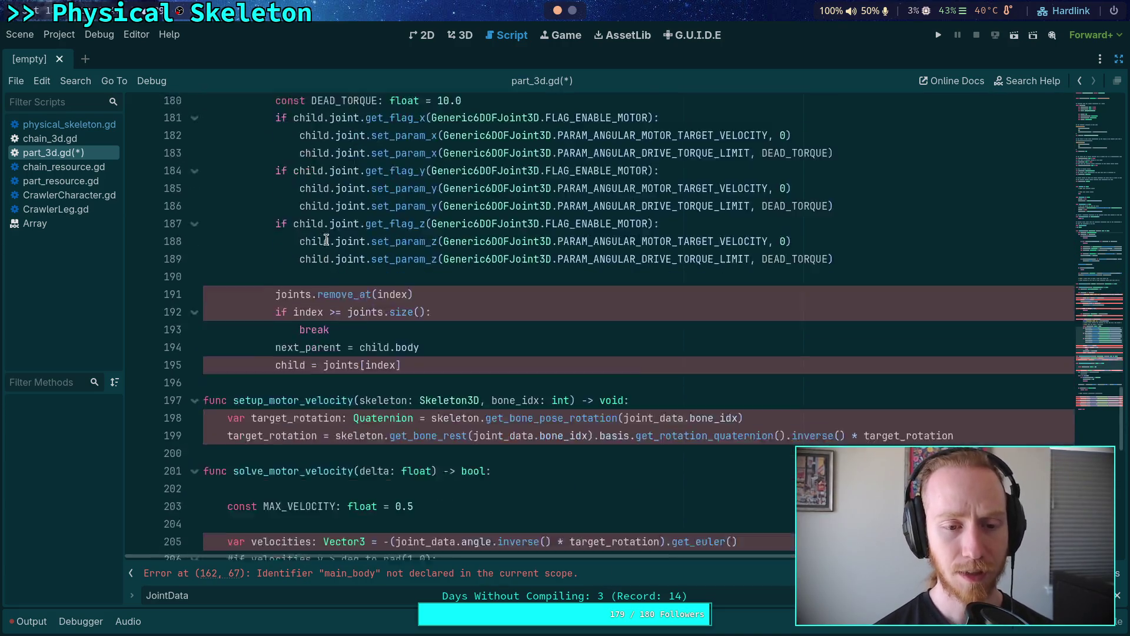
pyautogui.scroll(-3, 394, 257)
pyautogui.scroll(7, 391, 259)
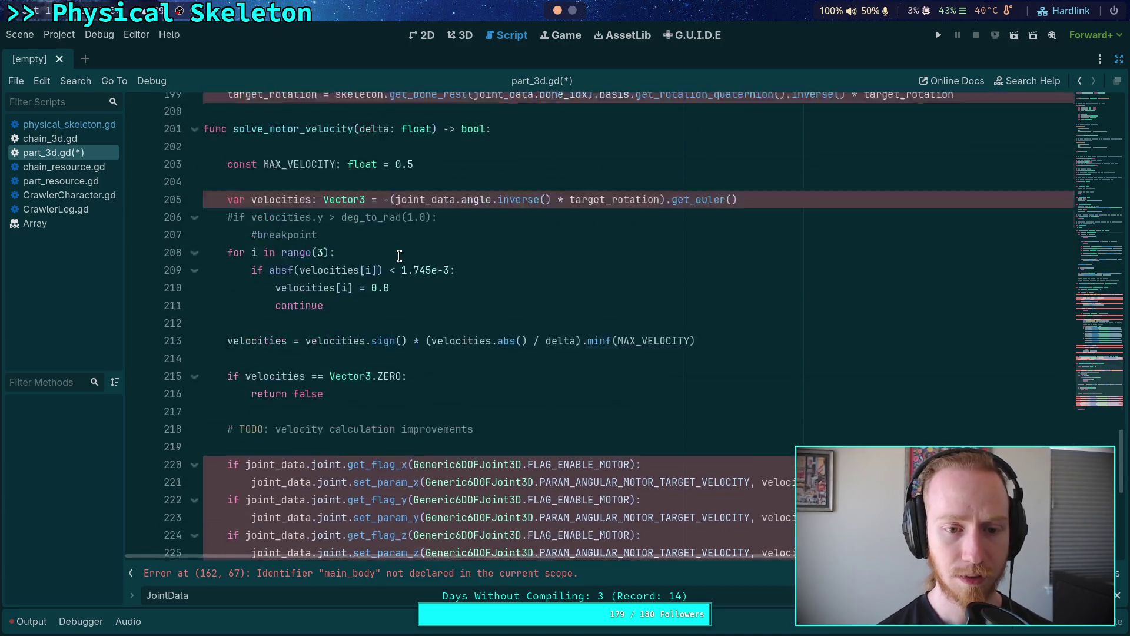
pyautogui.scroll(8, 381, 263)
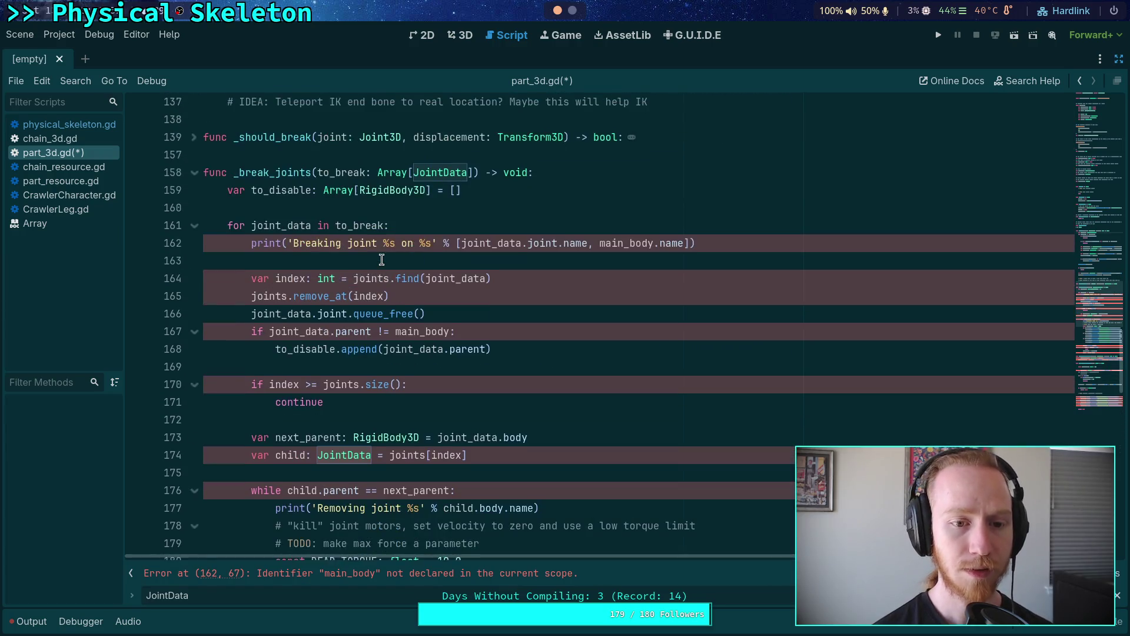
pyautogui.click(189, 194)
pyautogui.scroll(-1, 468, 285)
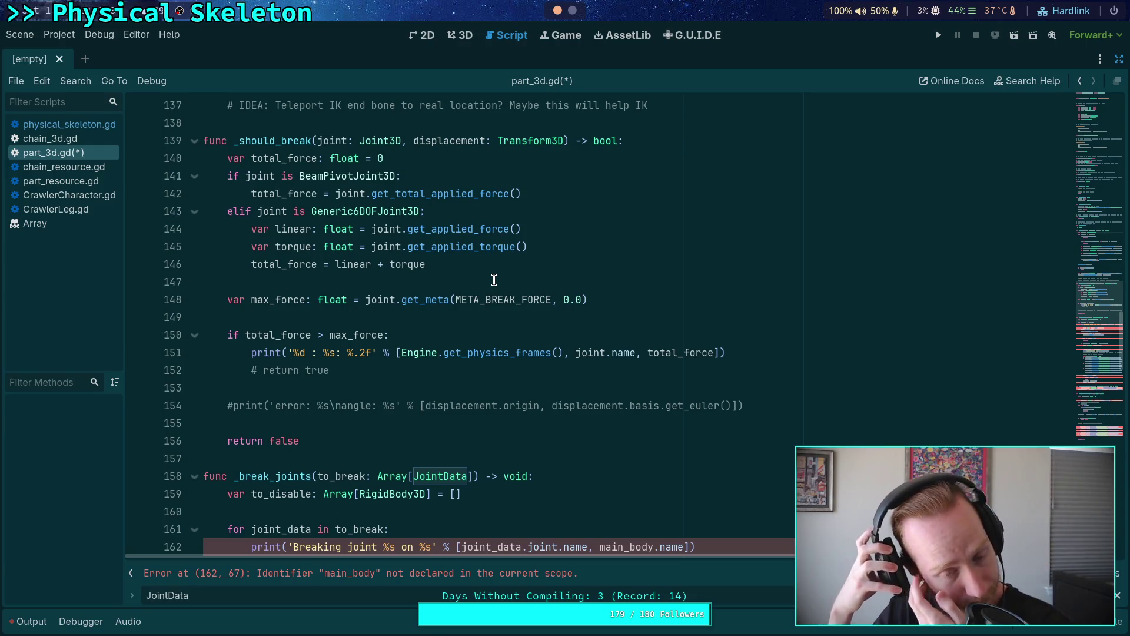
pyautogui.scroll(10, 471, 360)
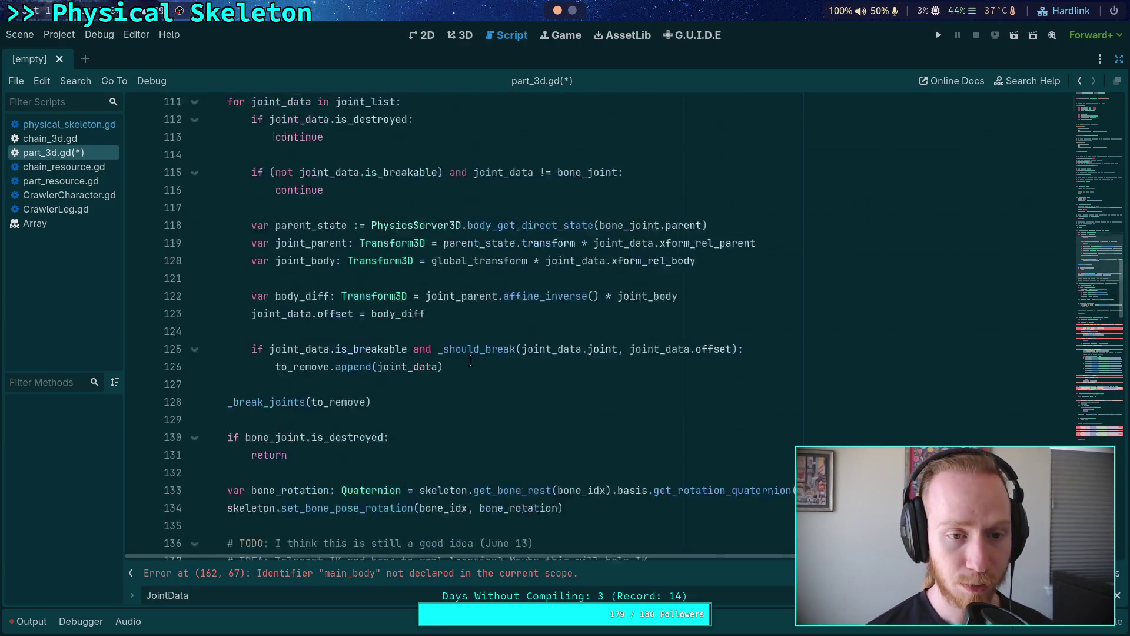
pyautogui.click(544, 459)
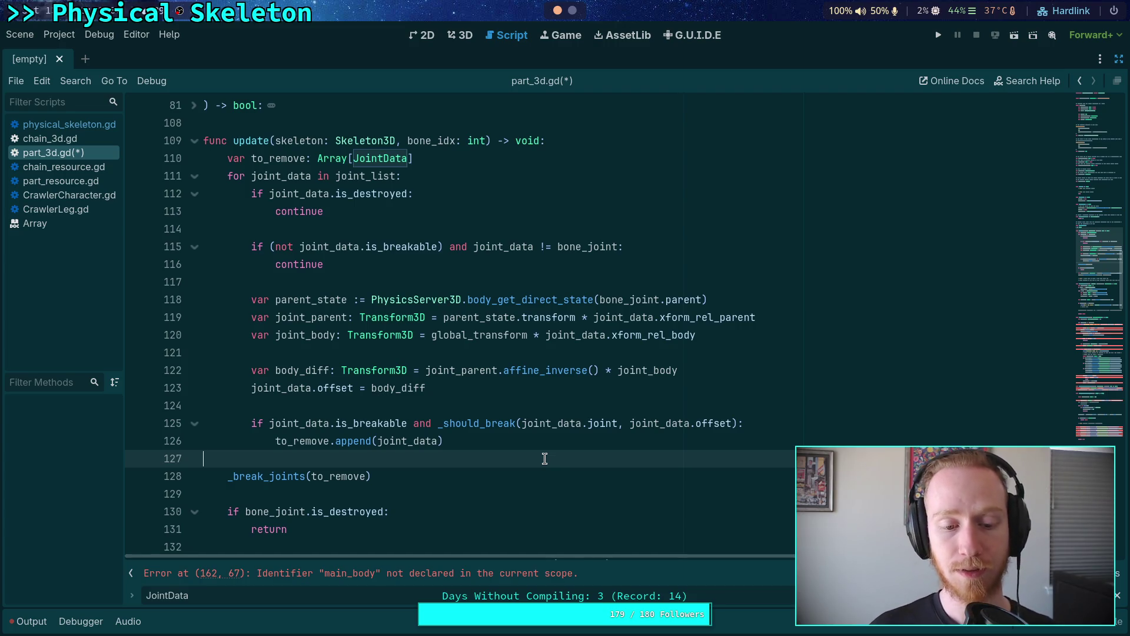
# Step: Below the to_remove declaration, type 'if not bone_joint.is_destroyed' using autocomplete
pyautogui.click(521, 160)
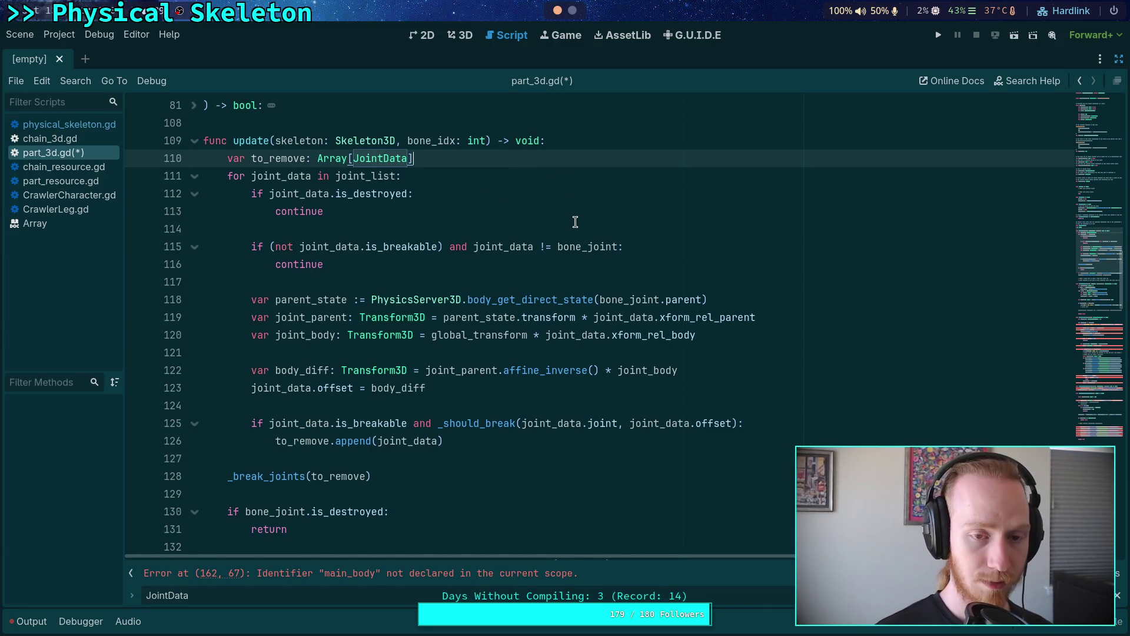
pyautogui.press('Return')
pyautogui.press('Return')
pyautogui.press('Return')
pyautogui.press('Up')
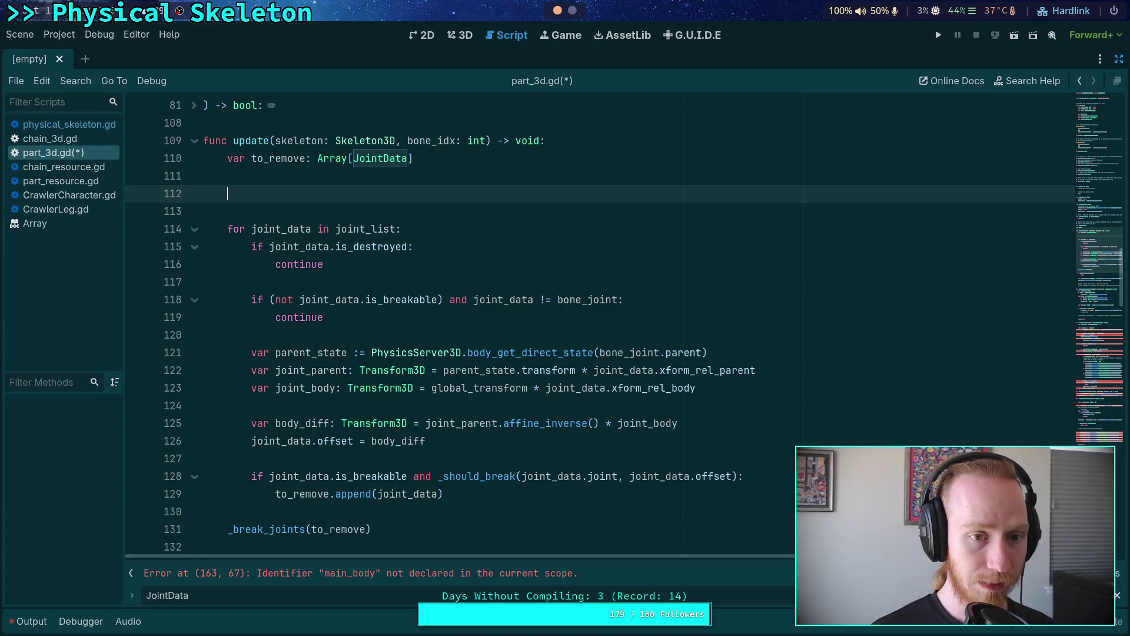
pyautogui.write('if ')
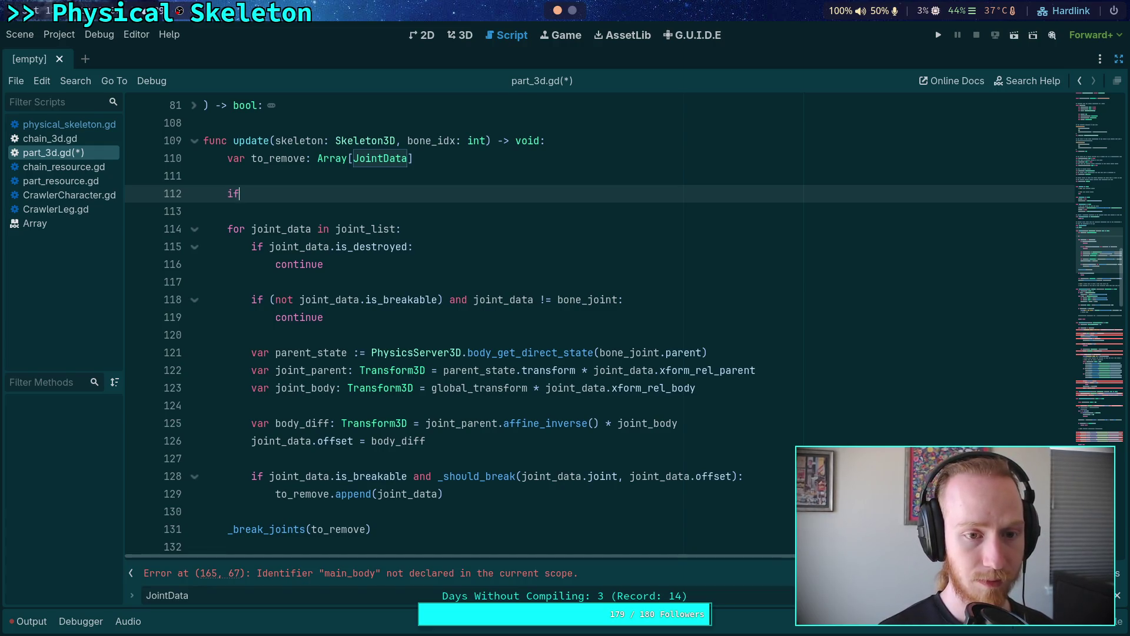
pyautogui.write('not ')
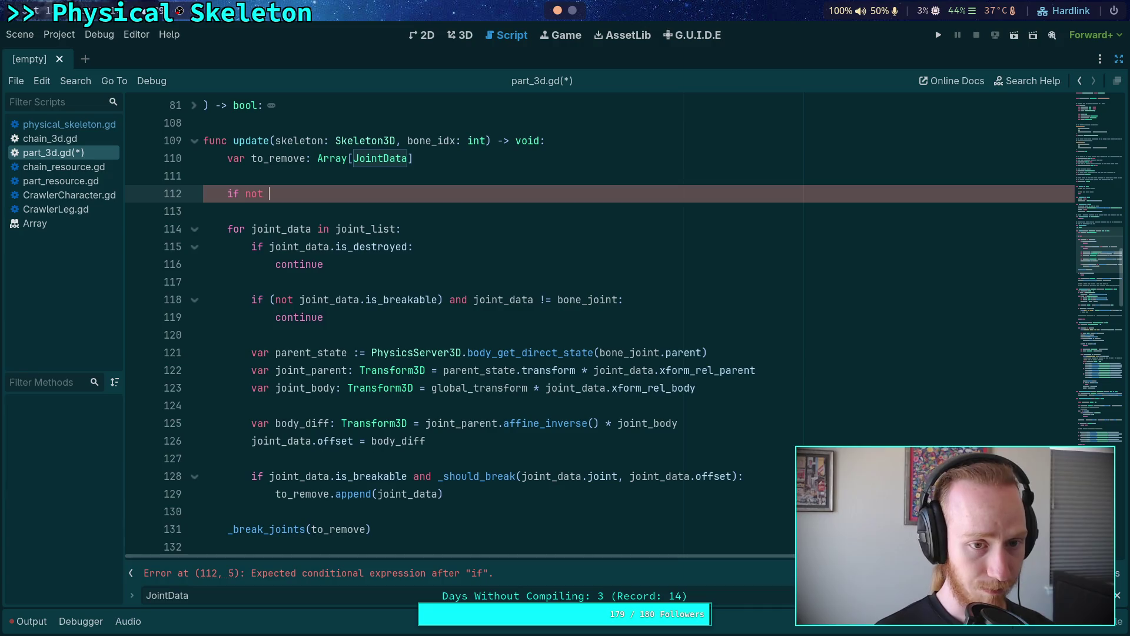
pyautogui.write('bon_')
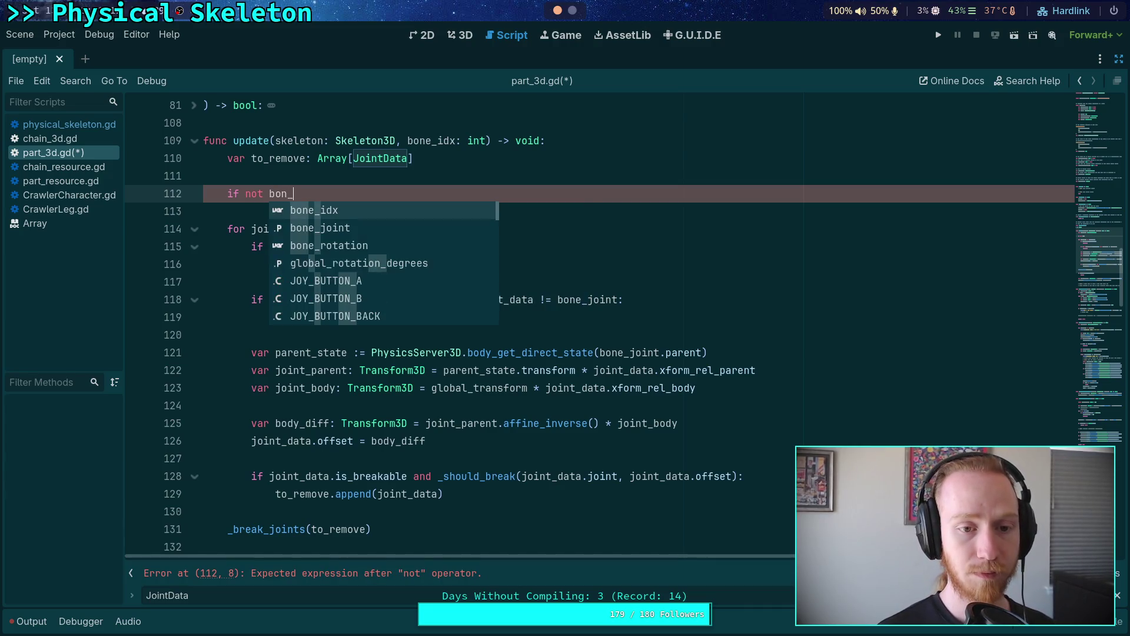
pyautogui.press('Down')
pyautogui.press('Return')
pyautogui.write('is_de')
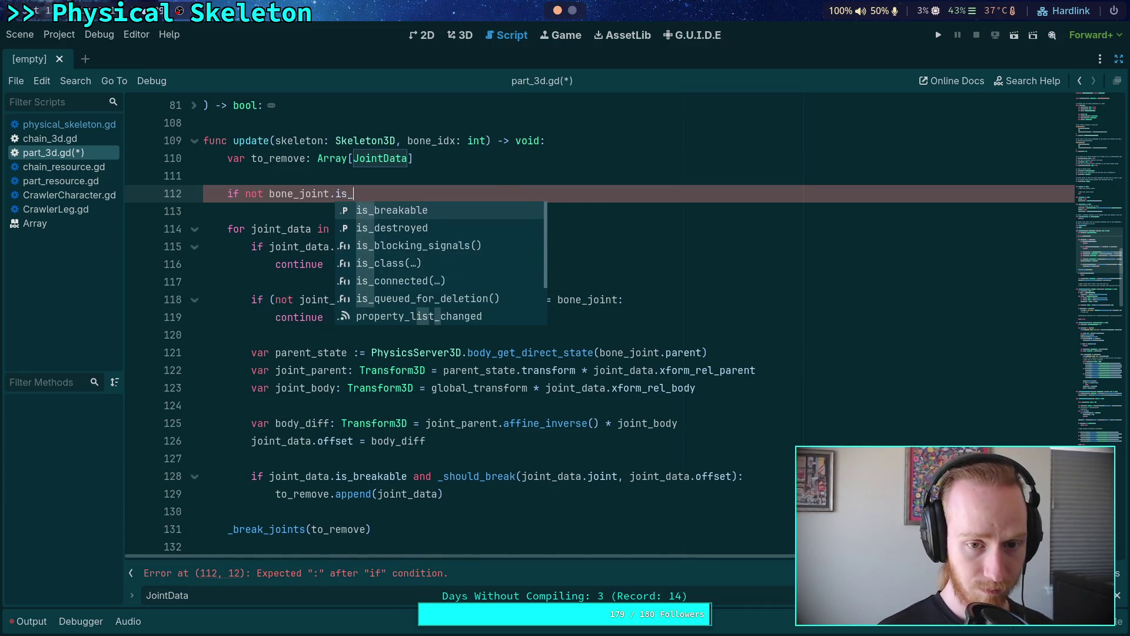
pyautogui.press('Return')
pyautogui.scroll(10, 492, 287)
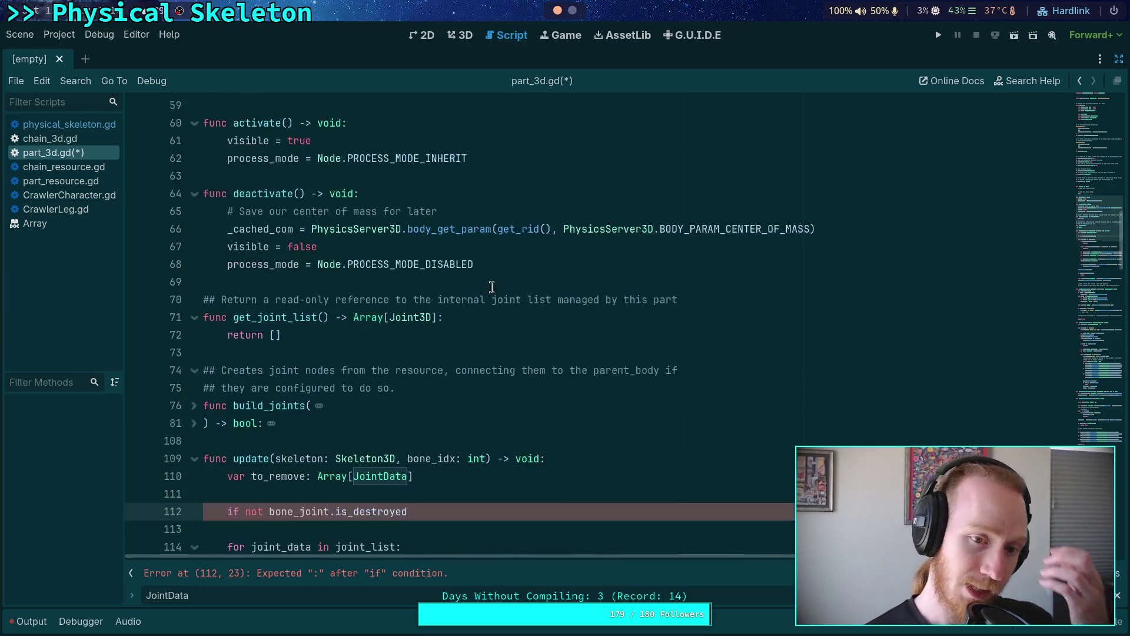
pyautogui.scroll(5, 492, 288)
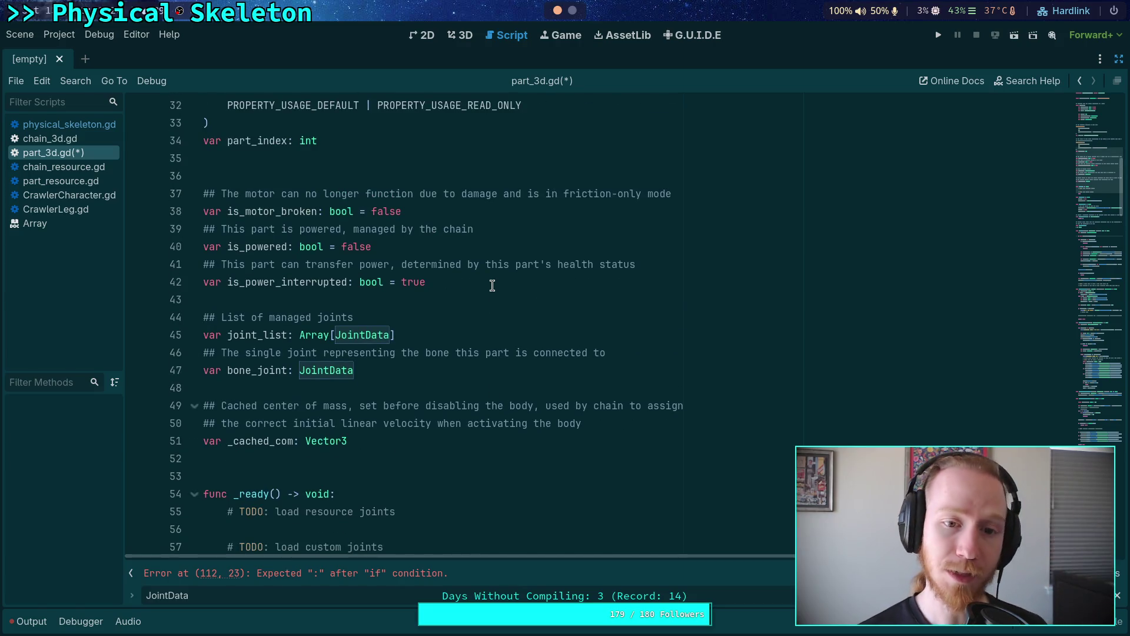
# Step: Search for is_motor_broken and check its usage in chain_3d.gd
pyautogui.doubleClick(302, 213)
pyautogui.hotkey('ctrl', 'f')
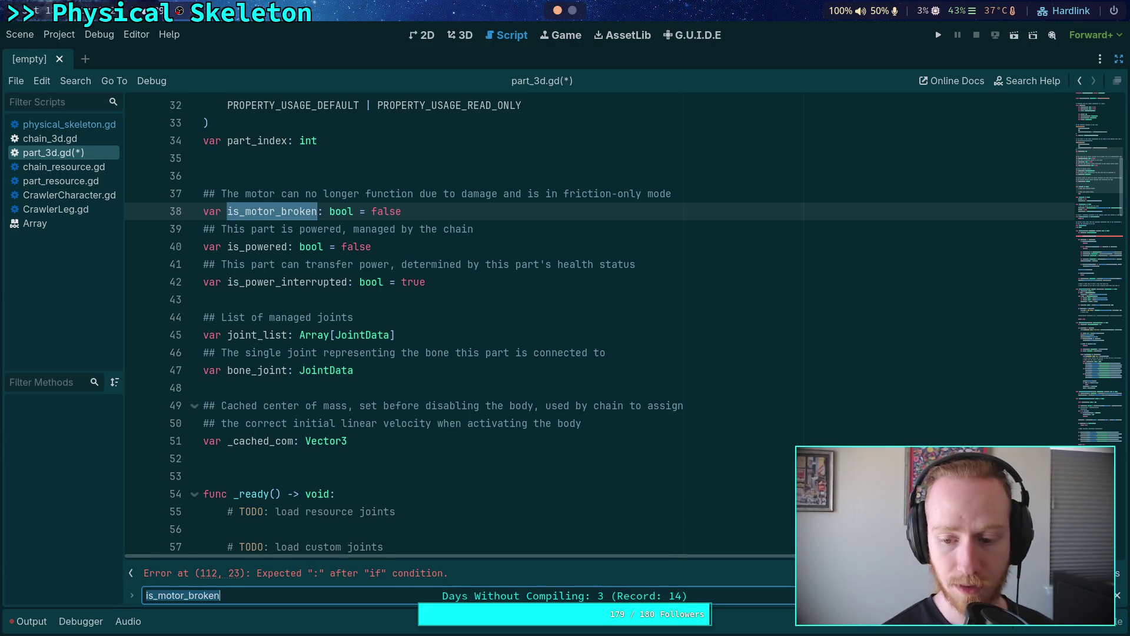
pyautogui.click(50, 138)
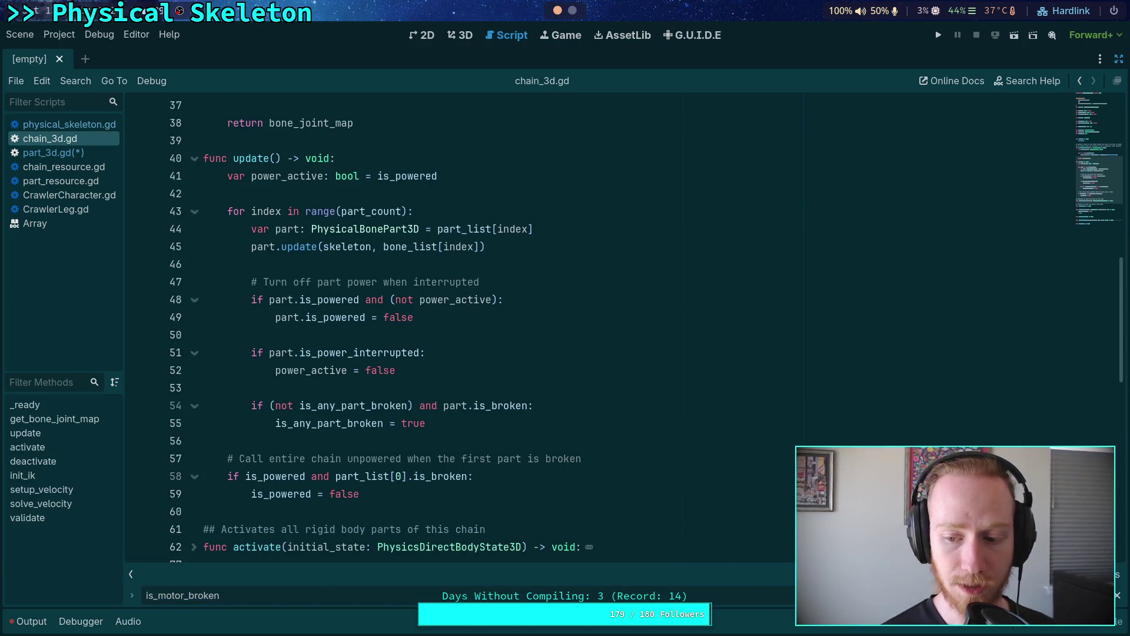
pyautogui.scroll(-15, 623, 436)
pyautogui.press('F3')
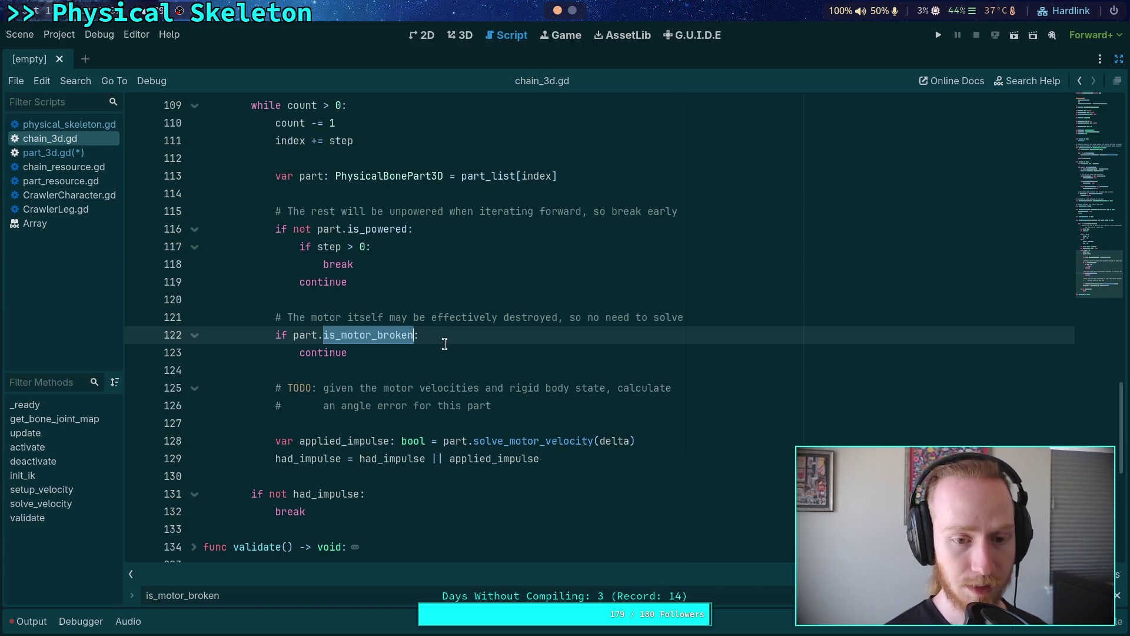
# Step: Back in part_3d.gd, finish line 112's if statement and start an indented body
pyautogui.click(69, 156)
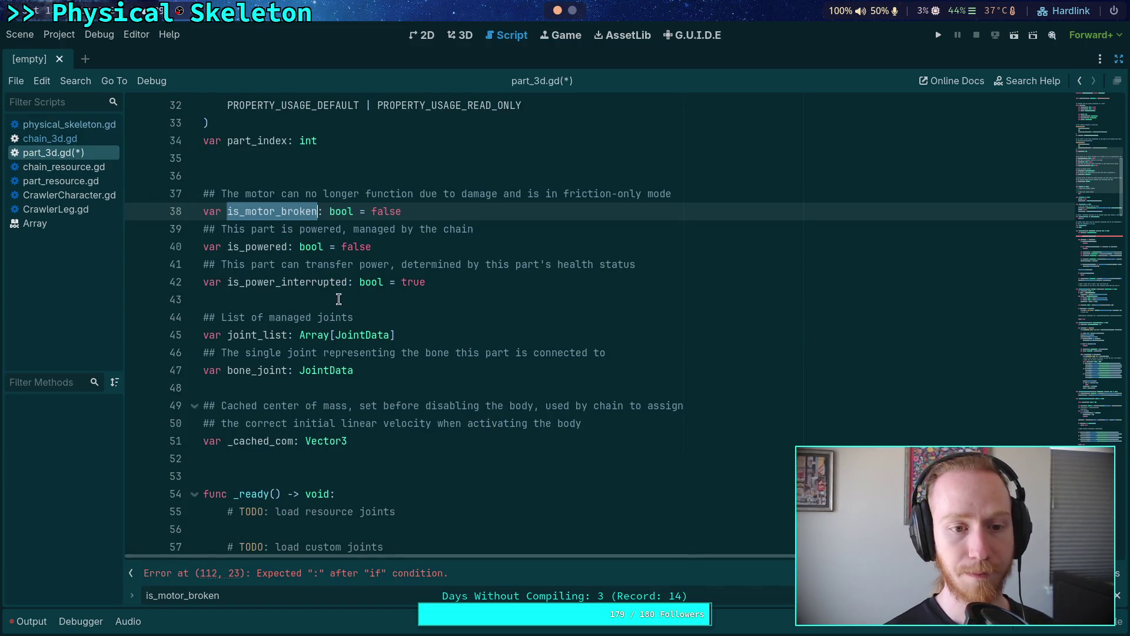
pyautogui.scroll(-9, 344, 284)
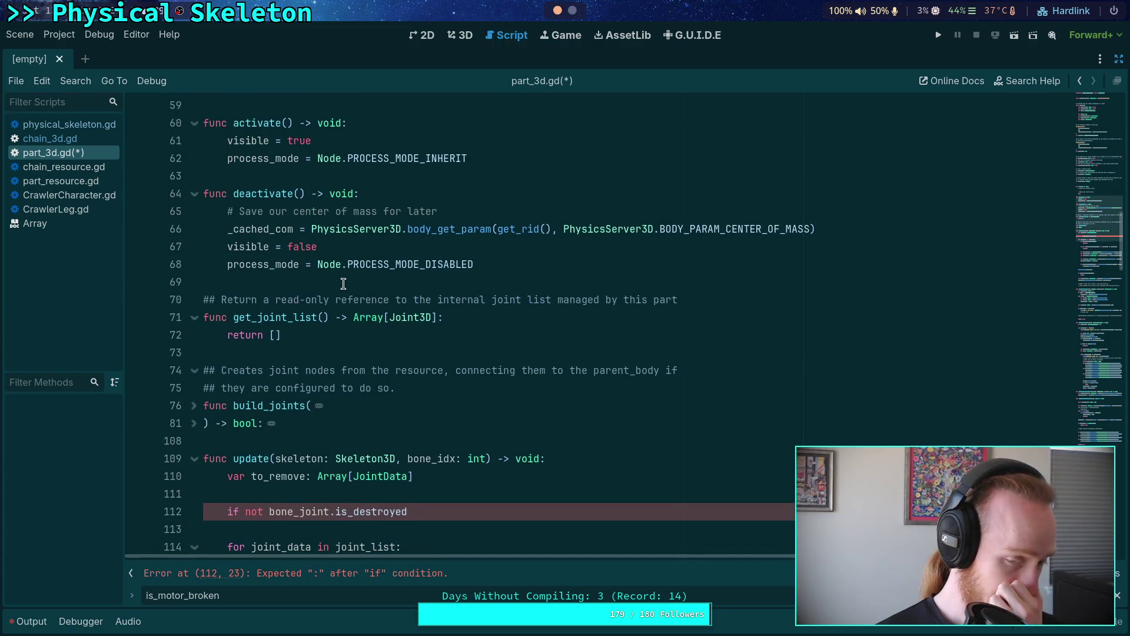
pyautogui.scroll(6, 343, 284)
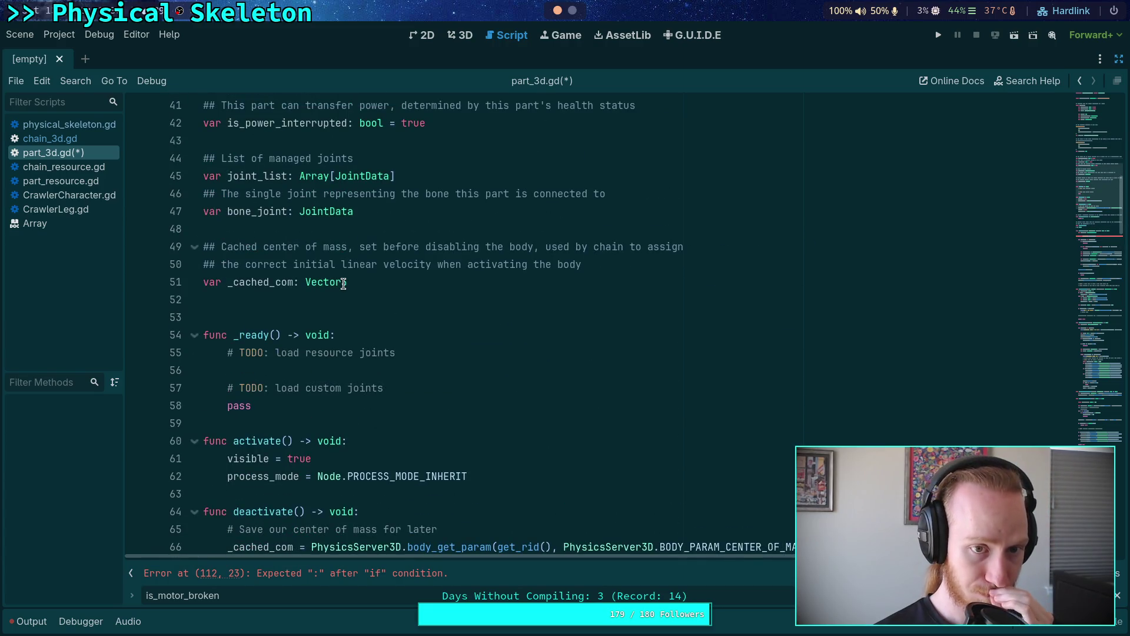
pyautogui.scroll(2, 343, 284)
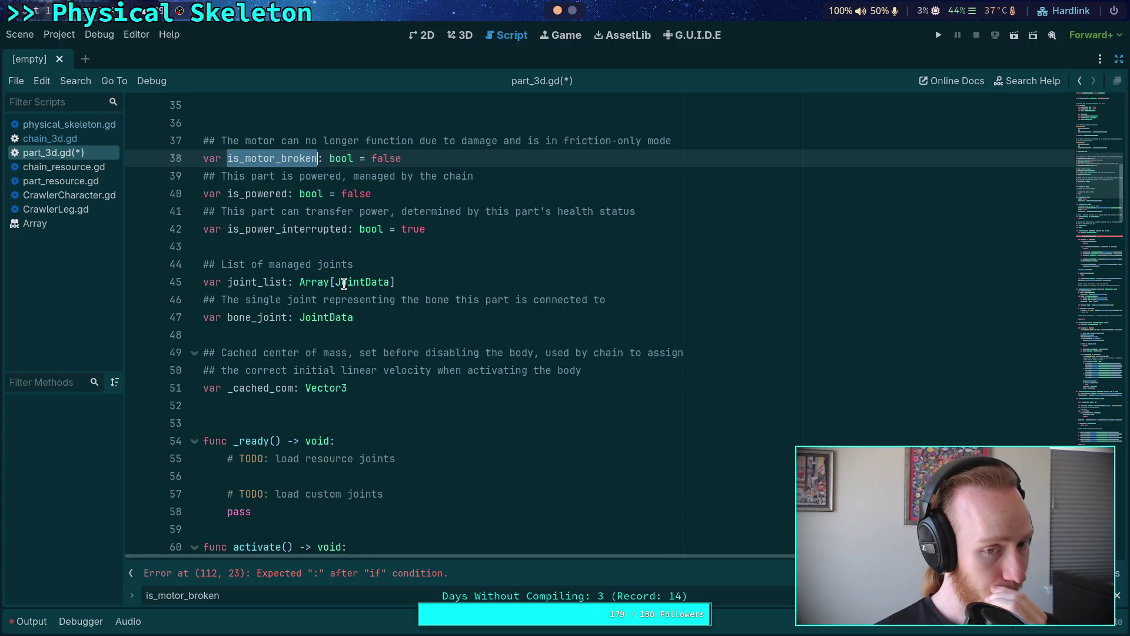
pyautogui.scroll(-11, 344, 284)
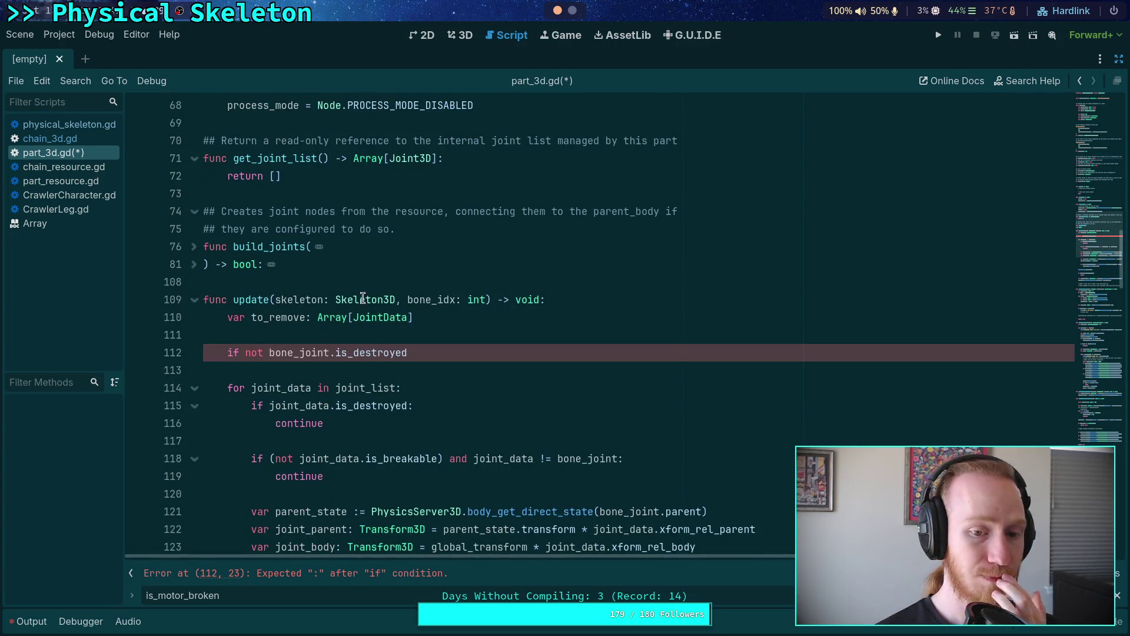
pyautogui.click(478, 352)
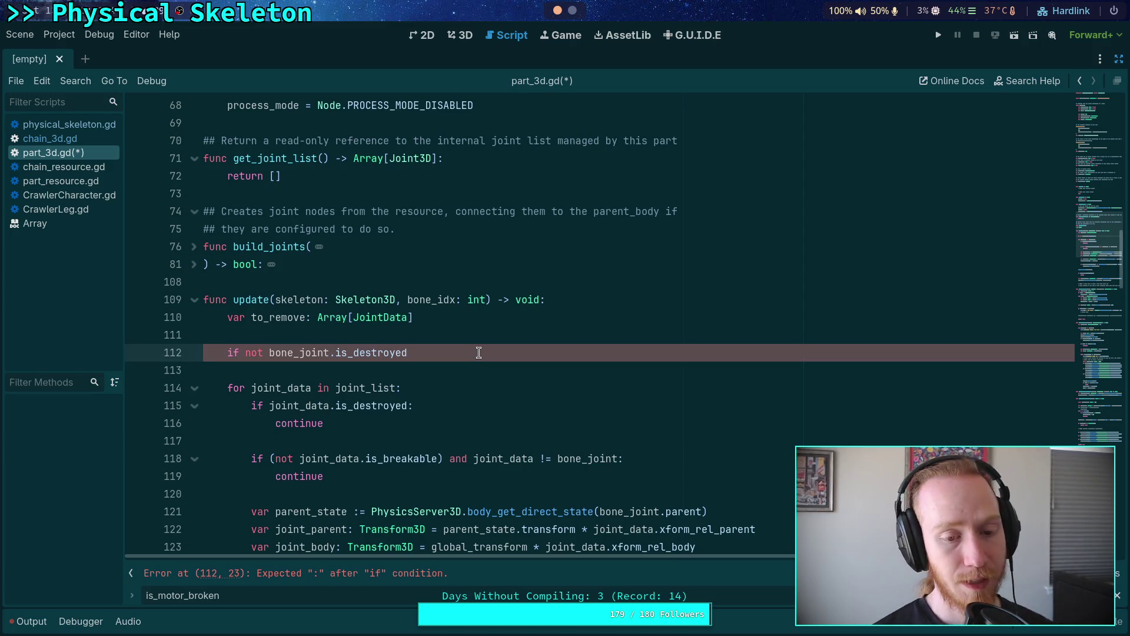
pyautogui.write(':')
pyautogui.press('Return')
pyautogui.scroll(-14, 475, 351)
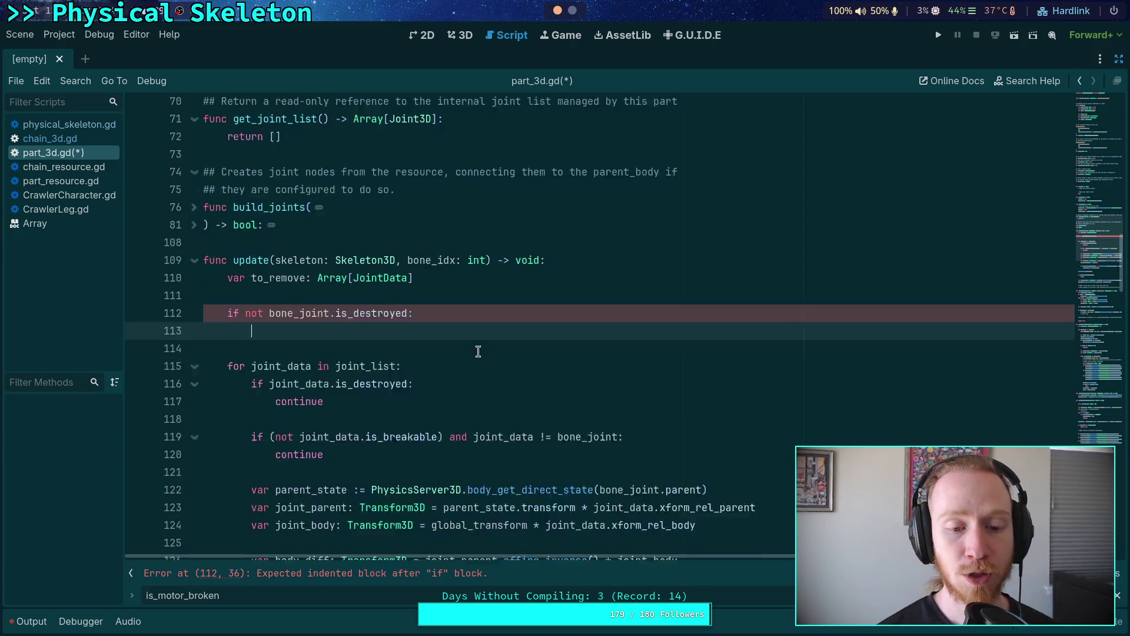
pyautogui.scroll(1, 423, 319)
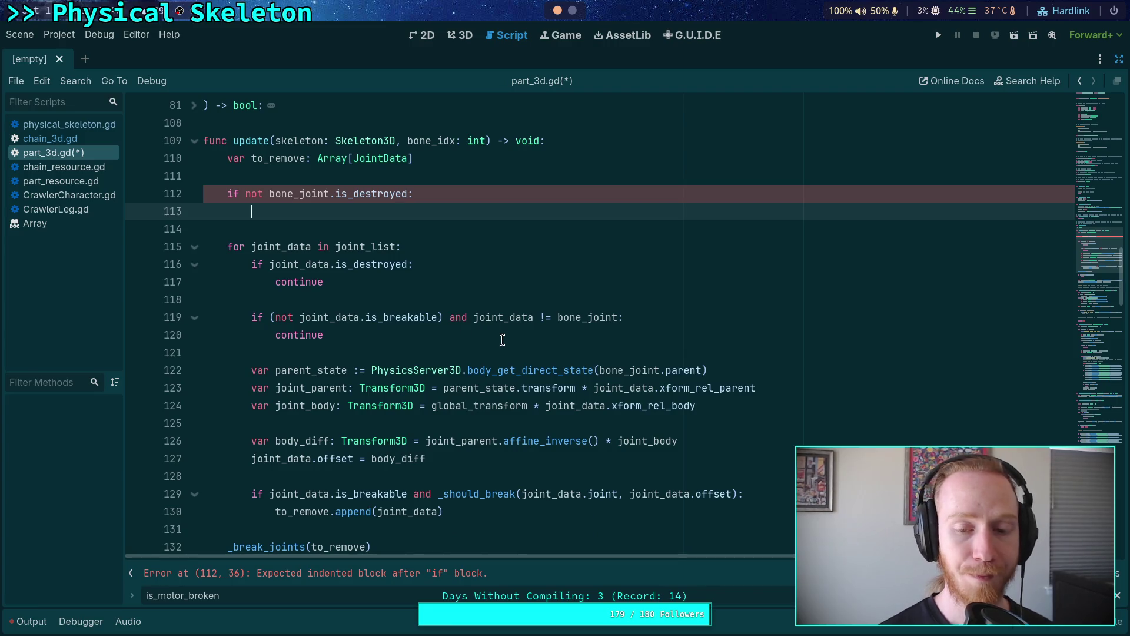
pyautogui.moveTo(246, 194); pyautogui.dragTo(409, 195)
pyautogui.write('(')
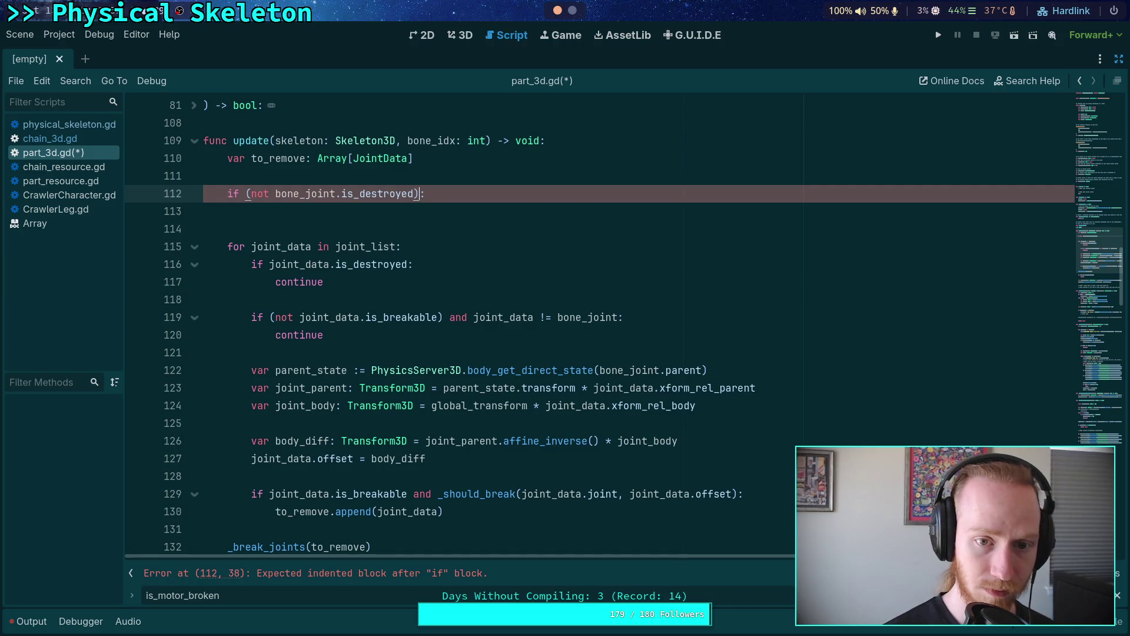
pyautogui.press('Right')
pyautogui.write('and bone')
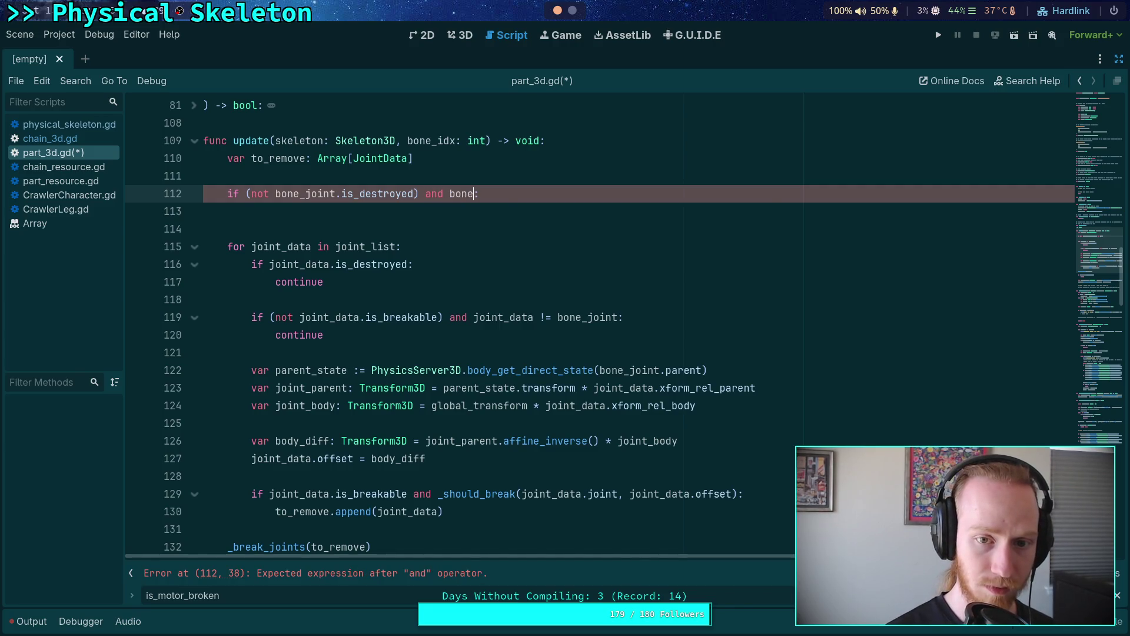
pyautogui.write('_joint.is')
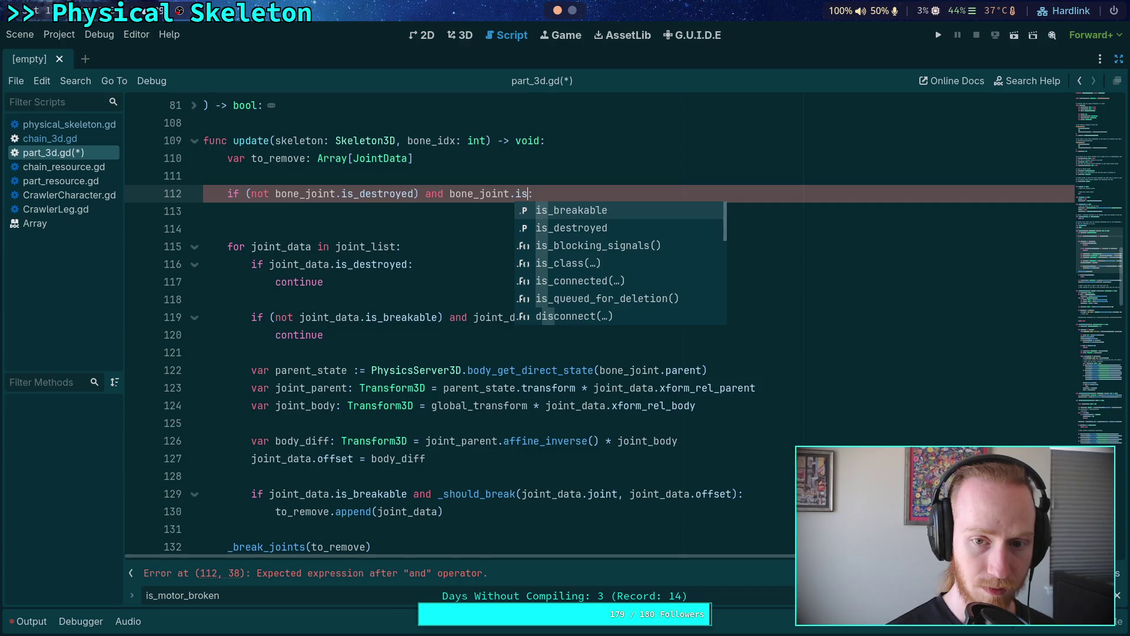
pyautogui.press('Return')
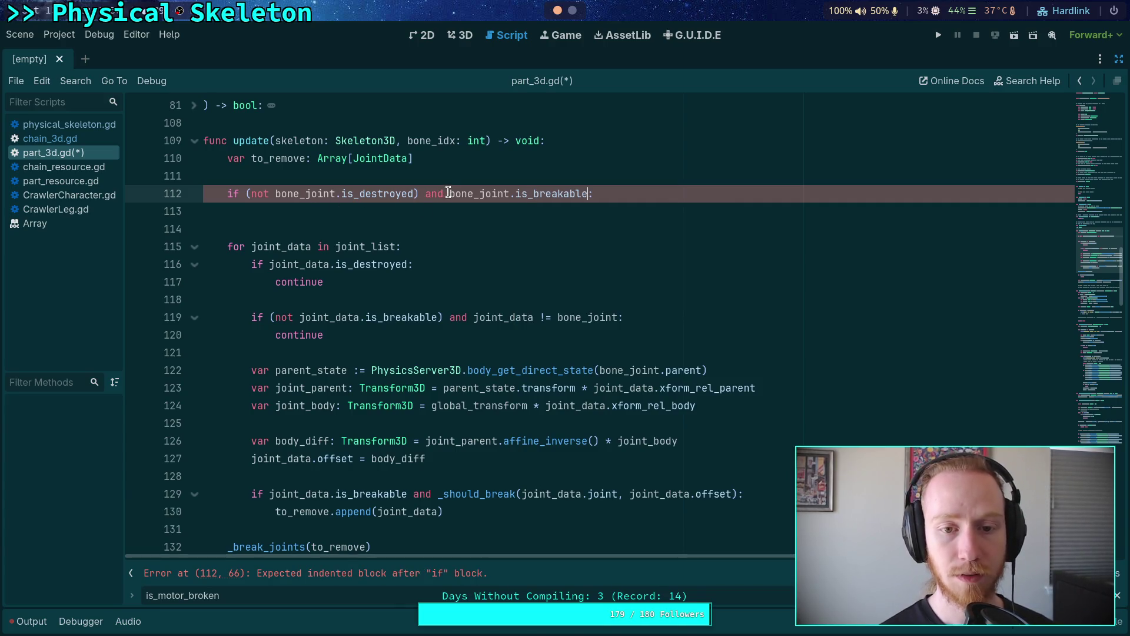
pyautogui.moveTo(449, 193); pyautogui.dragTo(594, 193)
pyautogui.click(554, 211)
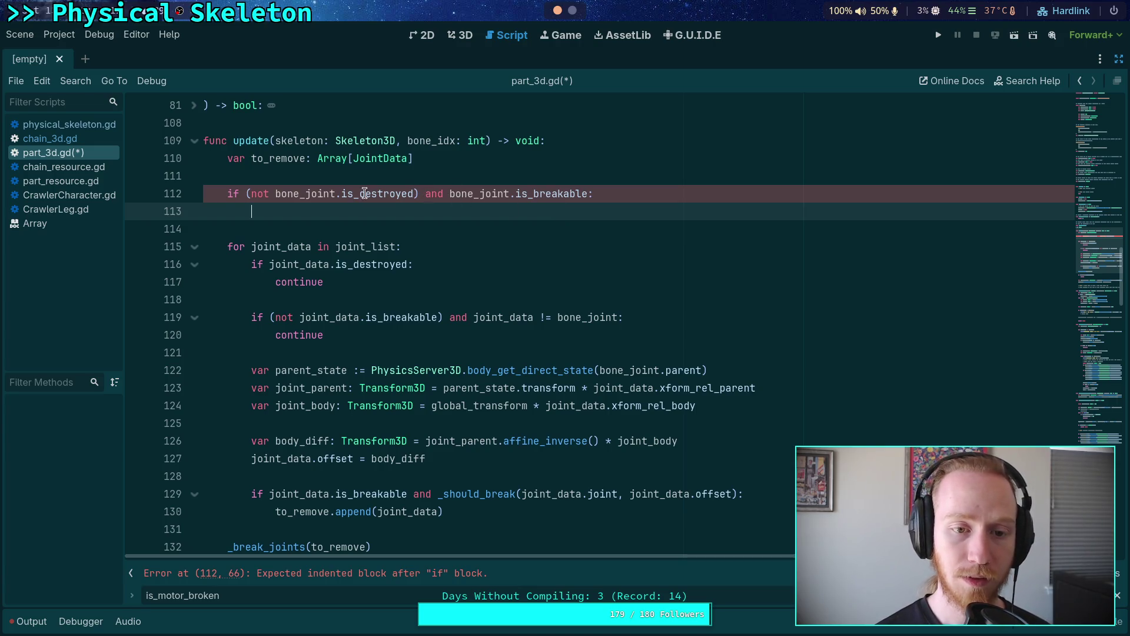
pyautogui.click(242, 195)
pyautogui.press('Delete')
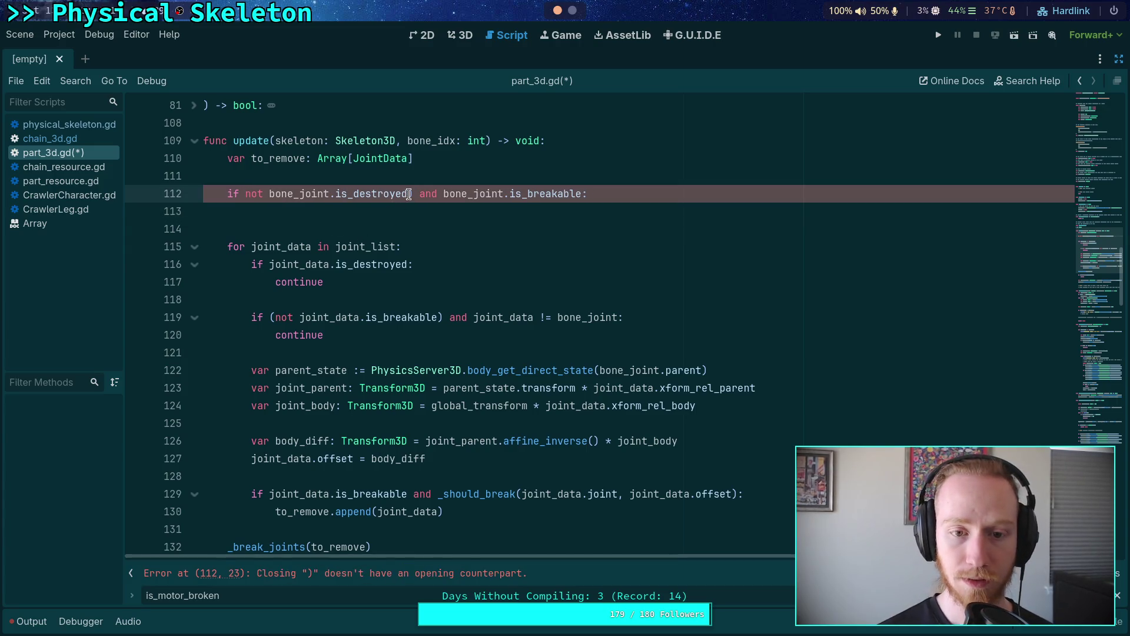
pyautogui.moveTo(407, 194); pyautogui.dragTo(583, 194)
pyautogui.press('BackSpace')
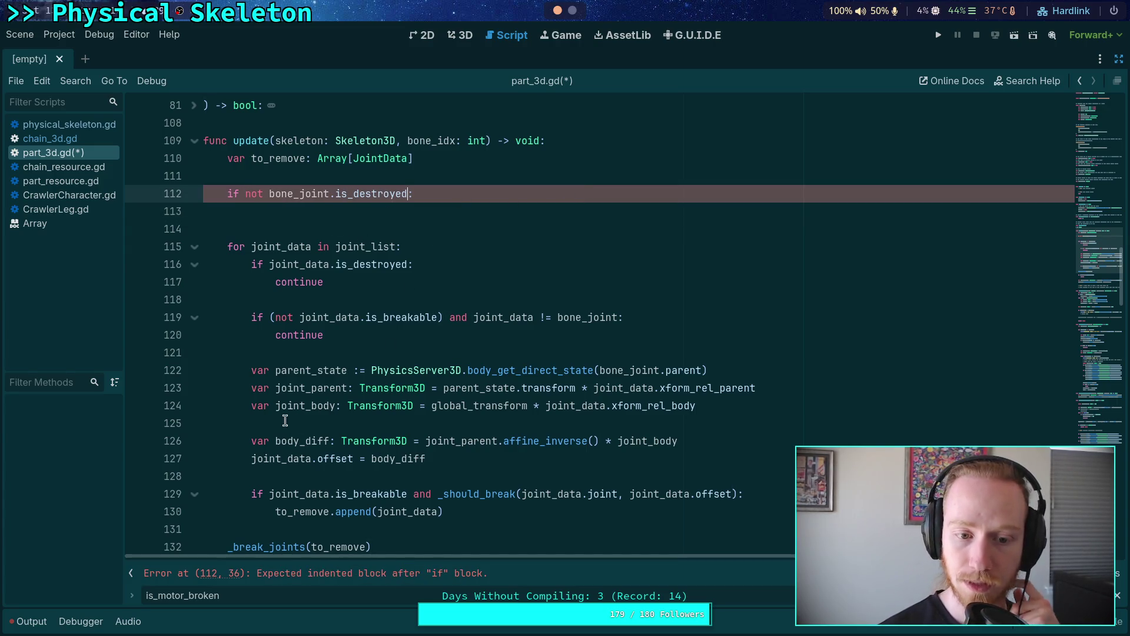
pyautogui.moveTo(248, 373)
pyautogui.mouseDown()
pyautogui.moveTo(446, 474)
pyautogui.moveTo(477, 458)
pyautogui.mouseUp()
# Step: Move the offset calculation into the if block and change joint_data to bone_joint on lines 114–115
pyautogui.hotkey('alt', 'Up')
pyautogui.hotkey('alt', 'Up')
pyautogui.hotkey('alt', 'Up')
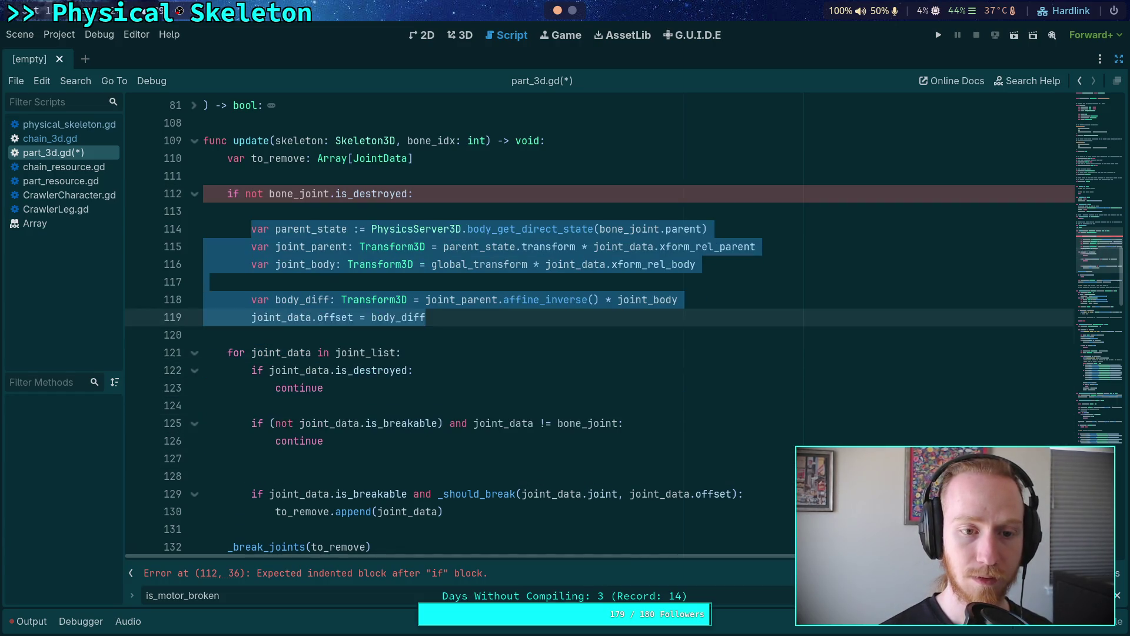
pyautogui.click(438, 363)
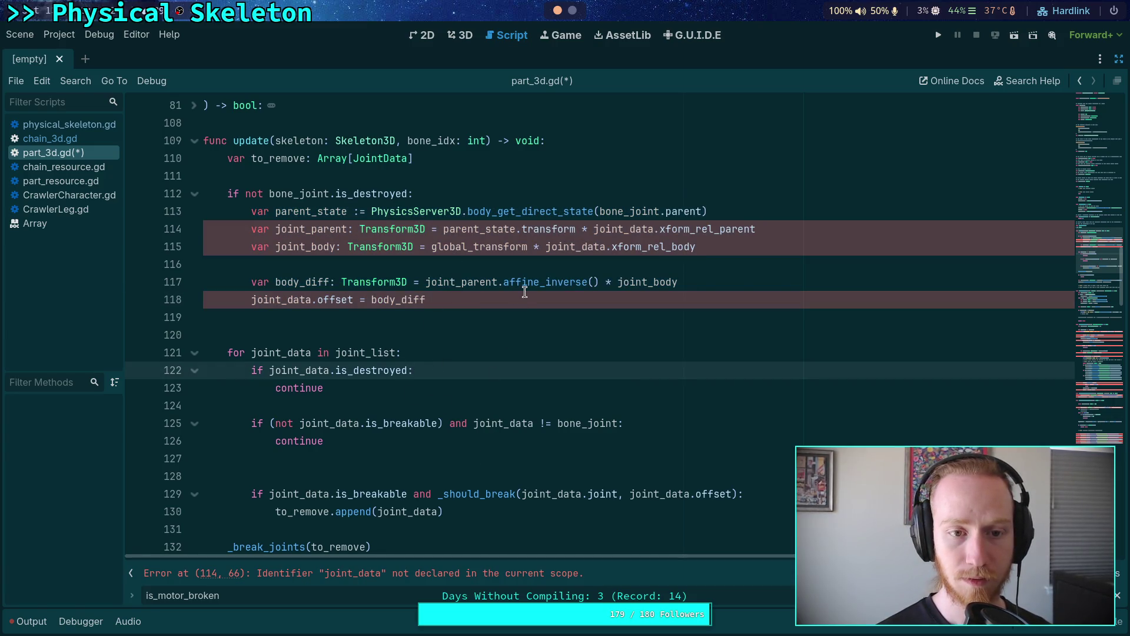
pyautogui.moveTo(525, 283)
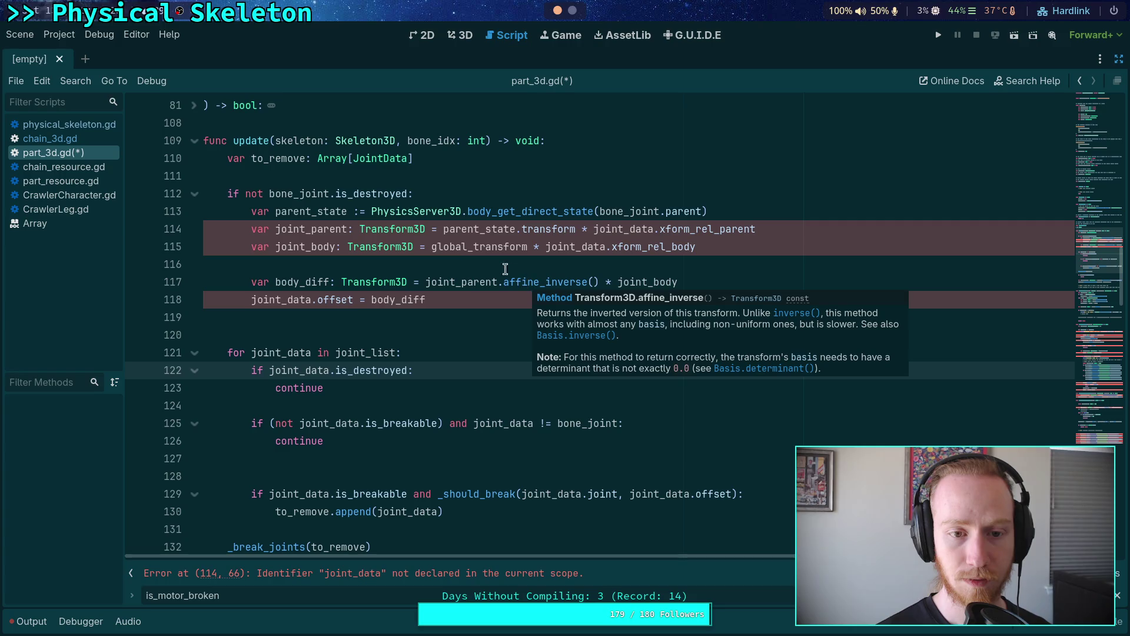
pyautogui.doubleClick(625, 226)
pyautogui.write('bone_joint')
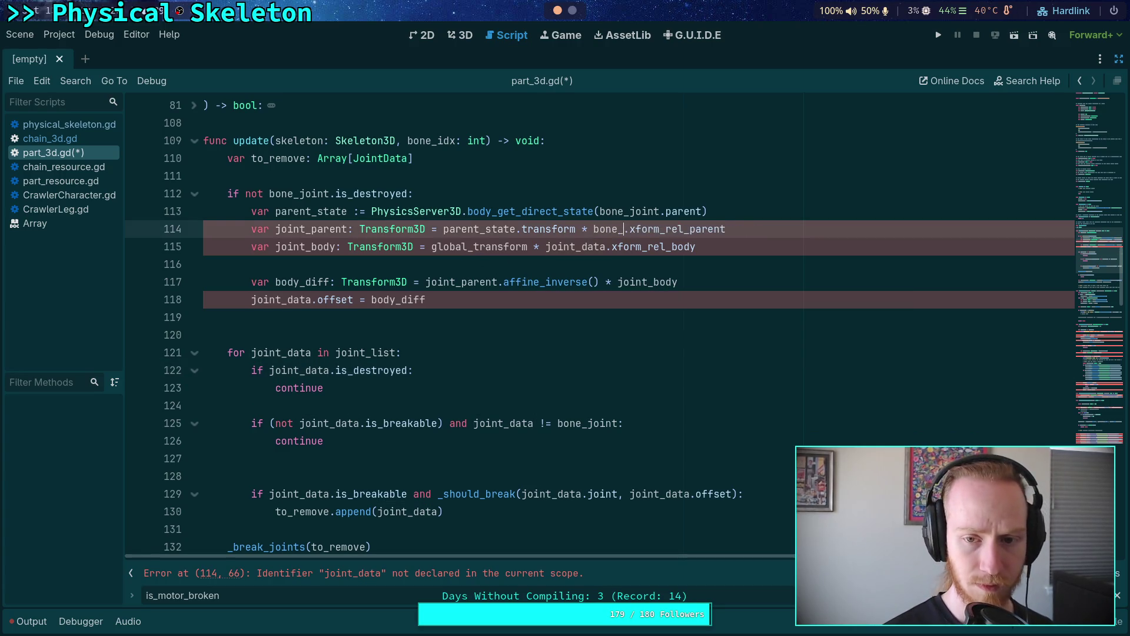
pyautogui.doubleClick(571, 246)
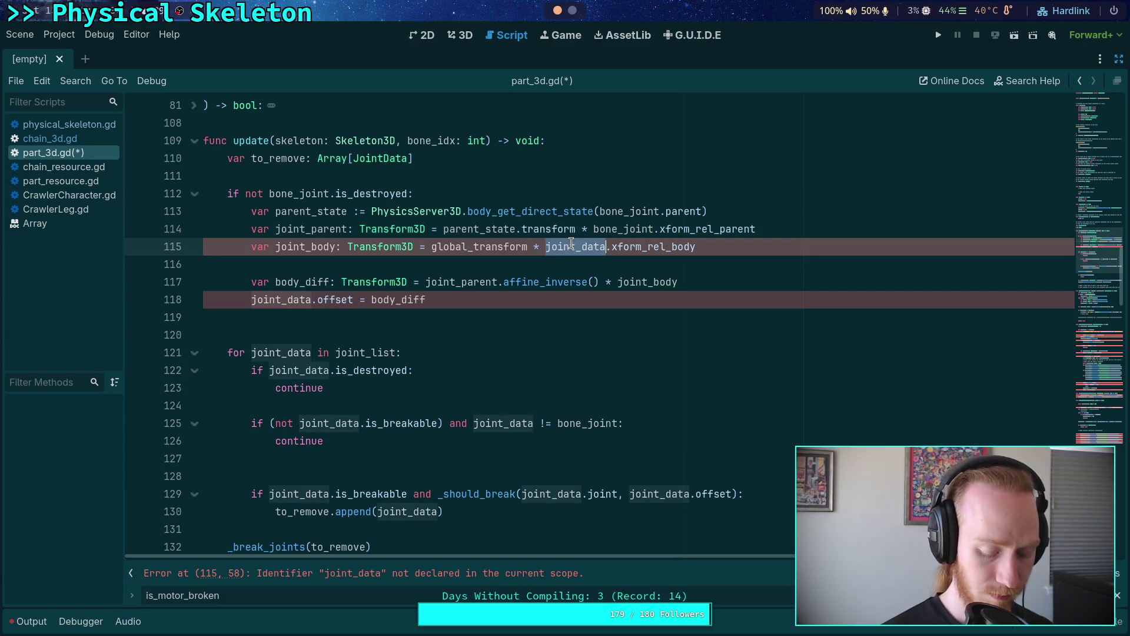
pyautogui.write('bone_joint')
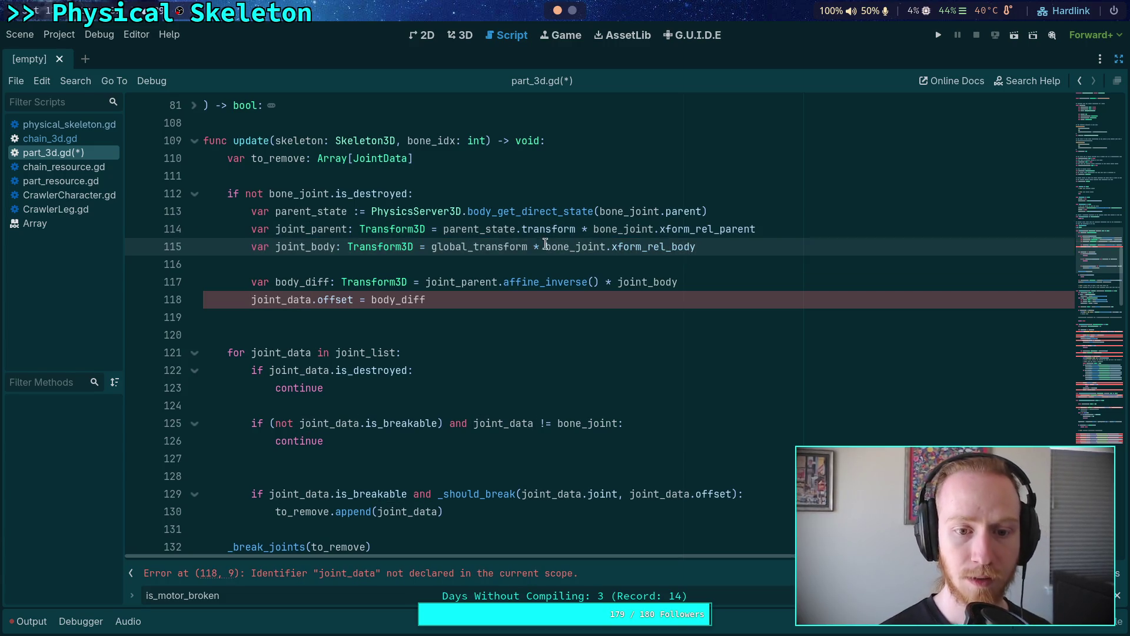
# Step: Replace joint_data.offset with bone_joint.offset on line 118 via autocomplete
pyautogui.doubleClick(401, 299)
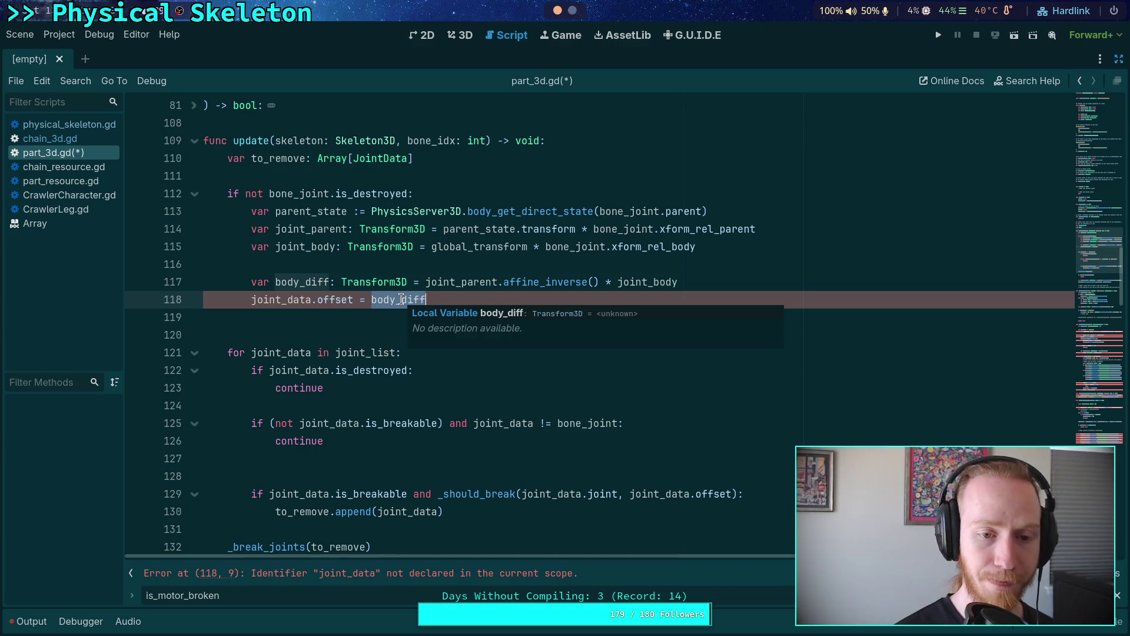
pyautogui.doubleClick(275, 299)
pyautogui.write('bone')
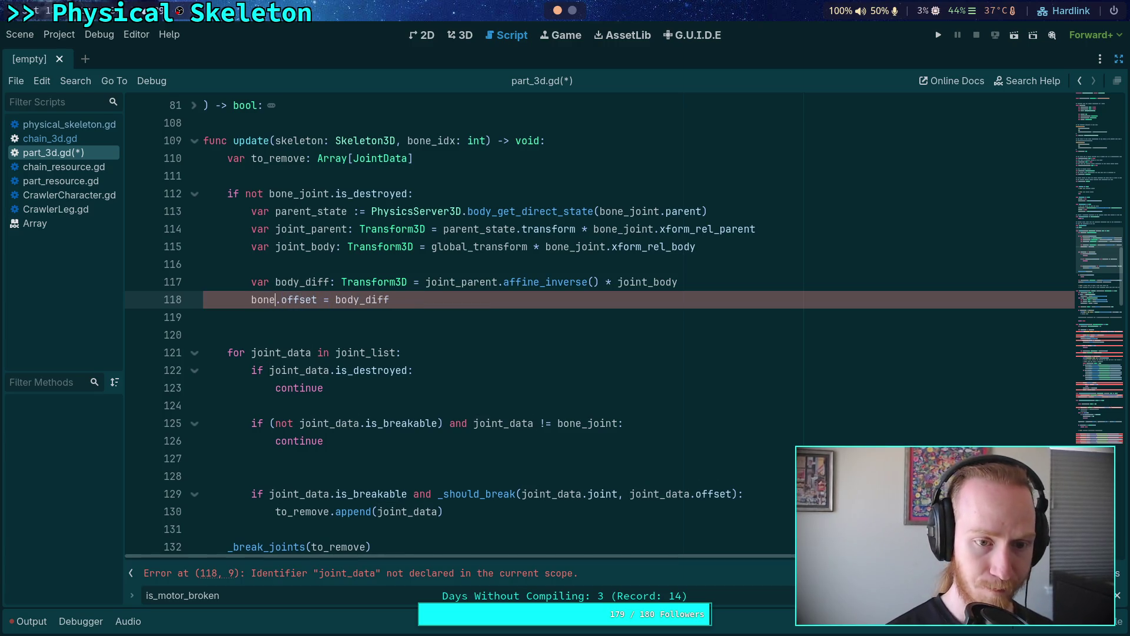
pyautogui.write('_joint')
pyautogui.press('Return')
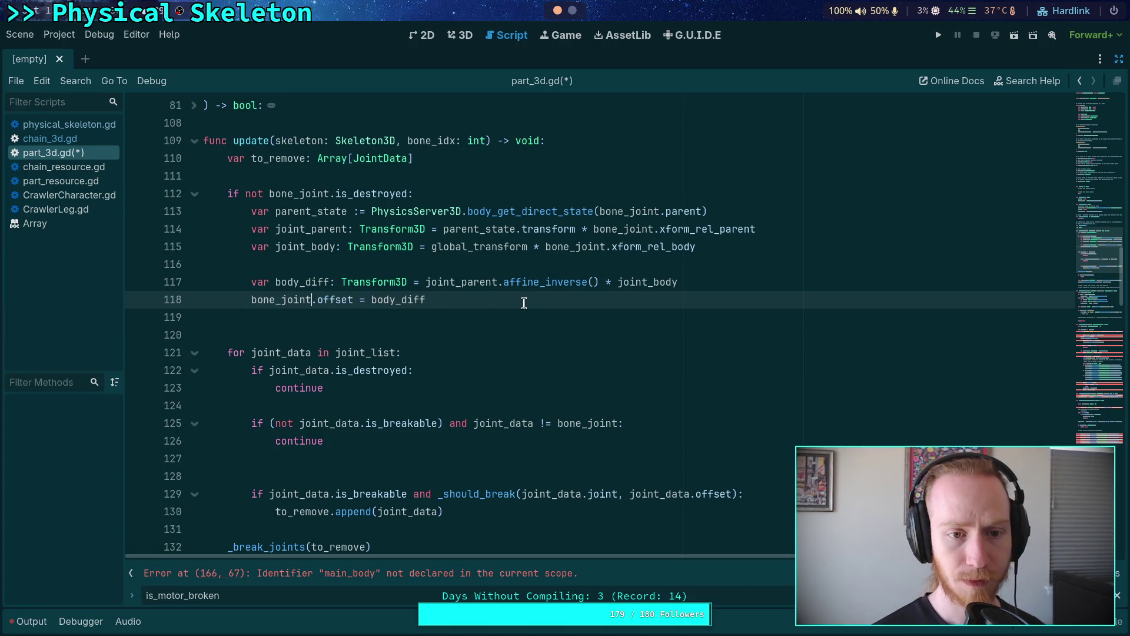
pyautogui.scroll(-4, 524, 303)
pyautogui.scroll(1, 336, 421)
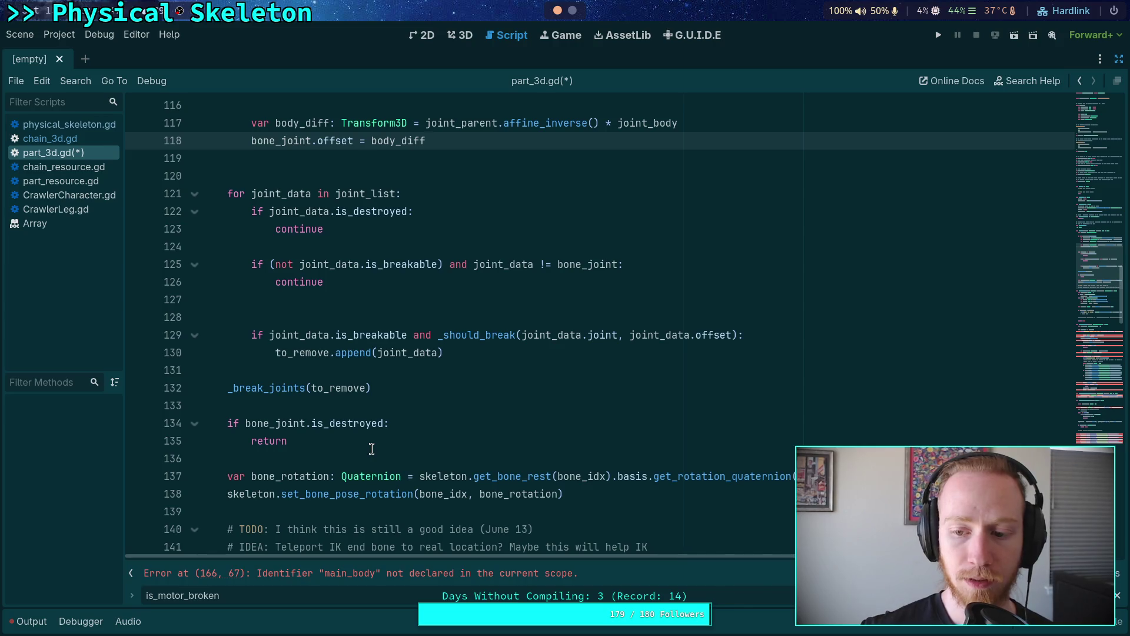
pyautogui.scroll(3, 389, 377)
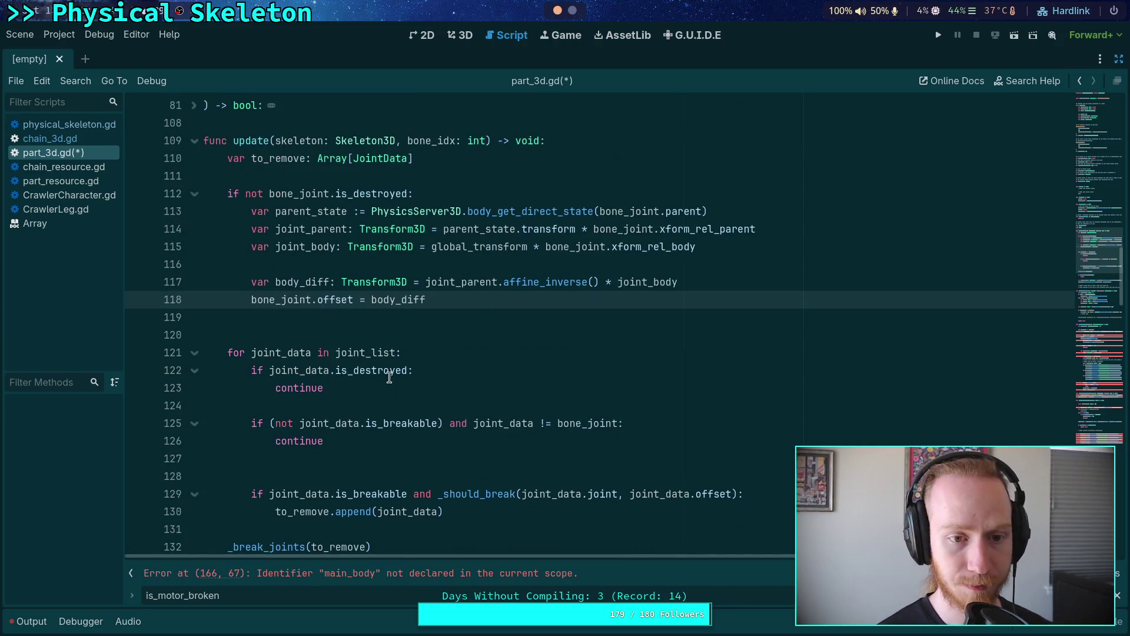
pyautogui.scroll(-4, 396, 367)
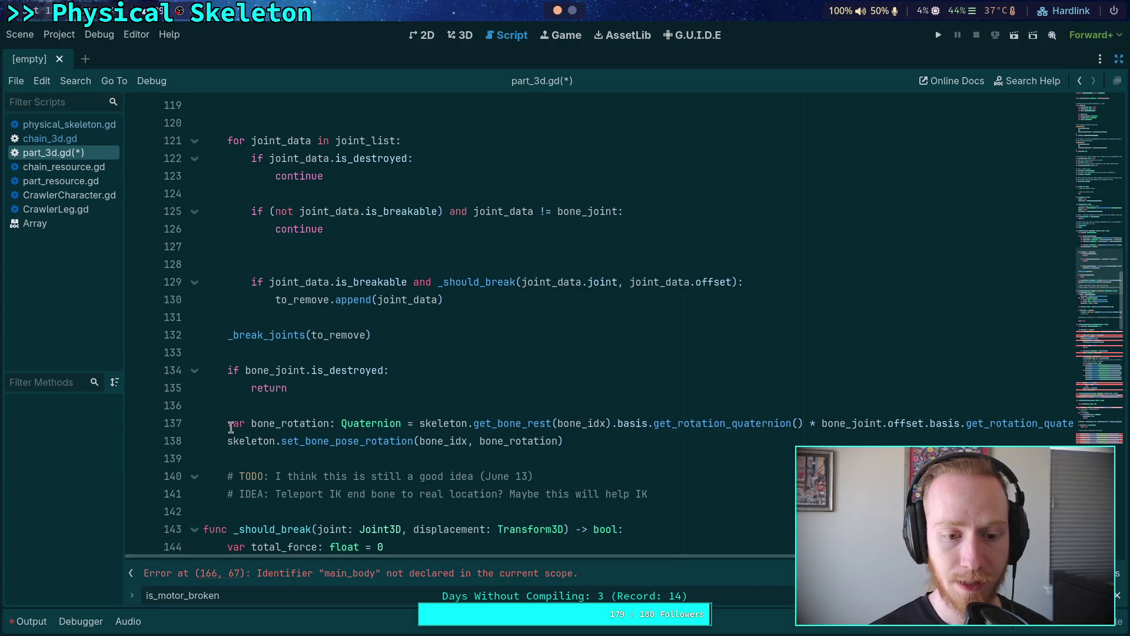
pyautogui.moveTo(229, 425)
pyautogui.mouseDown()
pyautogui.moveTo(367, 441)
pyautogui.moveTo(597, 440)
pyautogui.mouseUp()
pyautogui.scroll(2, 591, 425)
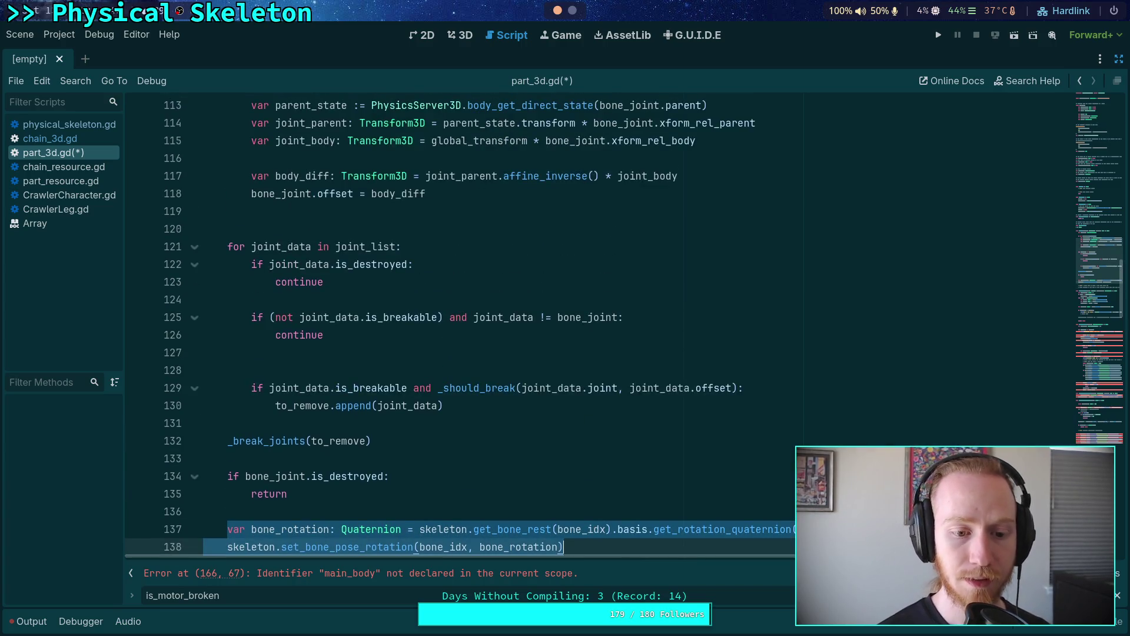
# Step: Move the bone rotation lines up into the is_destroyed block
pyautogui.hotkey('alt', 'Up')
pyautogui.hotkey('alt', 'Up')
pyautogui.hotkey('alt', 'Up')
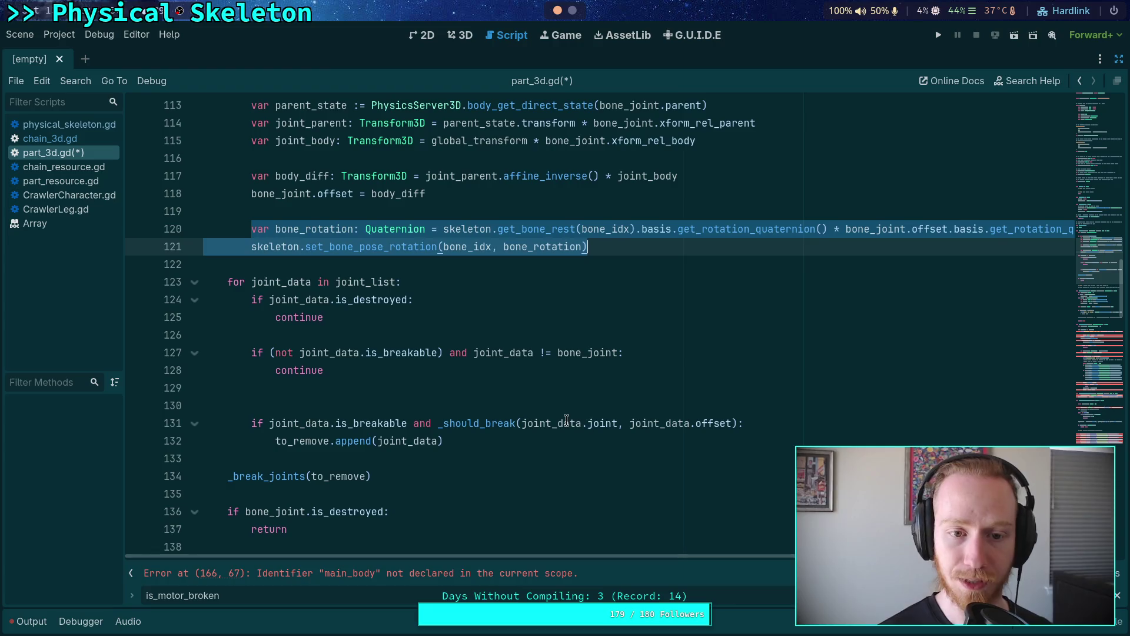
pyautogui.click(566, 420)
pyautogui.scroll(4, 537, 423)
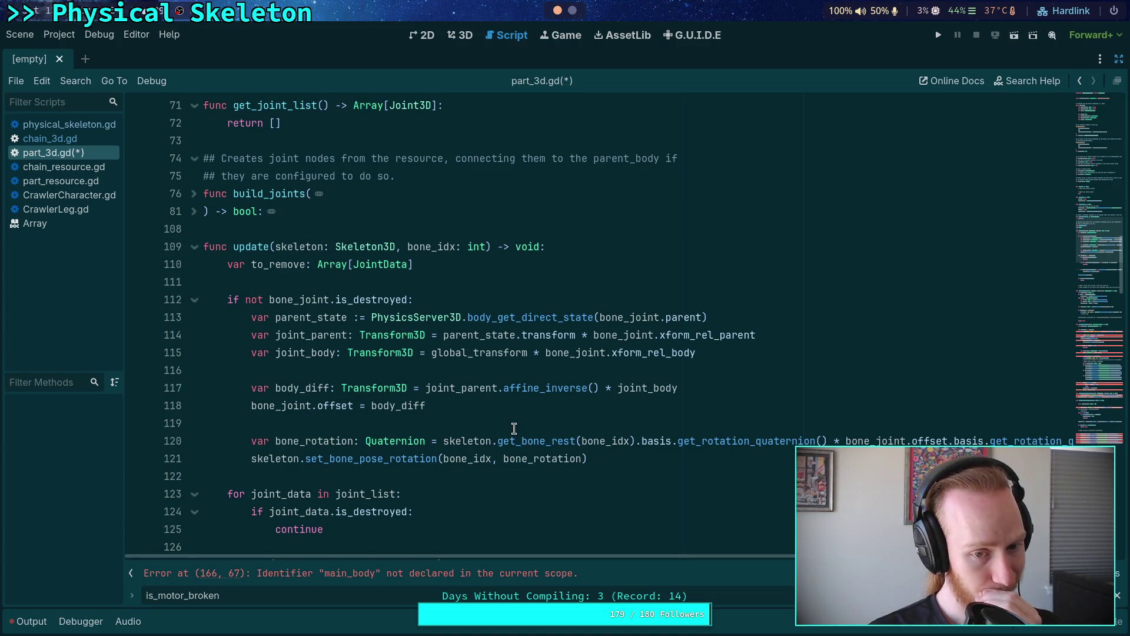
pyautogui.doubleClick(846, 440)
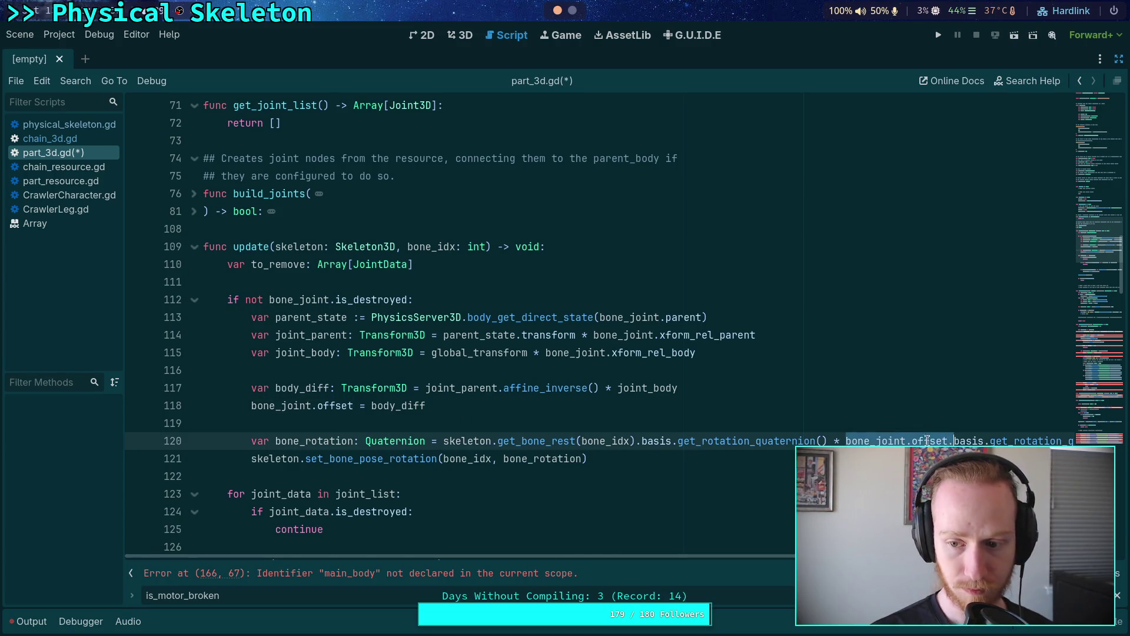
pyautogui.press('Left')
pyautogui.press('Left')
pyautogui.moveTo(858, 441); pyautogui.dragTo(947, 439)
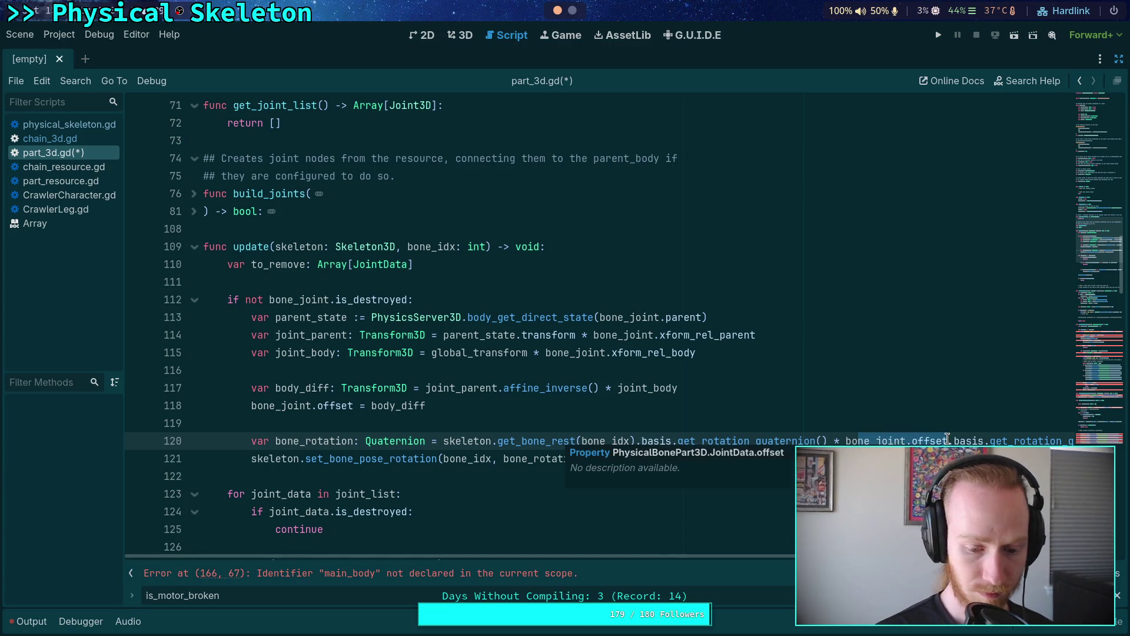
pyautogui.write('bohy')
pyautogui.press('BackSpace')
pyautogui.press('BackSpace')
pyautogui.press('BackSpace')
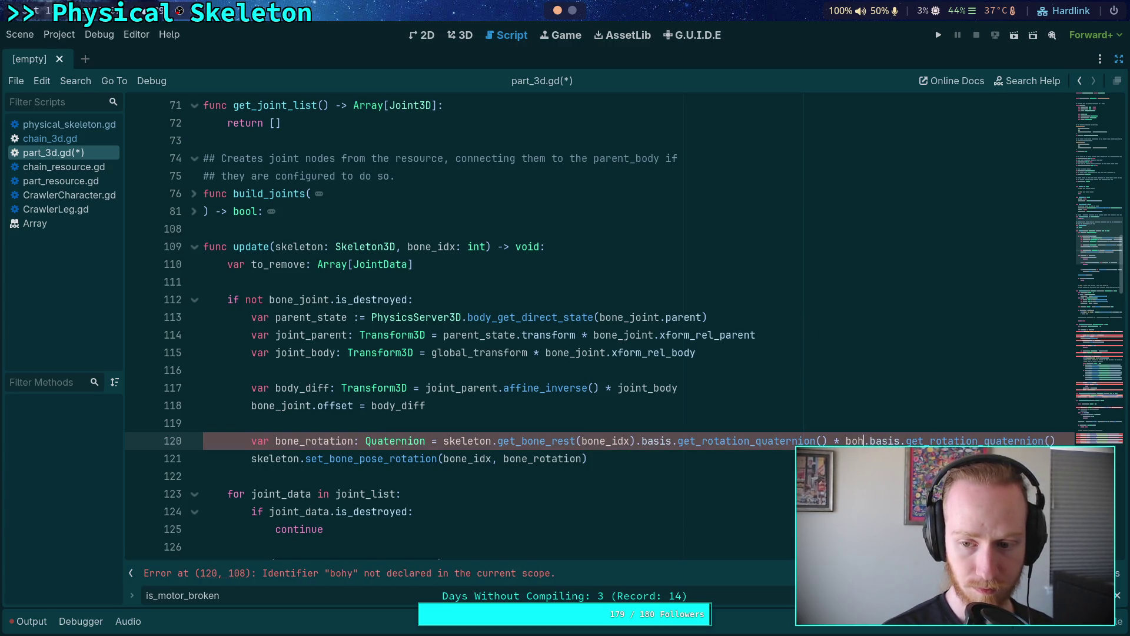
pyautogui.hotkey('ctrl', 'z')
pyautogui.hotkey('ctrl', 'z')
pyautogui.hotkey('ctrl', 'z')
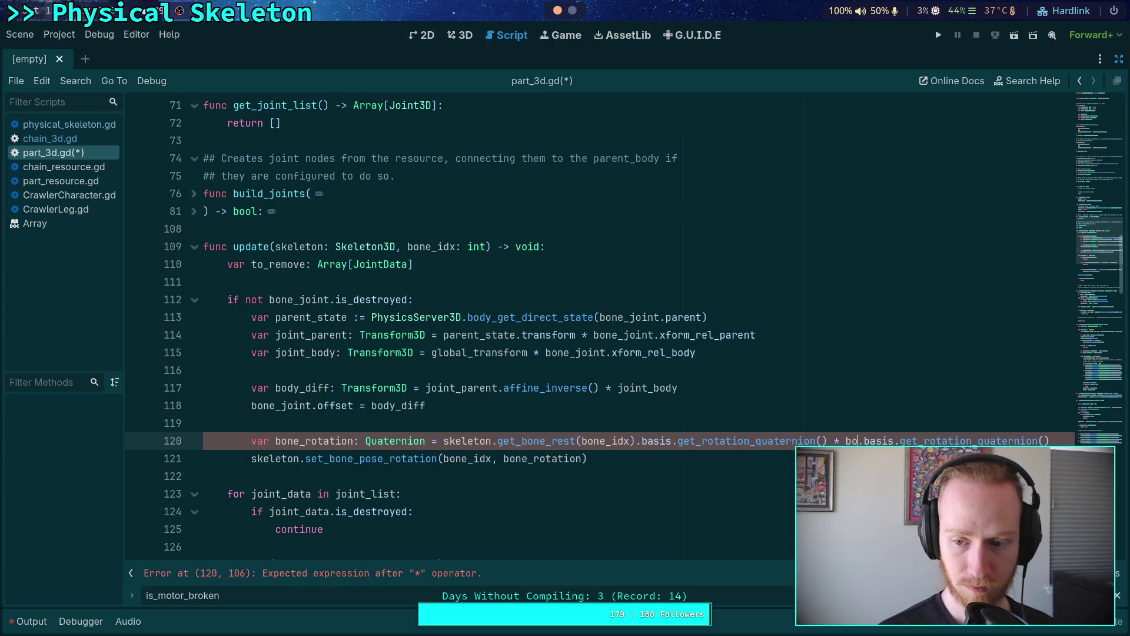
pyautogui.write('ne_joint.offset')
# Step: Move bone_rotation above the offset assignment and compute it from body_diff
pyautogui.click(660, 407)
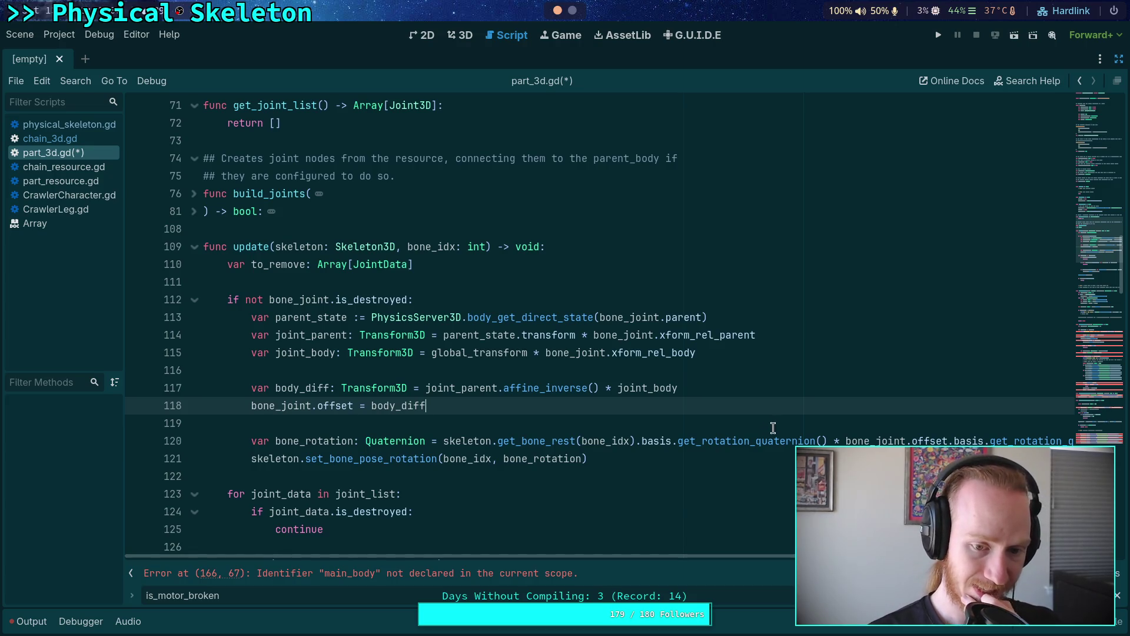
pyautogui.click(704, 442)
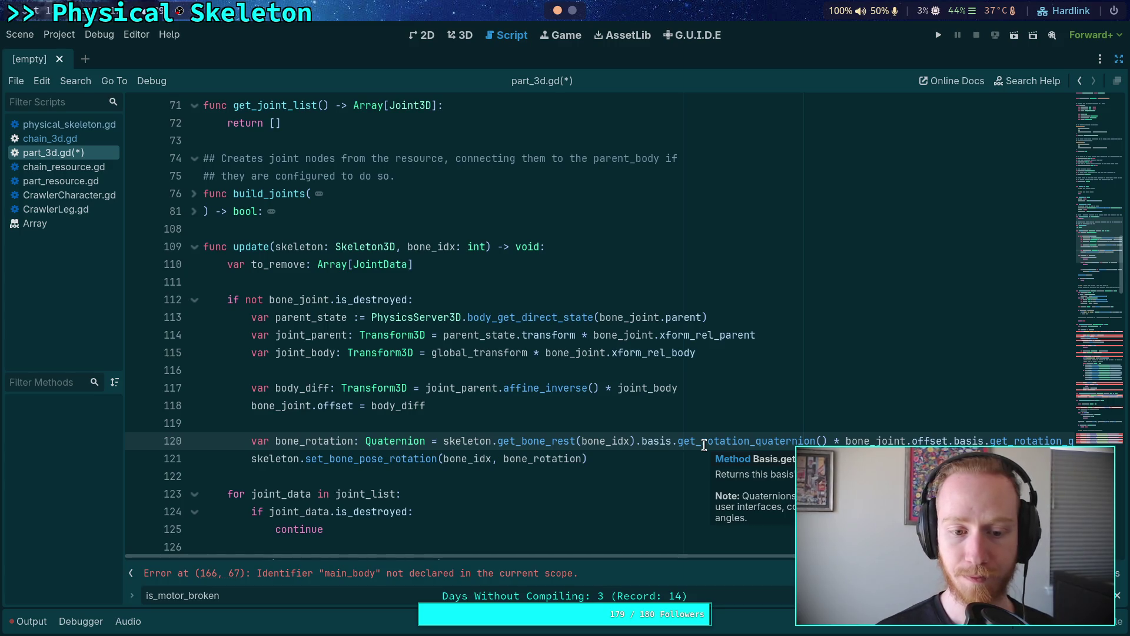
pyautogui.hotkey('alt', 'Up')
pyautogui.hotkey('alt', 'Up')
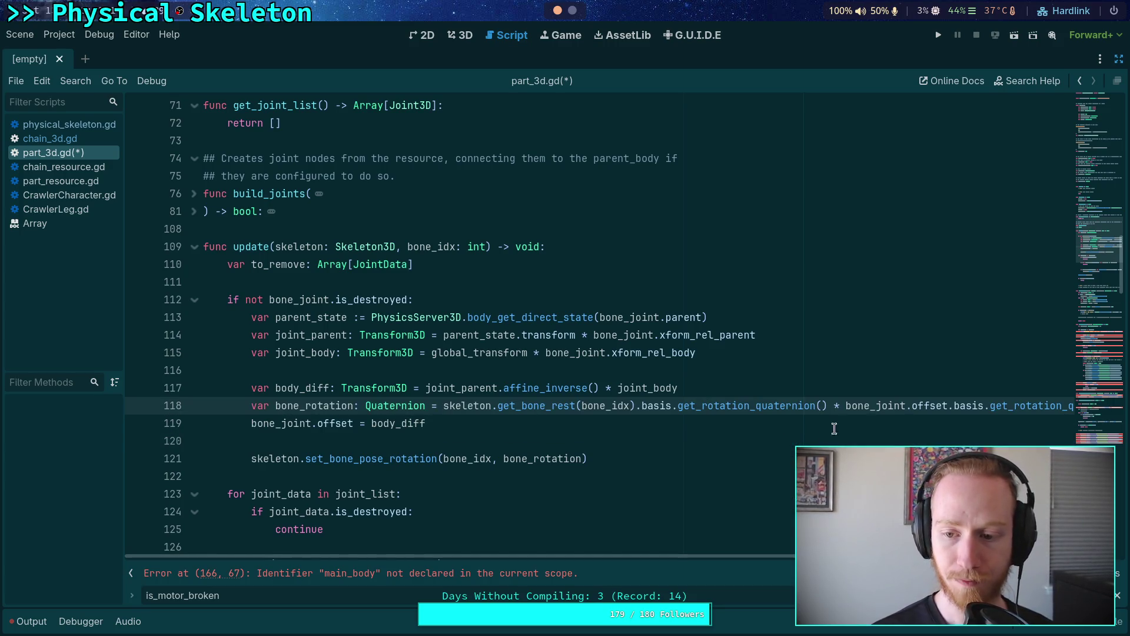
pyautogui.moveTo(855, 410); pyautogui.dragTo(947, 406)
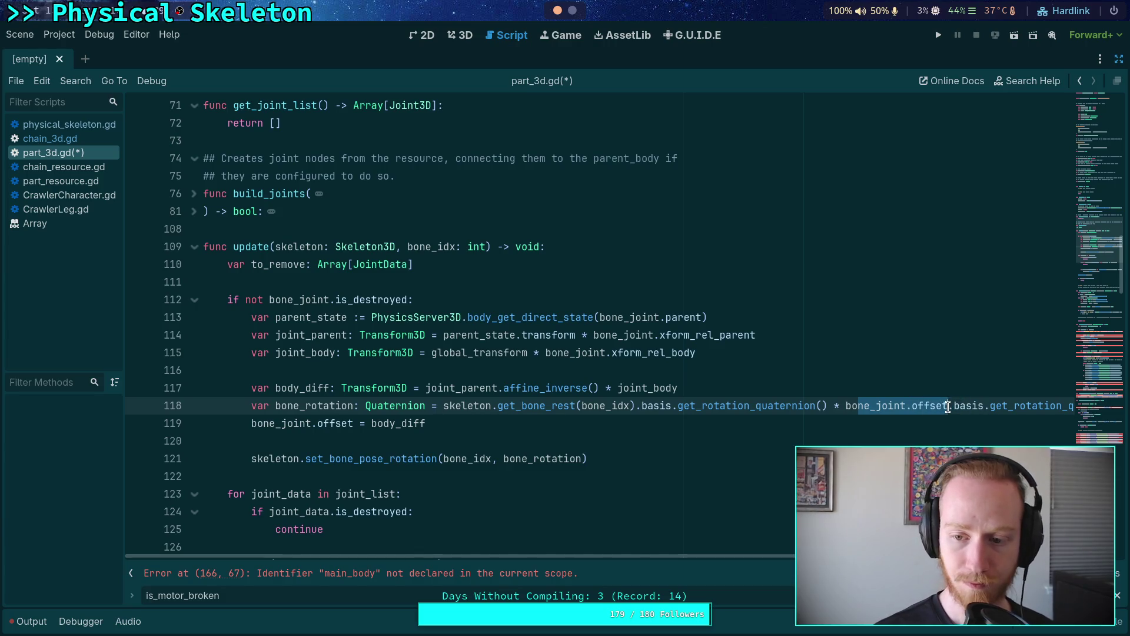
pyautogui.write('body_diff')
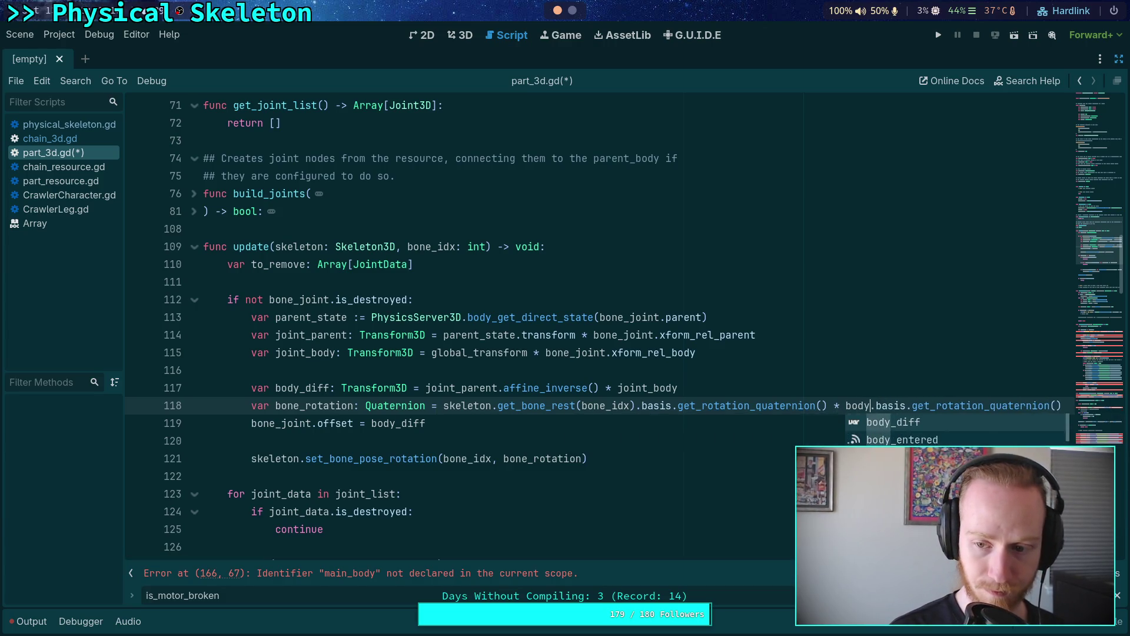
# Step: Add blank lines after the set_bone_pose_rotation call
pyautogui.click(956, 424)
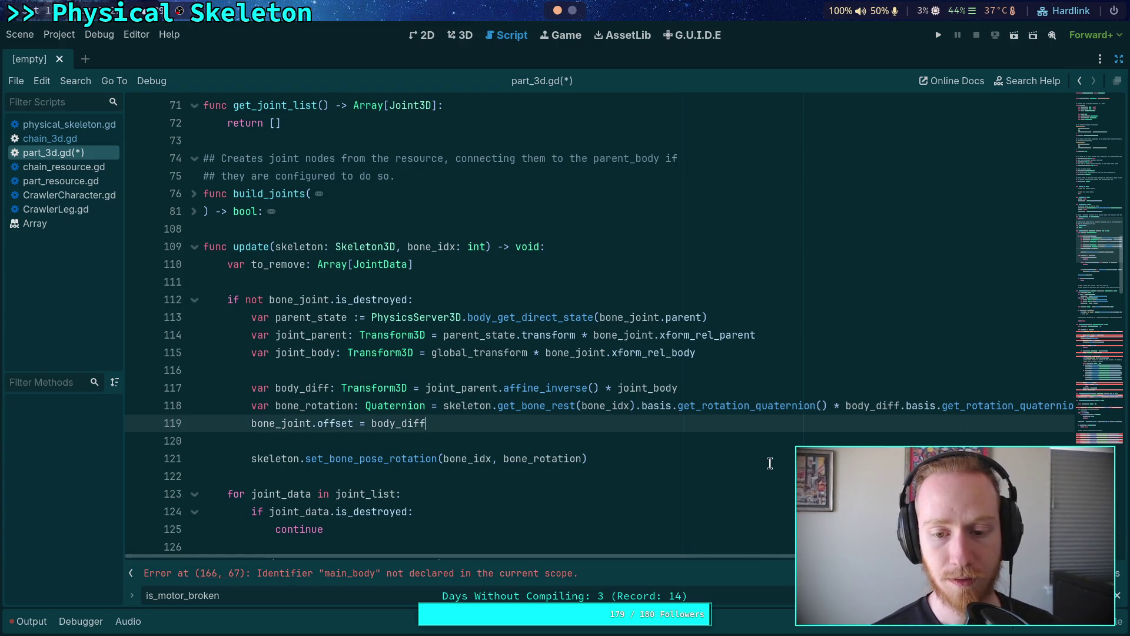
pyautogui.click(781, 435)
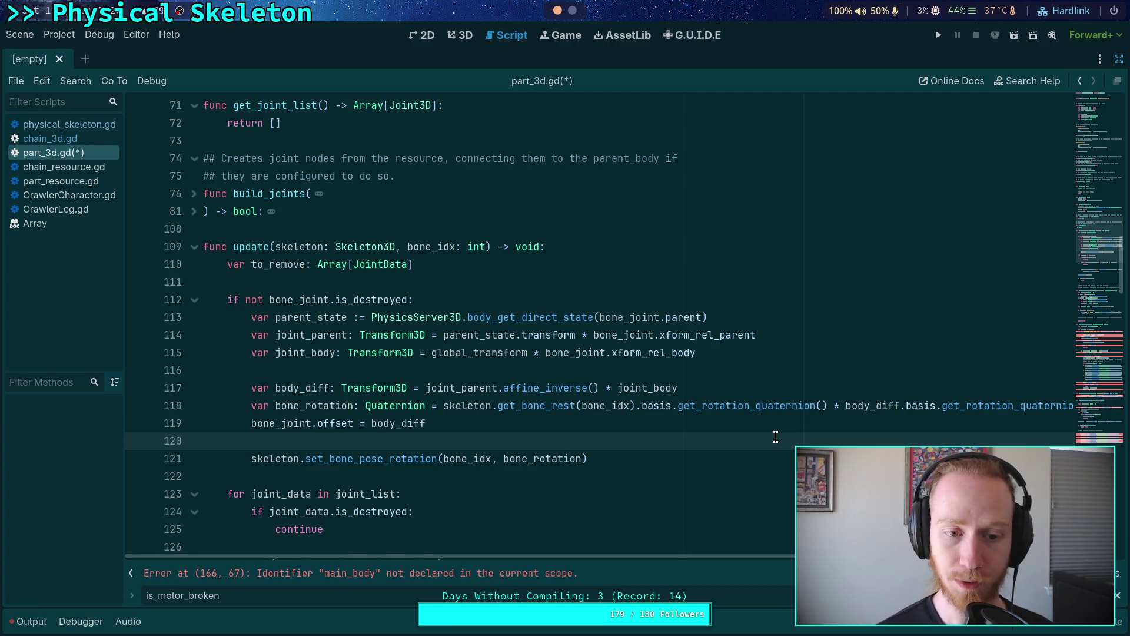
pyautogui.click(465, 283)
pyautogui.scroll(-1, 562, 357)
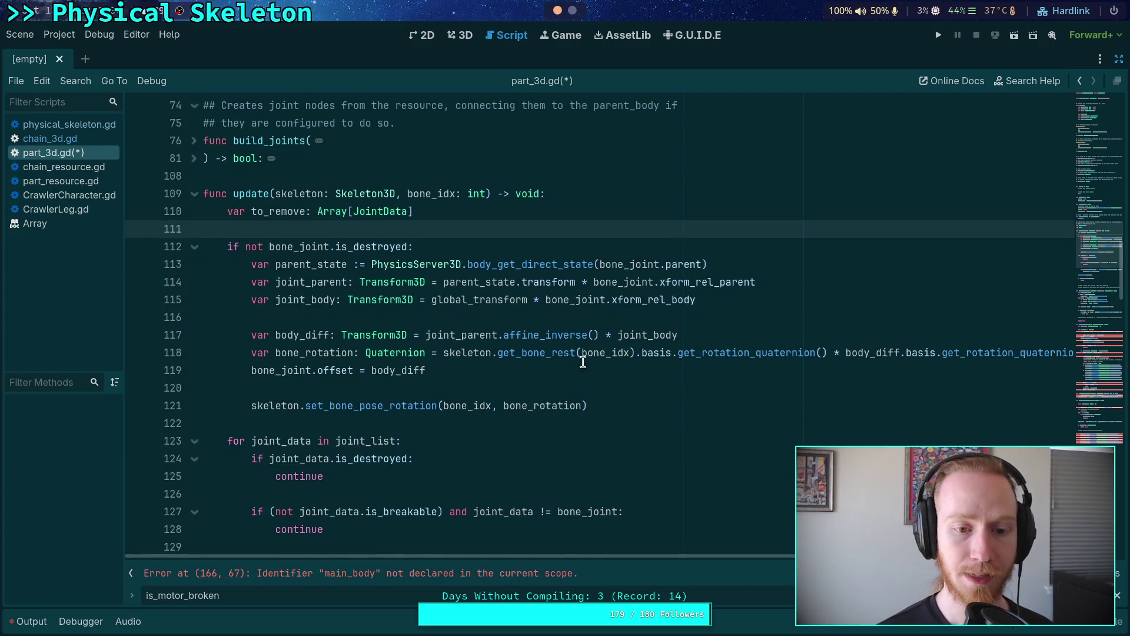
pyautogui.click(679, 401)
pyautogui.scroll(-3, 684, 398)
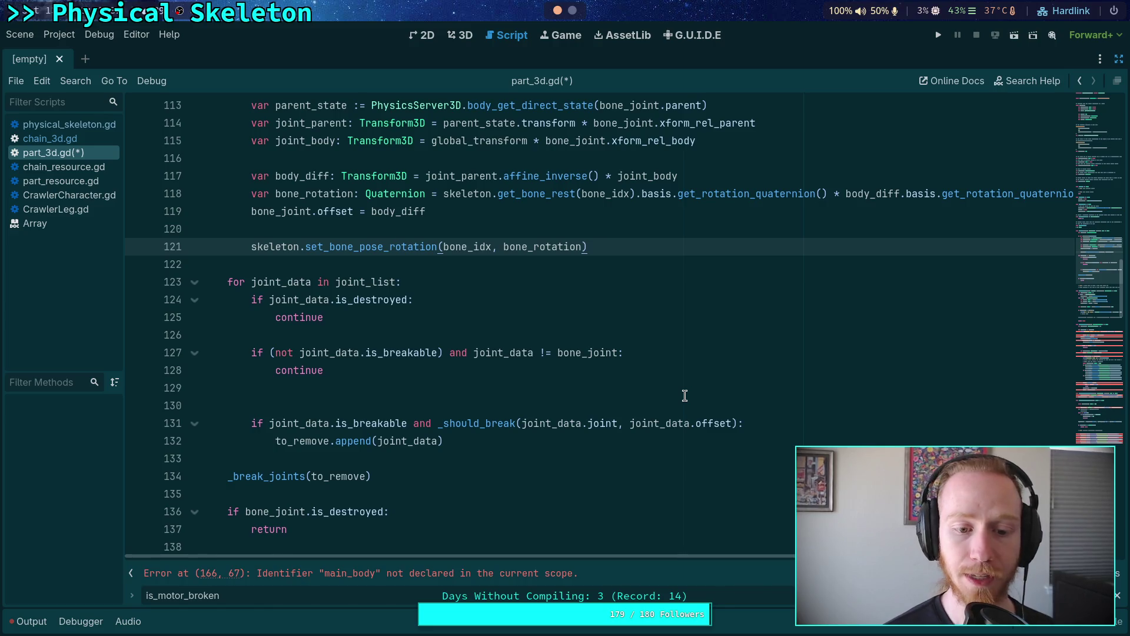
pyautogui.press('Return')
pyautogui.press('Return')
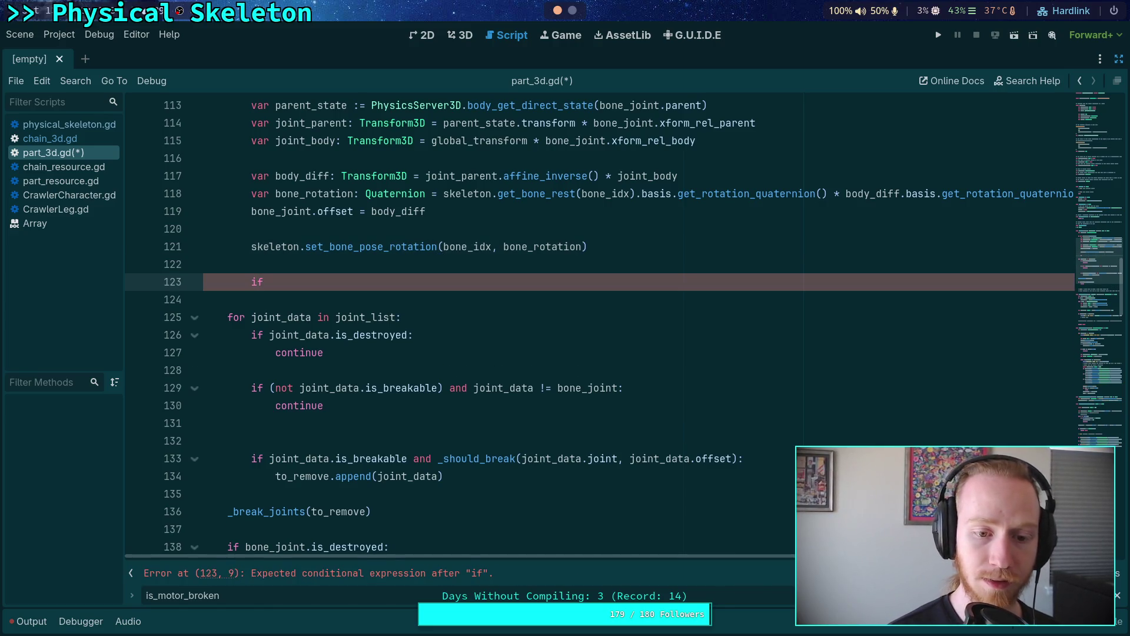
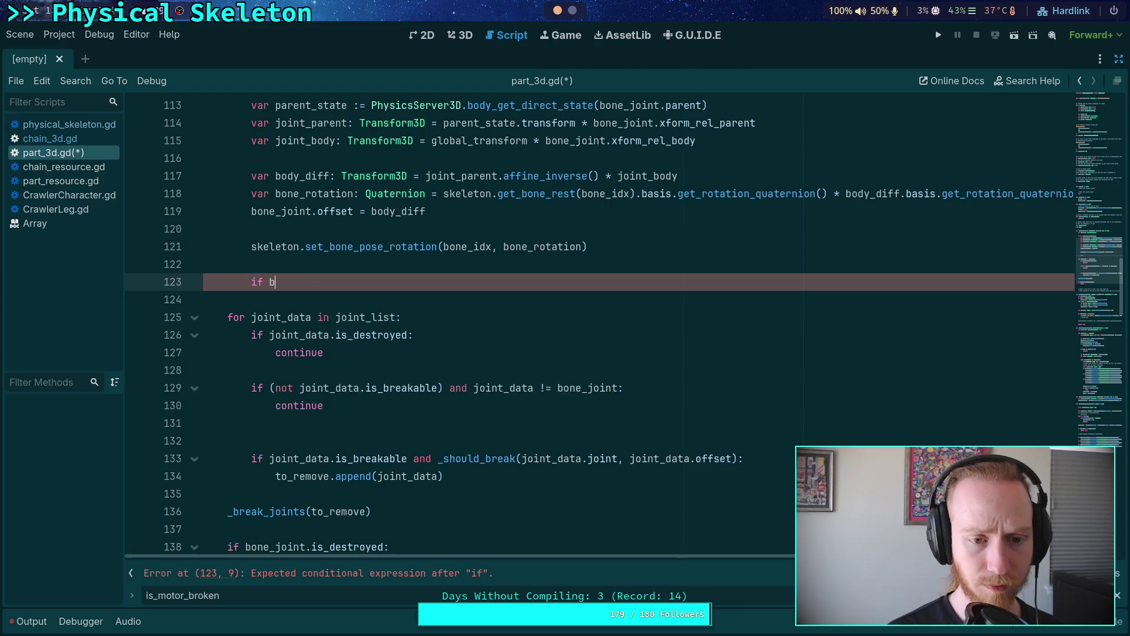
# Step: On line 123, write the condition 'one_joint.is_breakable and _should_break(bone_joint.joint, bone_joint.offset):'
pyautogui.write('one_joint.is')
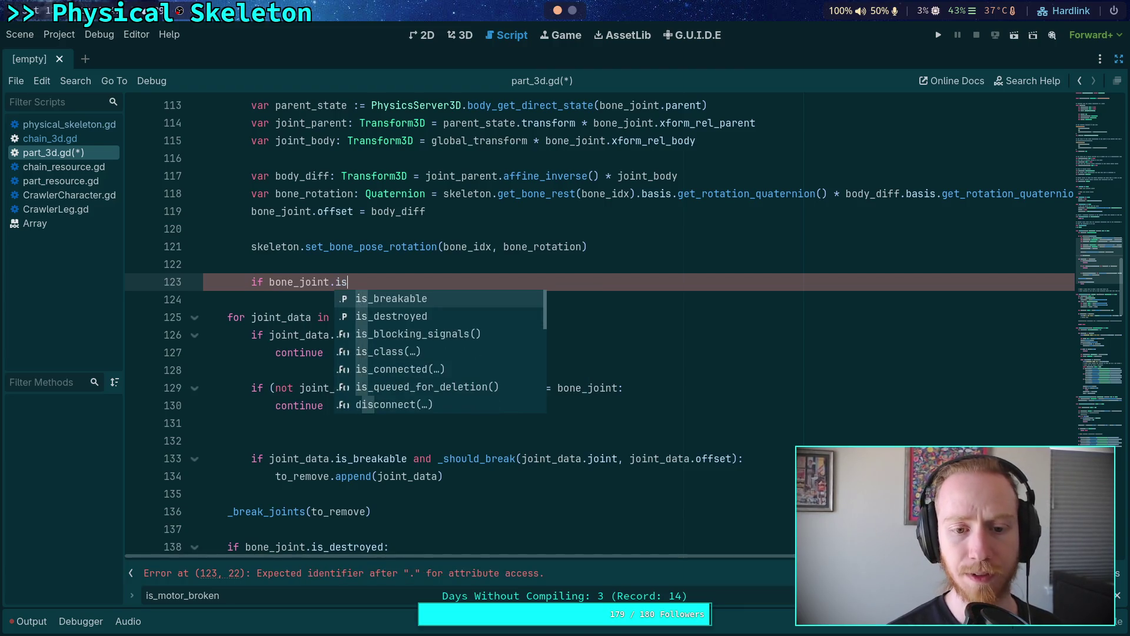
pyautogui.press('Return')
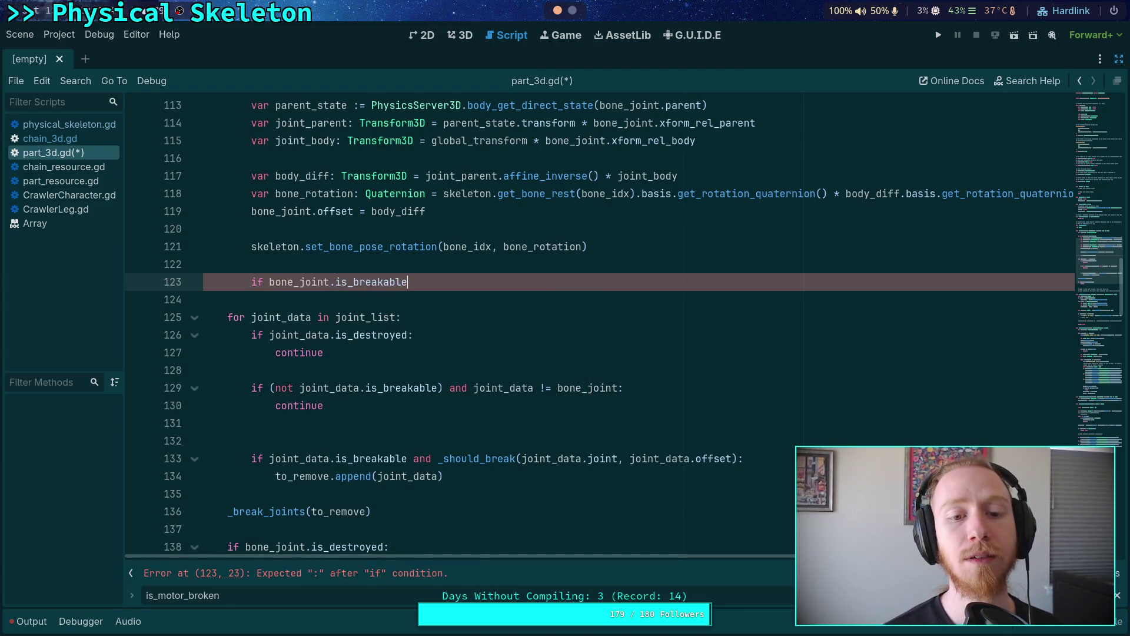
pyautogui.scroll(2, 637, 431)
pyautogui.scroll(-2, 637, 432)
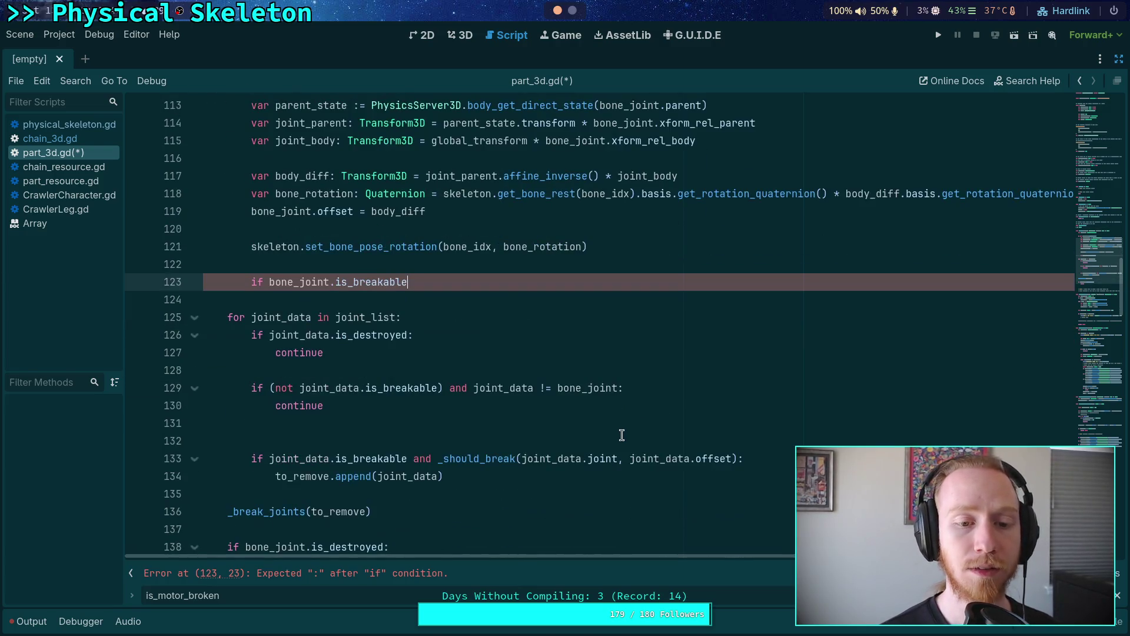
pyautogui.write(' and _sh')
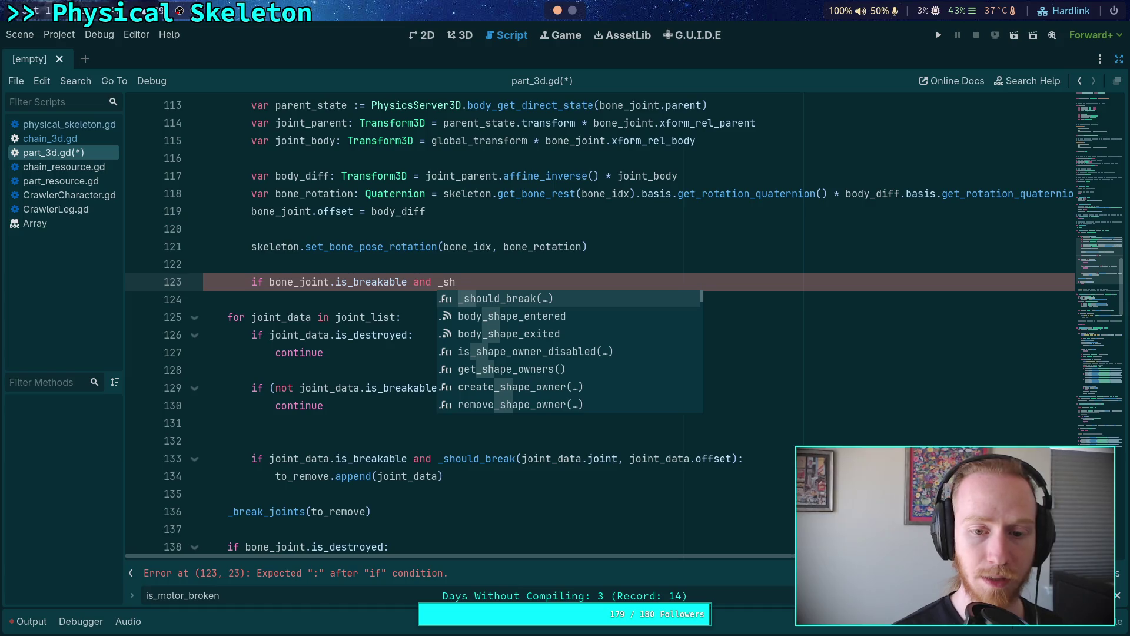
pyautogui.press('Return')
pyautogui.write('bone_joi')
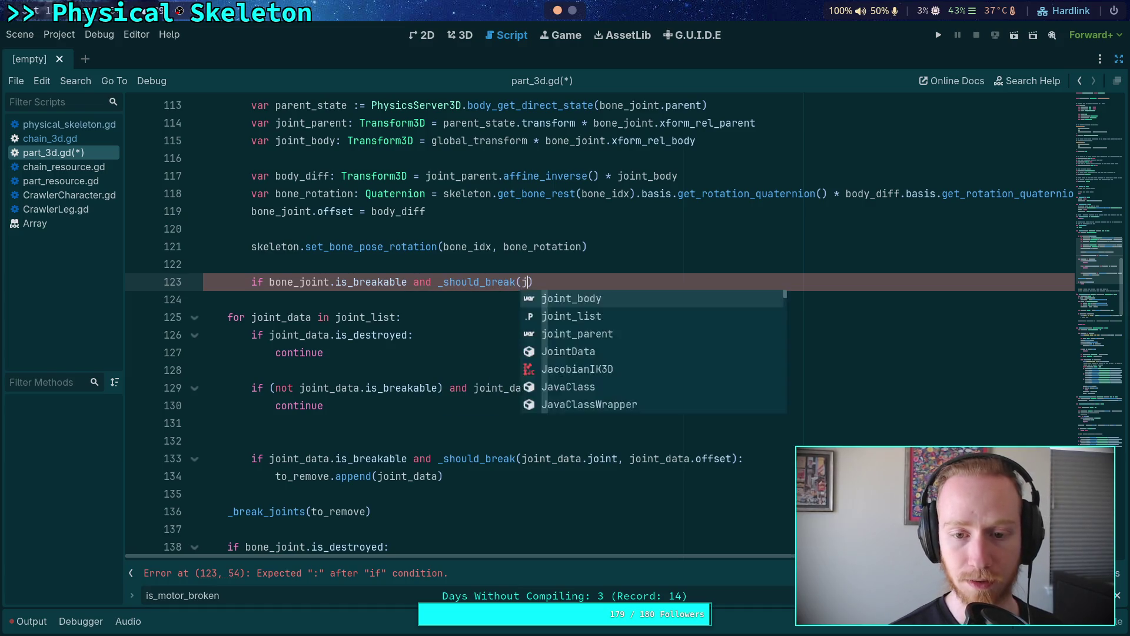
pyautogui.write('nt.joint')
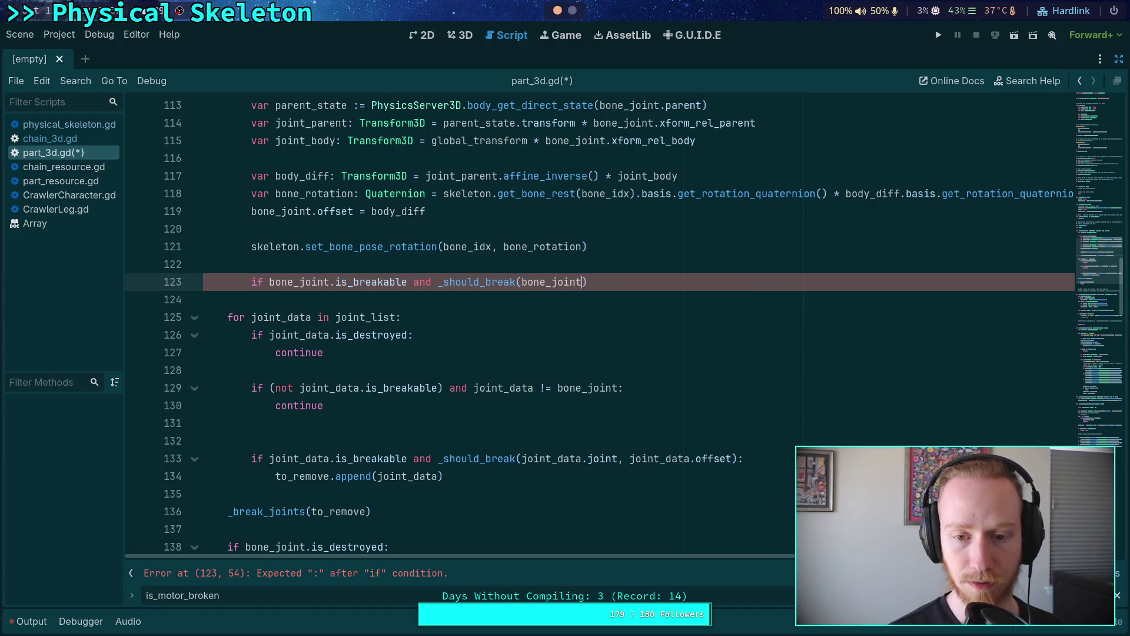
pyautogui.write(', bone_joint')
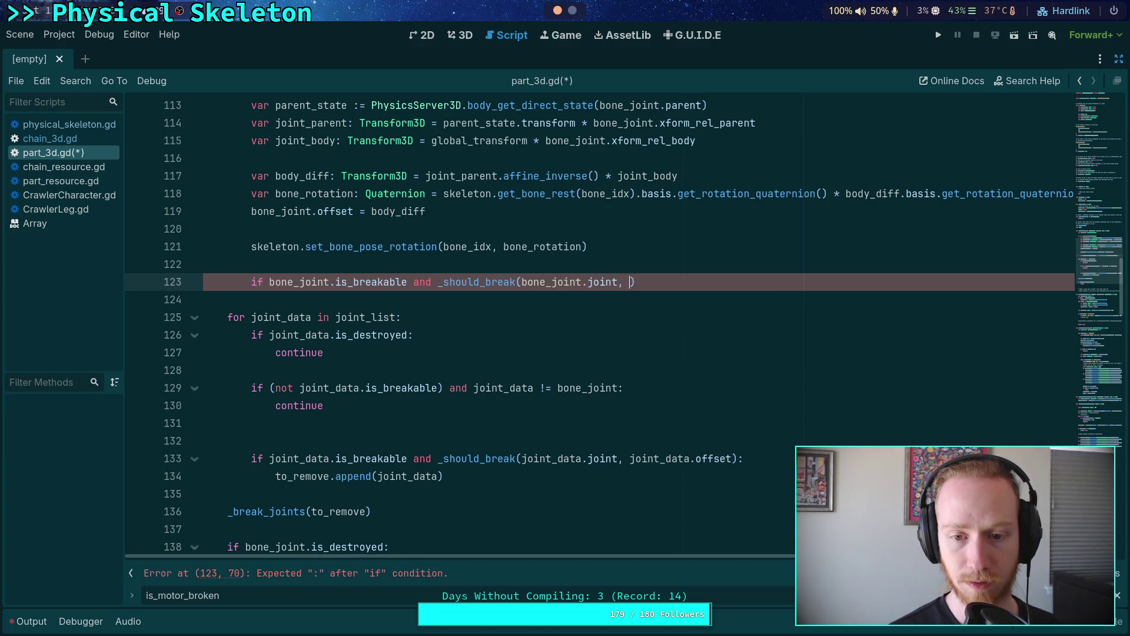
pyautogui.write('.offset')
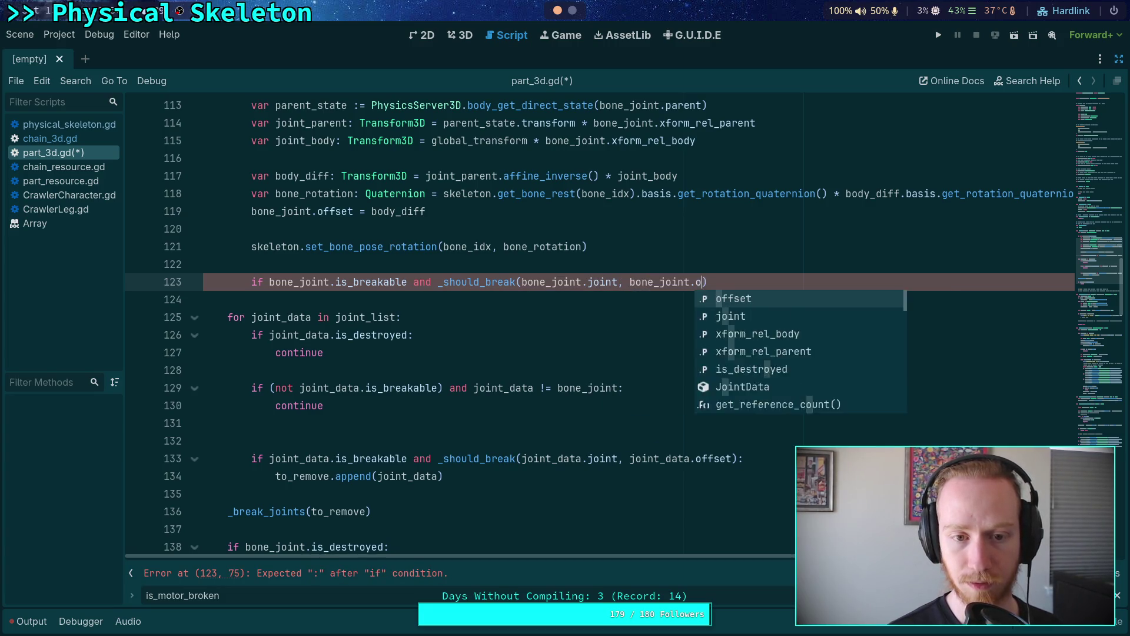
pyautogui.press('Return')
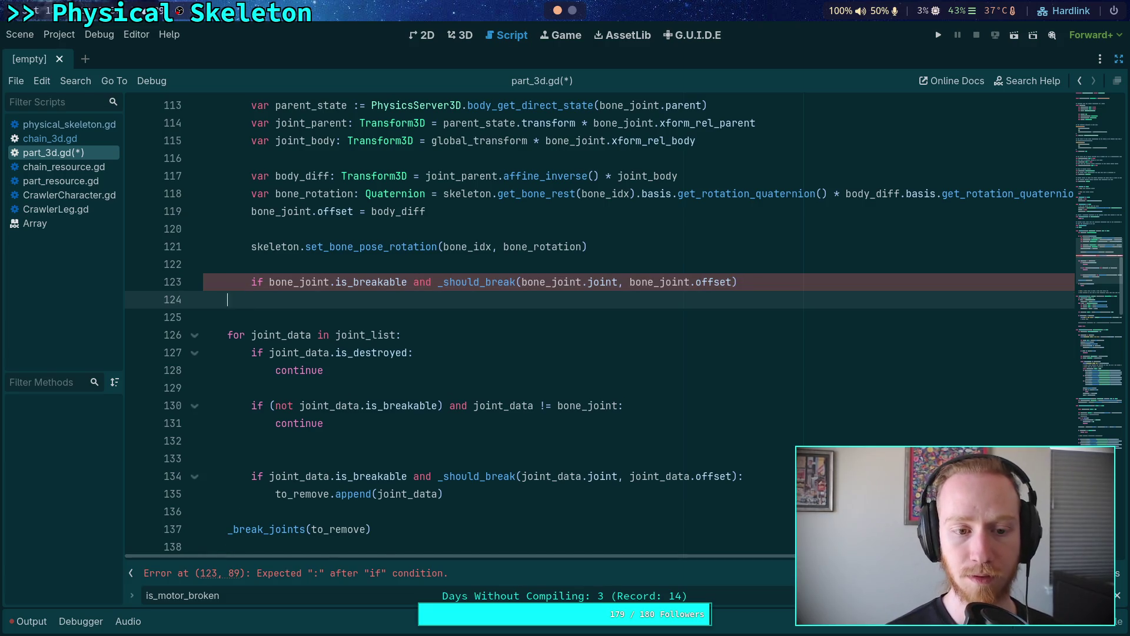
pyautogui.press('BackSpace')
pyautogui.write(':')
pyautogui.press('Return')
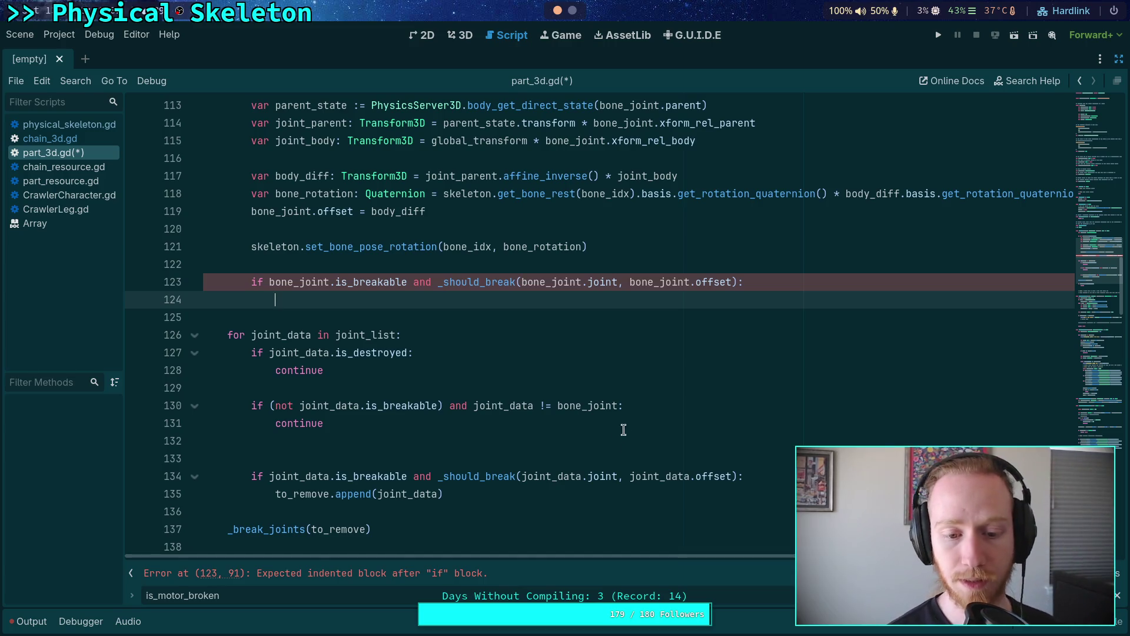
# Step: Inside the if block, set is_motor_broken to true and append bone_joint to to_remove
pyautogui.scroll(15, 588, 459)
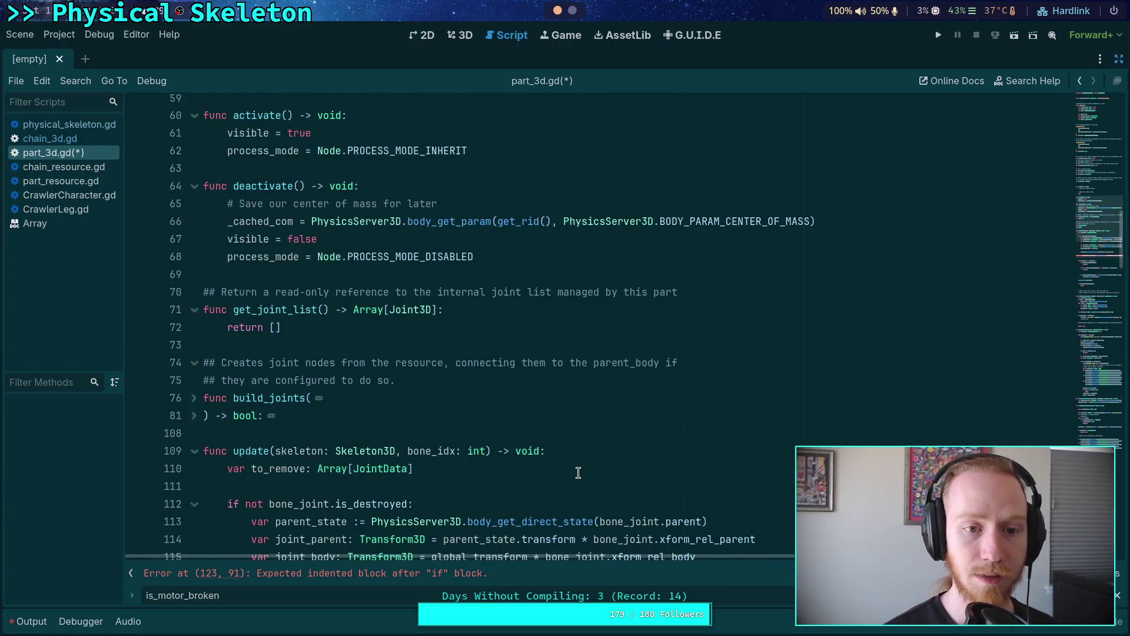
pyautogui.scroll(9, 578, 473)
pyautogui.scroll(-14, 582, 459)
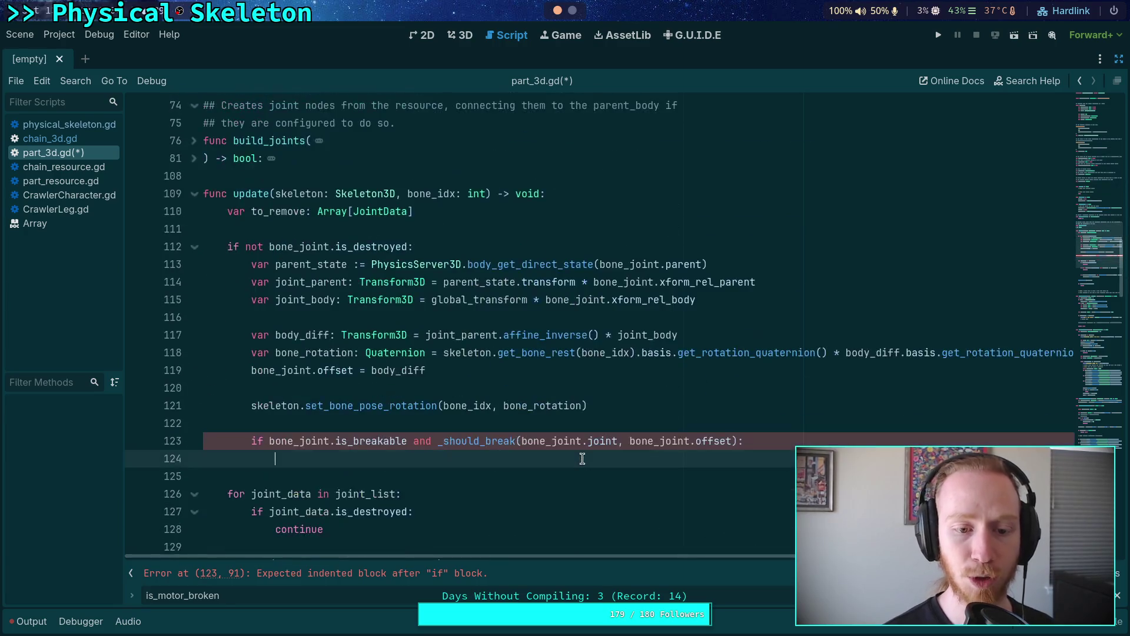
pyautogui.scroll(-1, 582, 458)
pyautogui.write('is_')
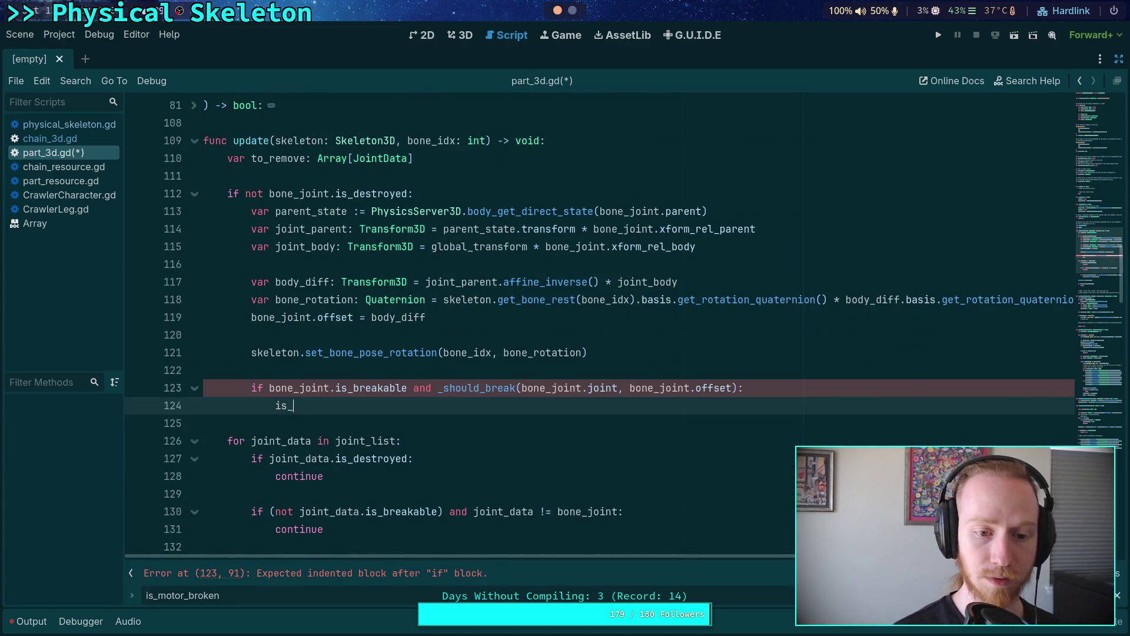
pyautogui.write('mot')
pyautogui.press('Return')
pyautogui.write('true')
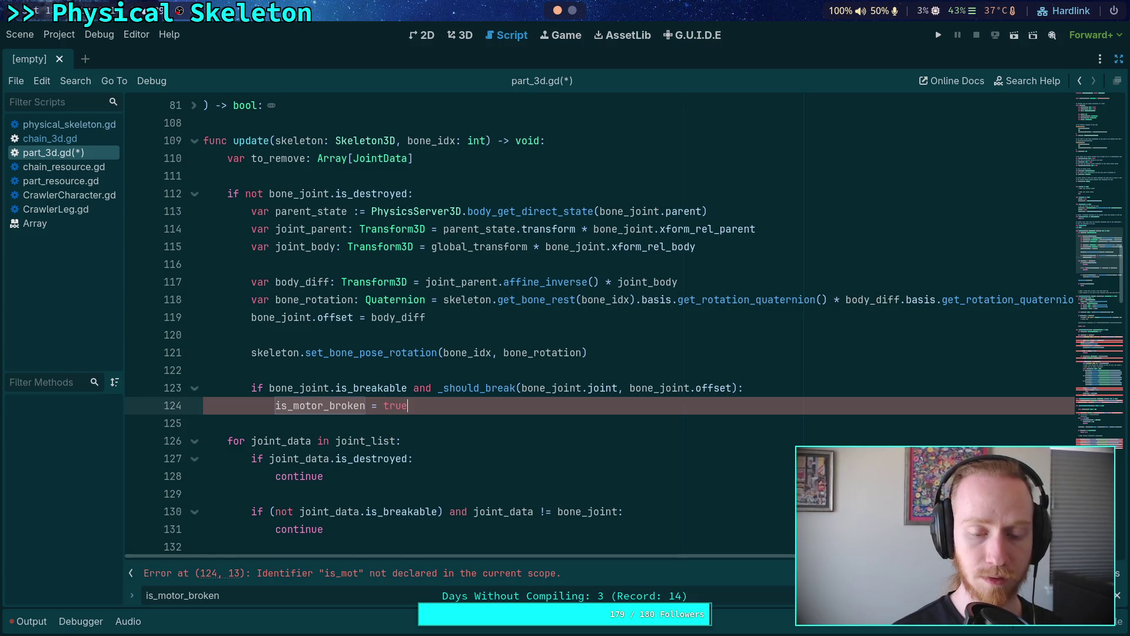
pyautogui.scroll(-3, 580, 449)
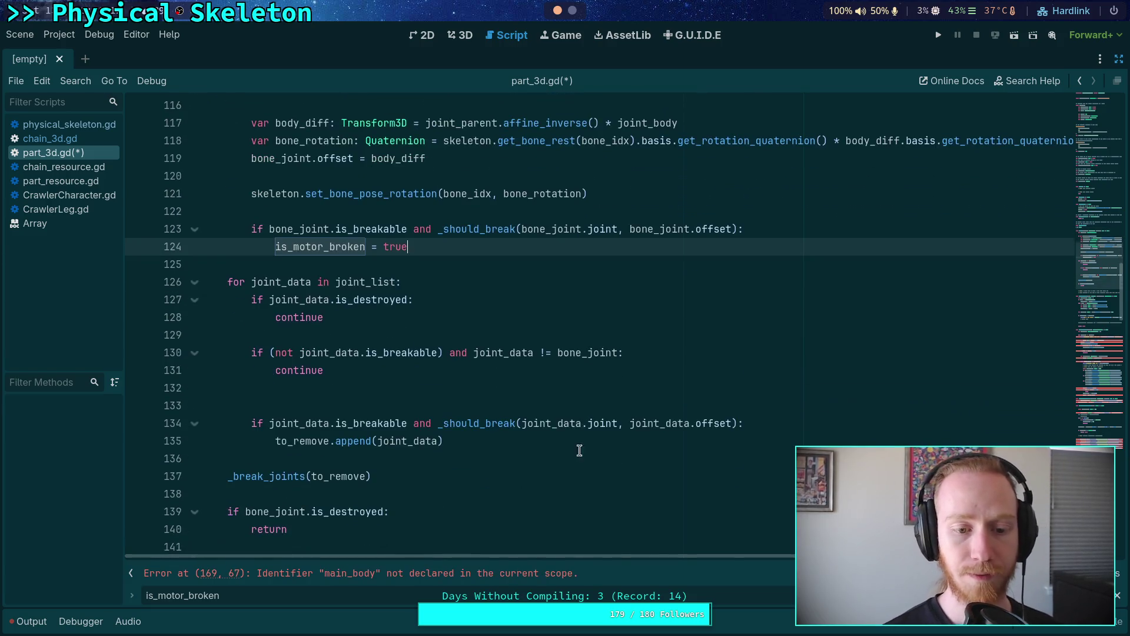
pyautogui.scroll(3, 550, 399)
pyautogui.press('Return')
pyautogui.write('to')
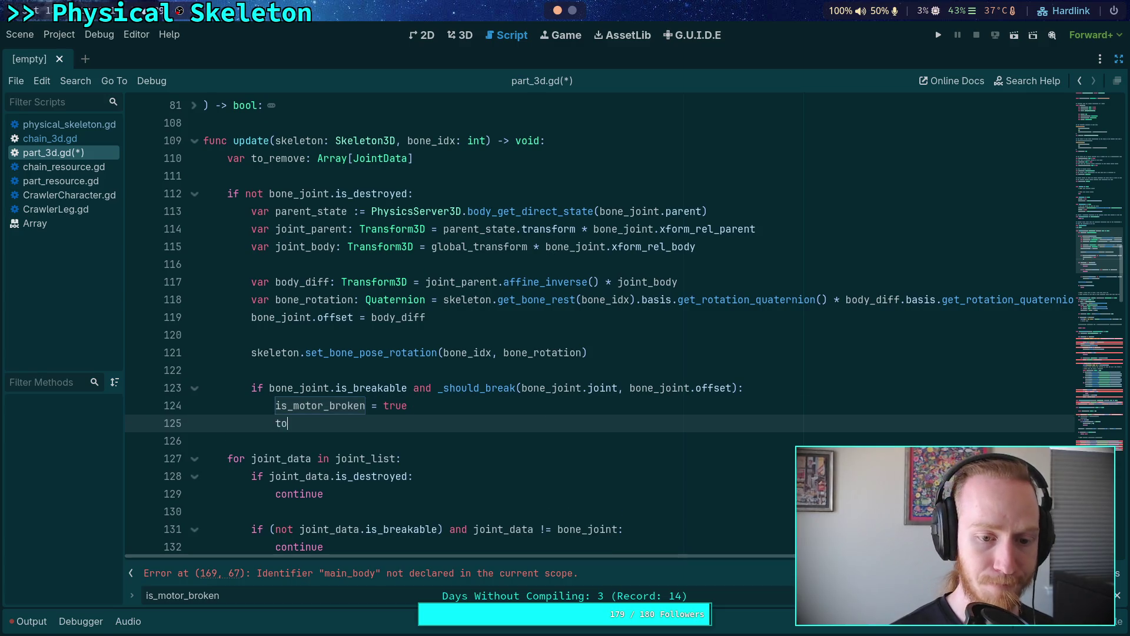
pyautogui.write('_remove.')
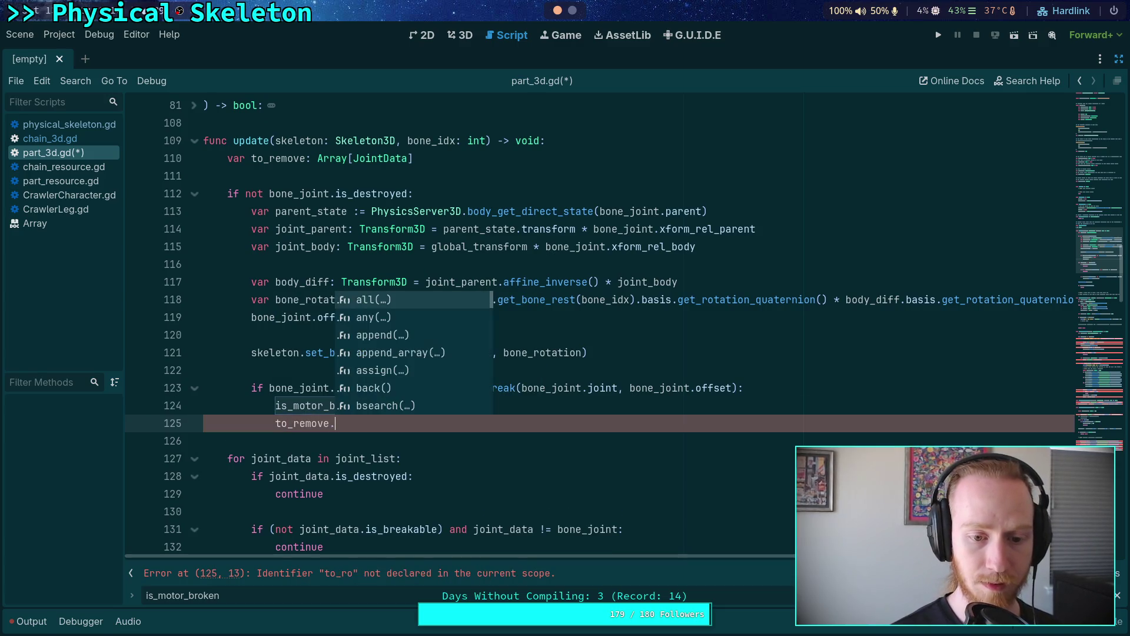
pyautogui.write('append')
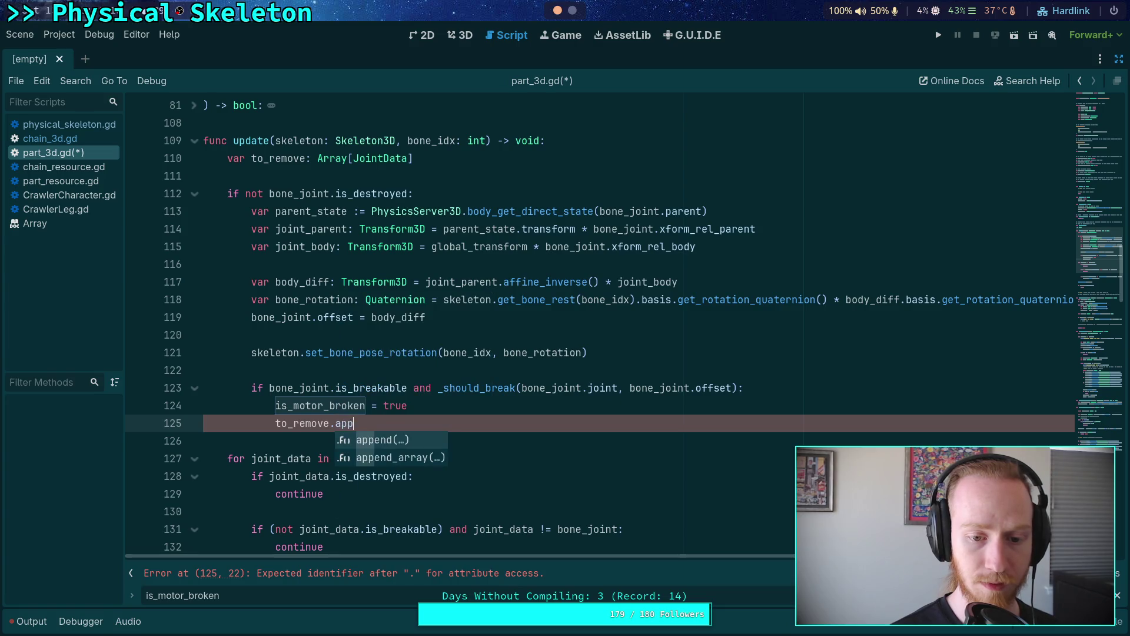
pyautogui.press('Return')
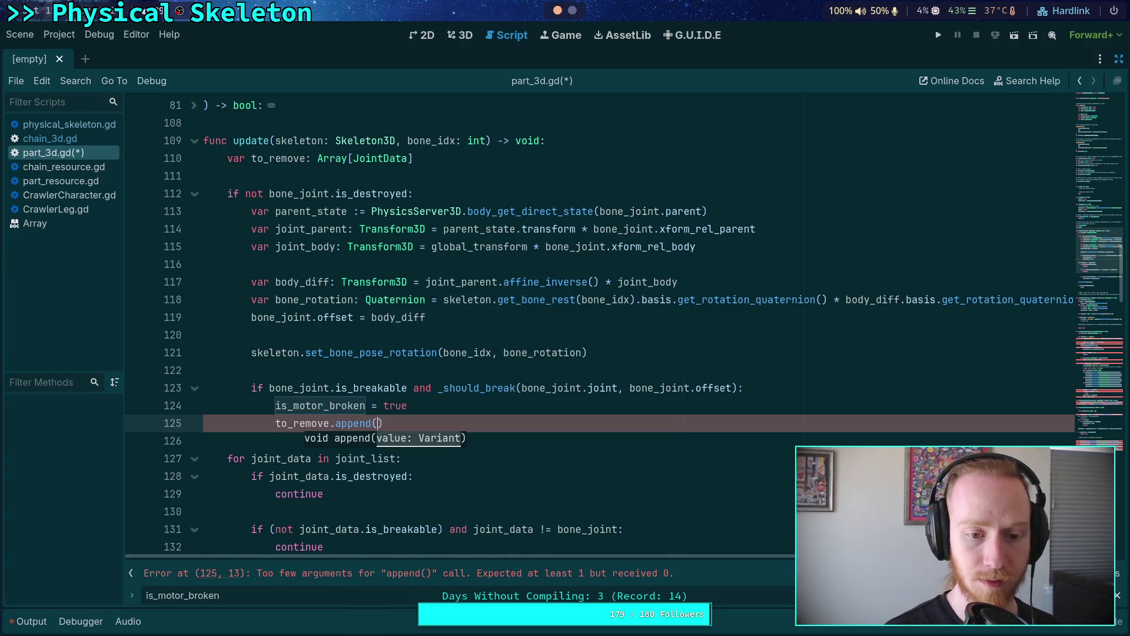
pyautogui.write('bone_joint')
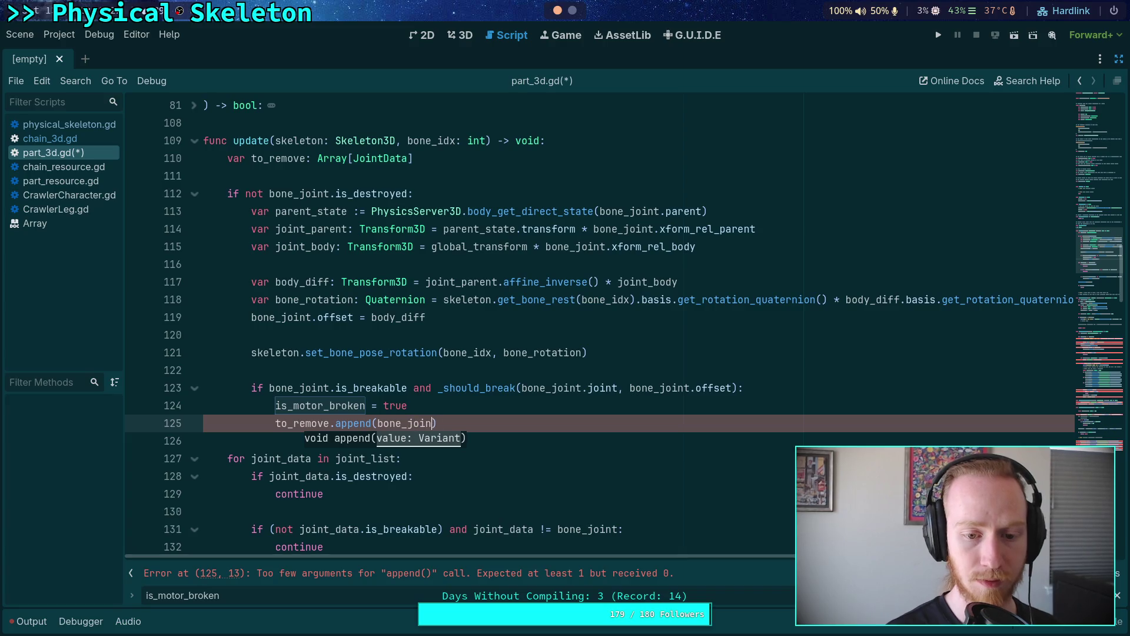
# Step: Rename to_remove to to_break on lines 110 and 125
pyautogui.moveTo(270, 158); pyautogui.dragTo(304, 158)
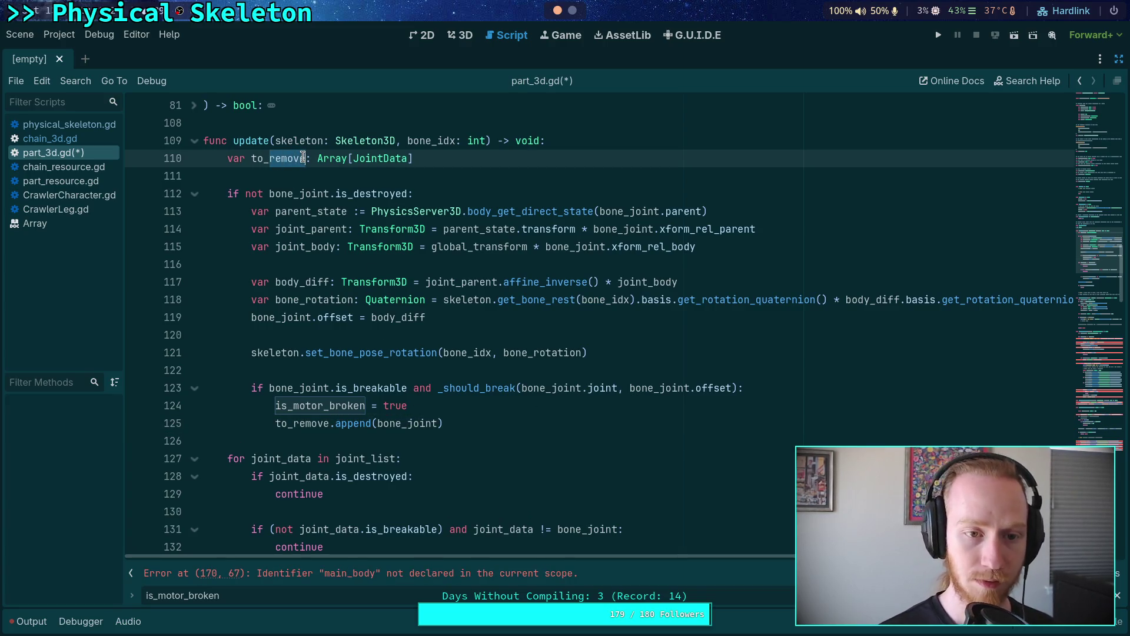
pyautogui.write('break')
pyautogui.doubleClick(276, 157)
pyautogui.rightClick(283, 159)
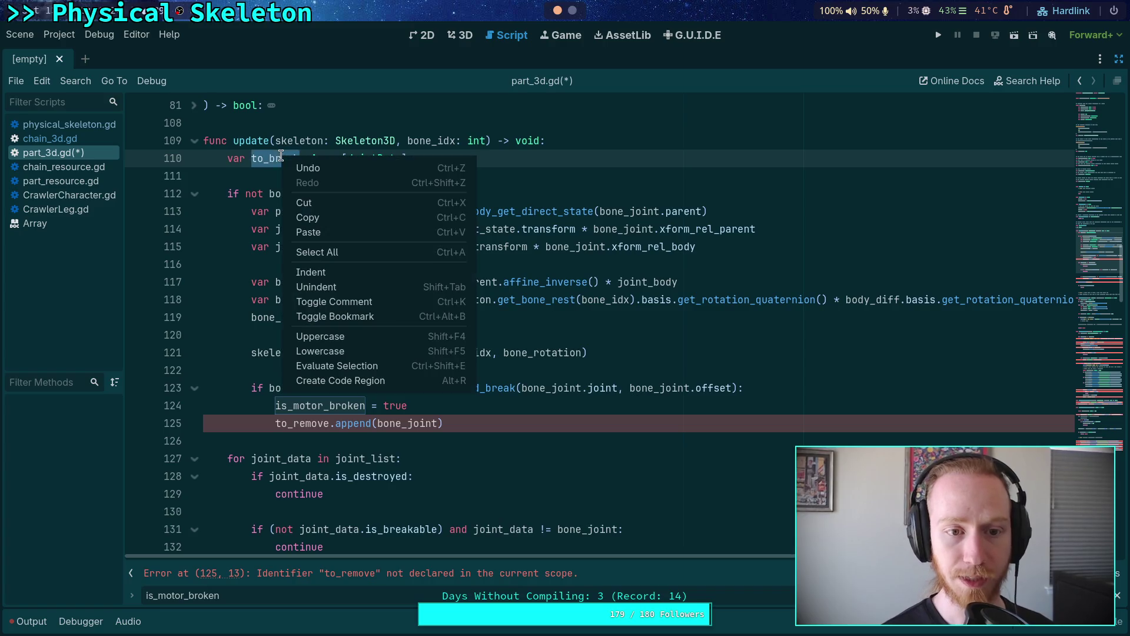
pyautogui.click(307, 217)
pyautogui.doubleClick(308, 423)
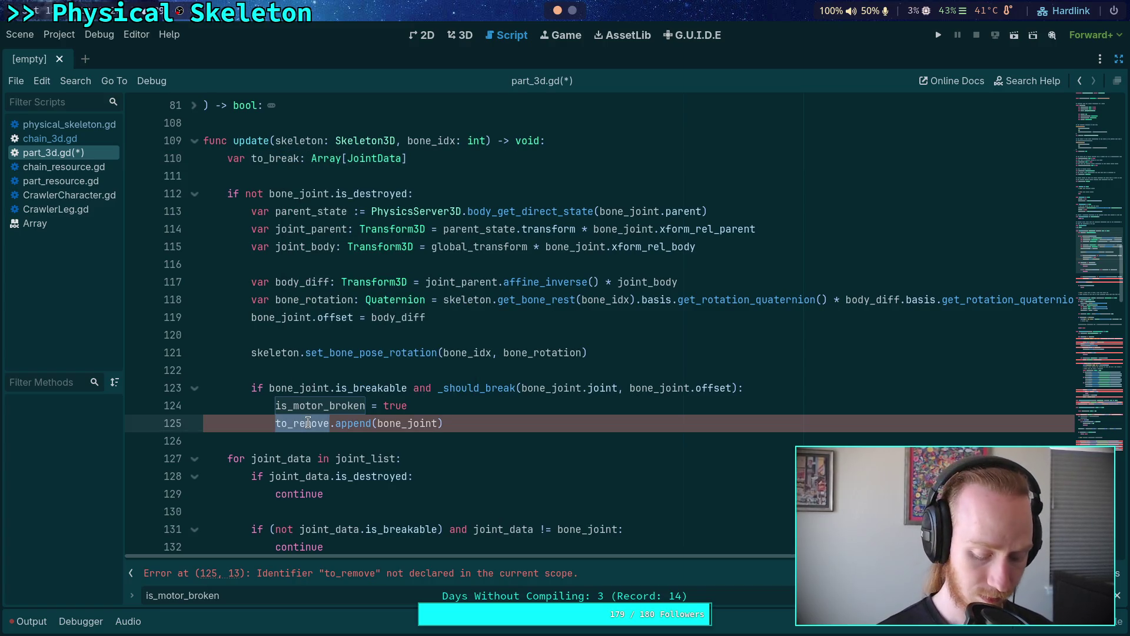
pyautogui.hotkey('ctrl', 'v')
pyautogui.click(430, 436)
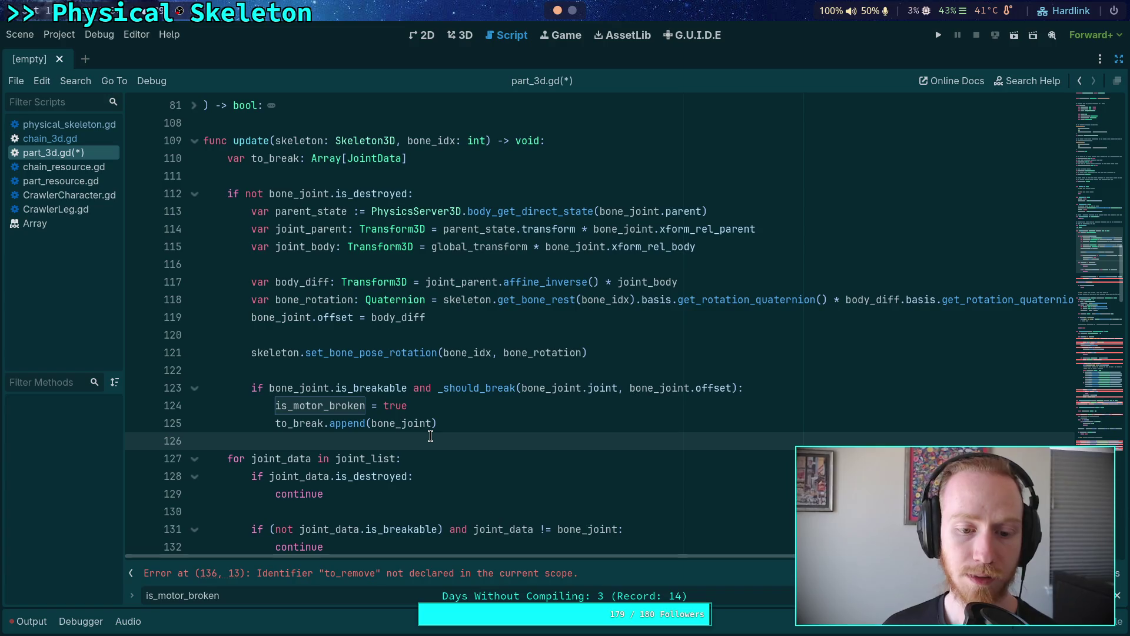
pyautogui.click(250, 458)
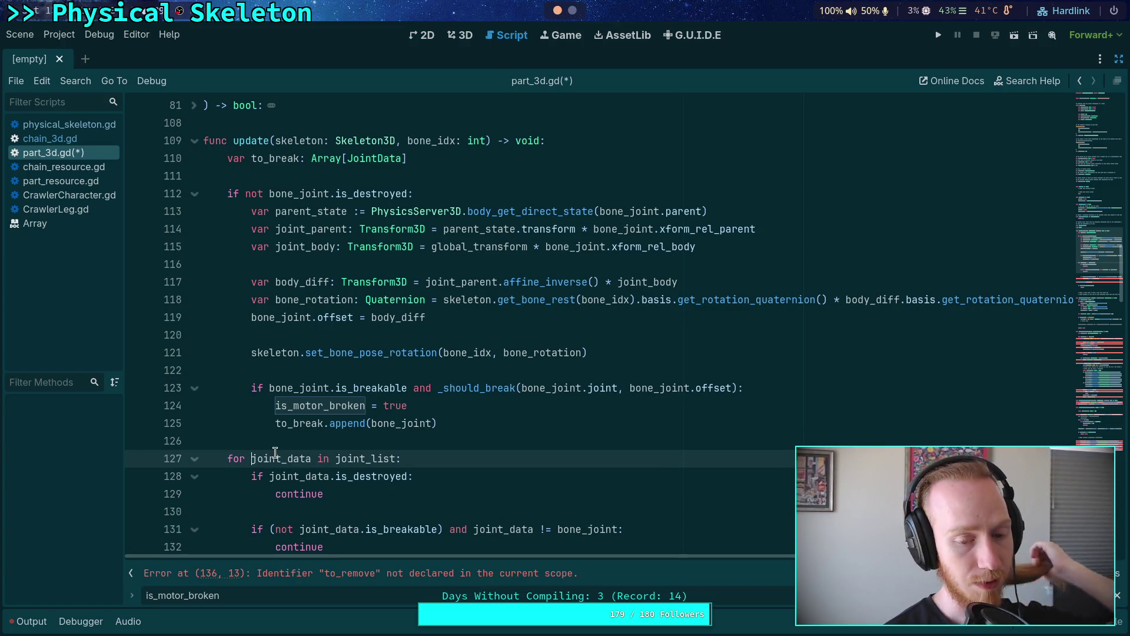
# Step: Change the loop to 'for i in range(1, joint_list.size()):' and declare 'var joint_data: JointData = joint_list[i]'
pyautogui.write('i in range')
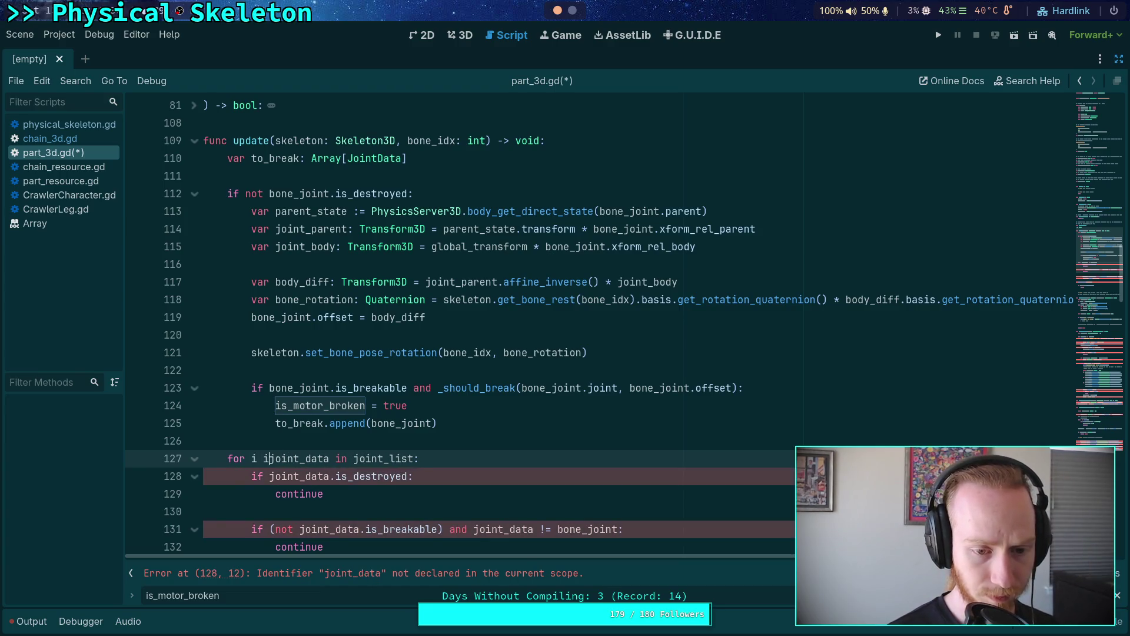
pyautogui.write('(1')
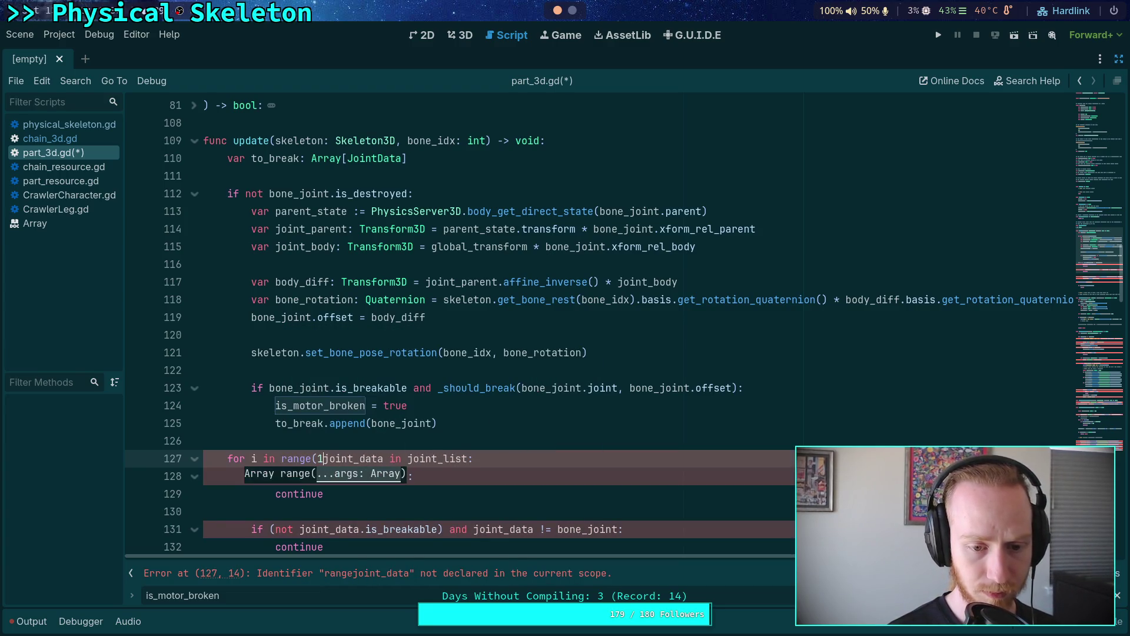
pyautogui.write(', joint_list')
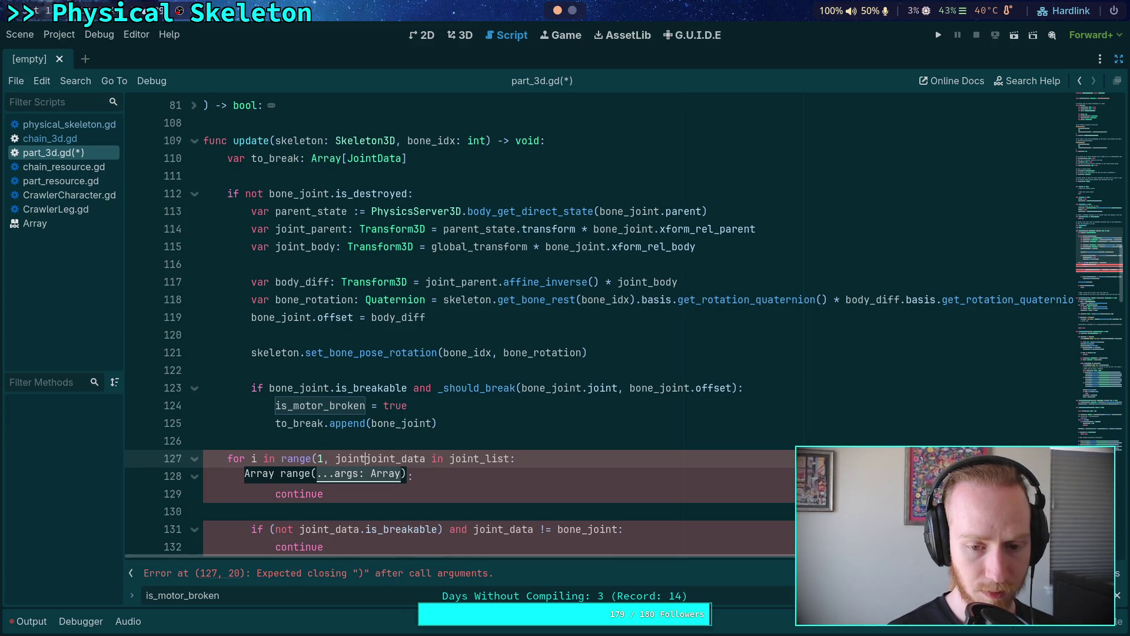
pyautogui.write('.size()')
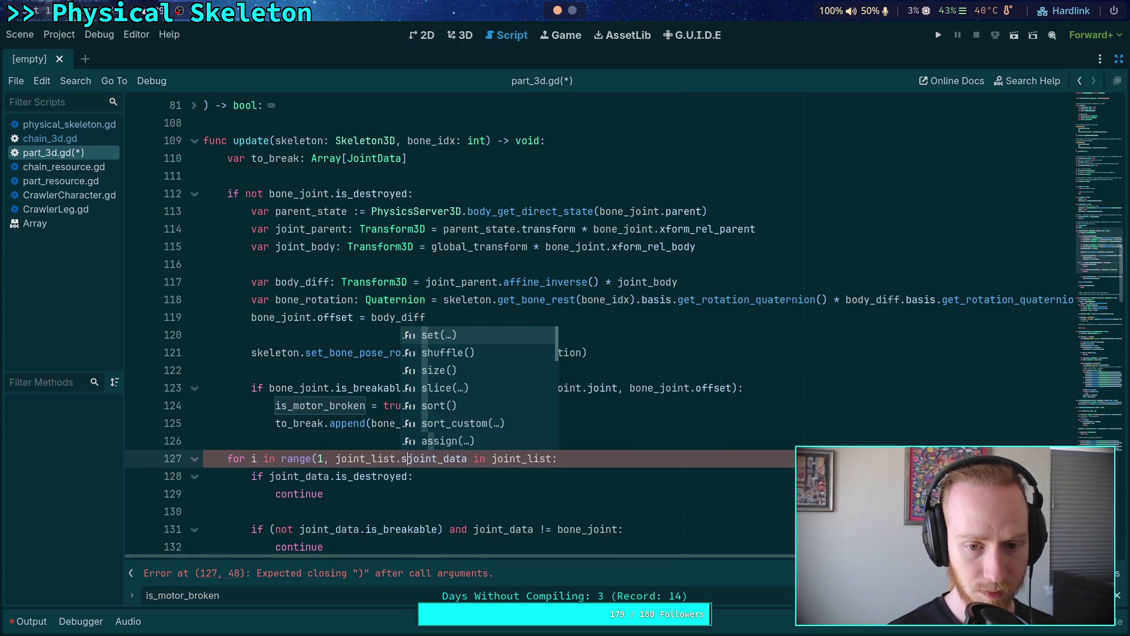
pyautogui.write('):')
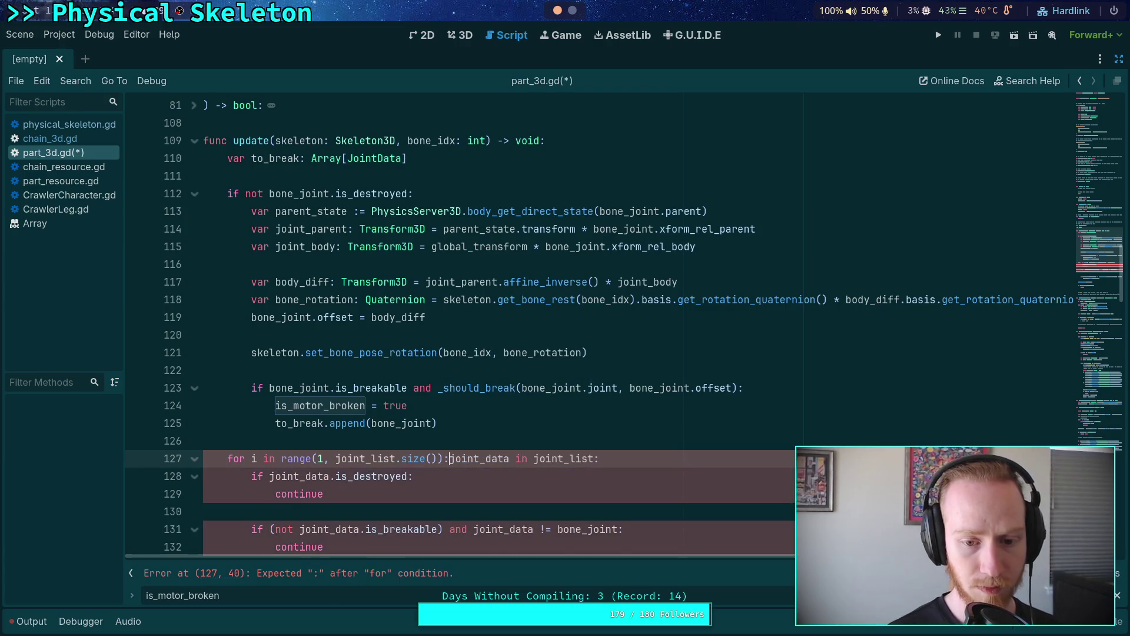
pyautogui.press('Return')
pyautogui.write('var')
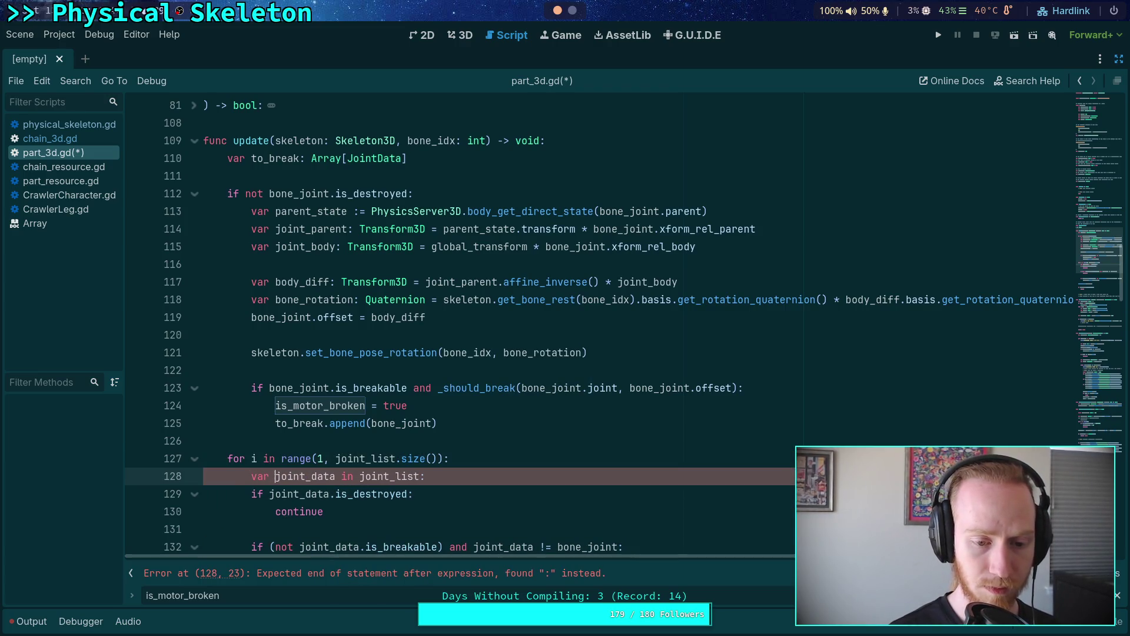
pyautogui.press('Delete')
pyautogui.press('Delete')
pyautogui.press('Delete')
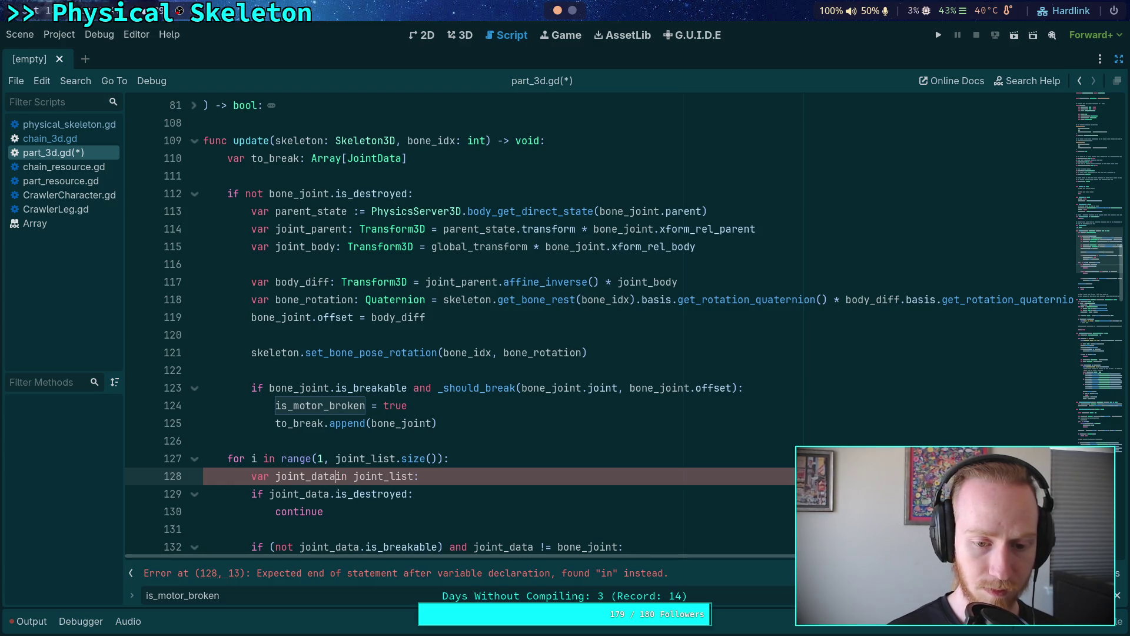
pyautogui.write(':')
pyautogui.write(' Joint')
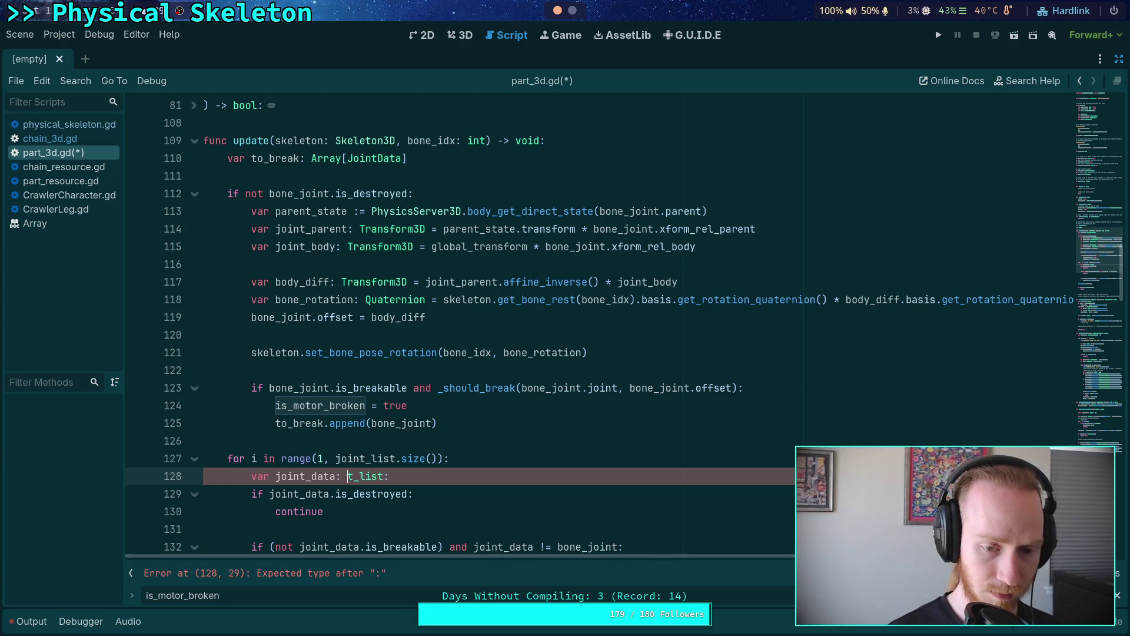
pyautogui.press('Return')
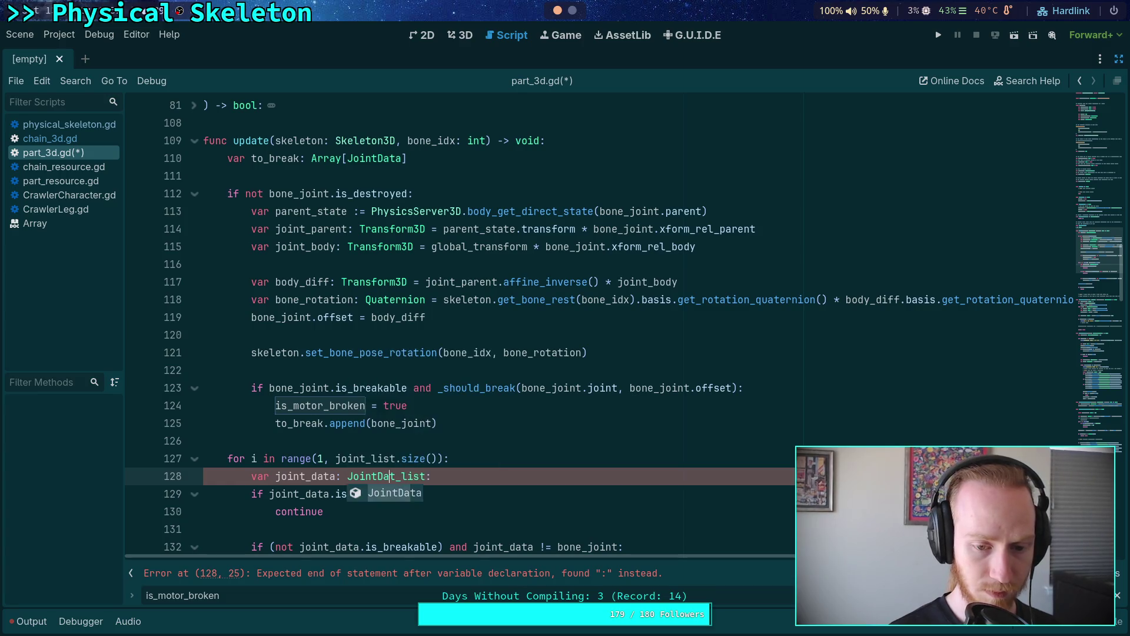
pyautogui.write('a = joint')
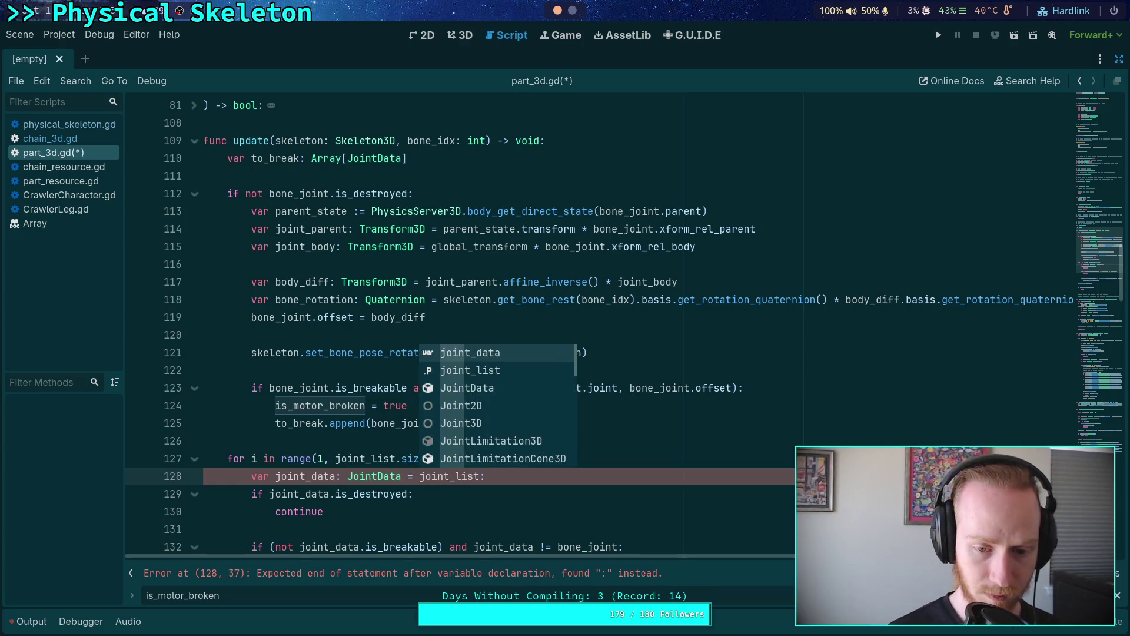
pyautogui.press('Down')
pyautogui.press('Tab')
pyautogui.write('[i]')
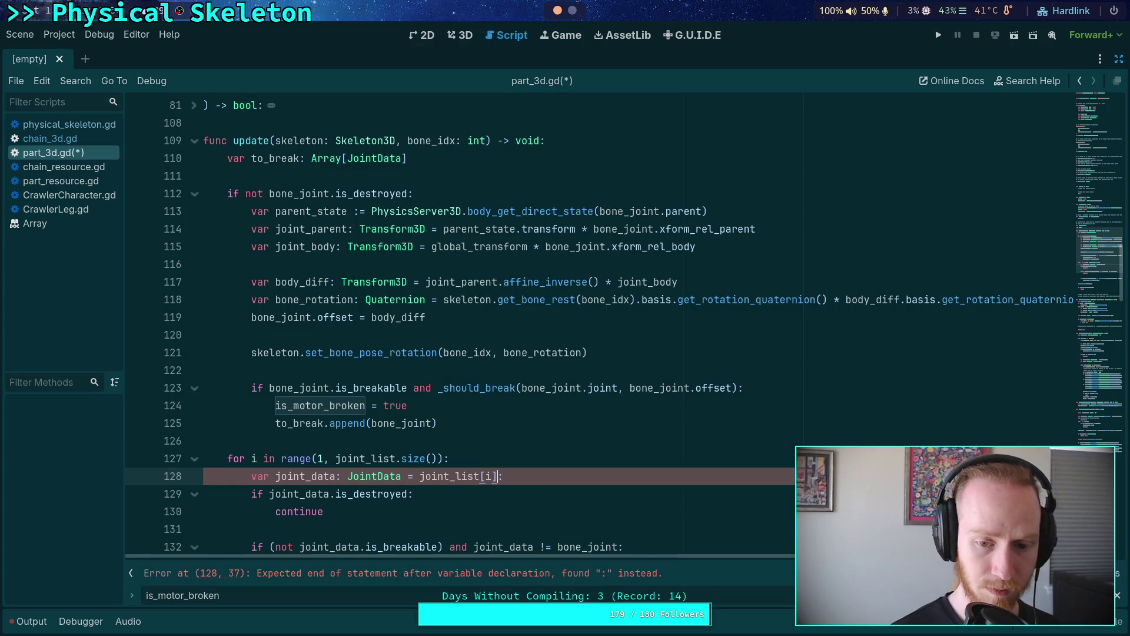
pyautogui.click(541, 476)
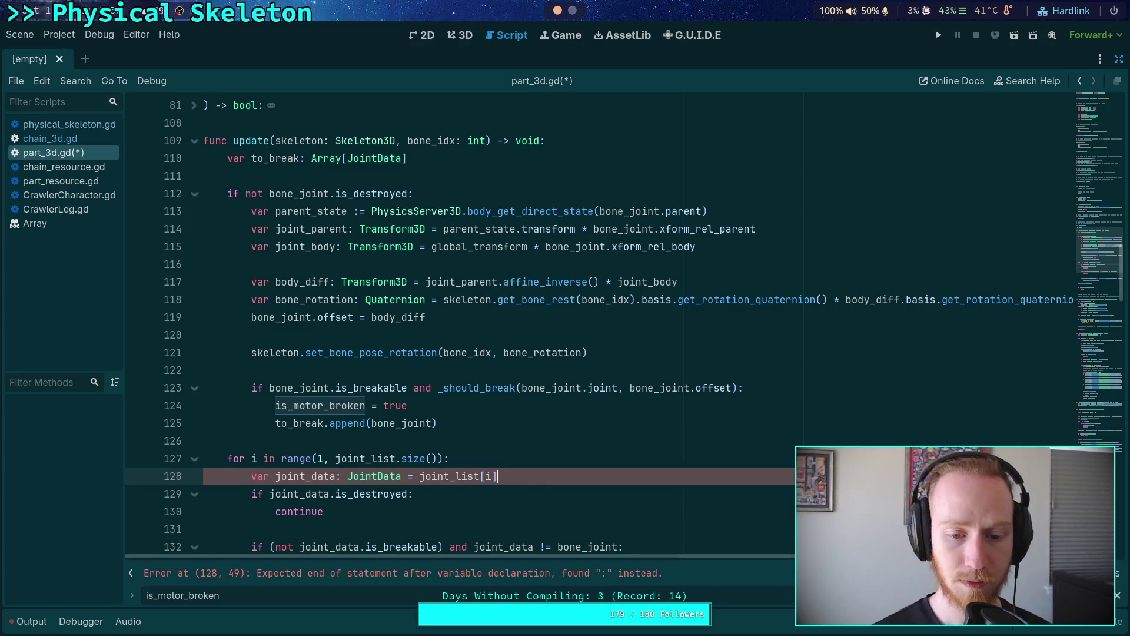
pyautogui.scroll(-2, 541, 369)
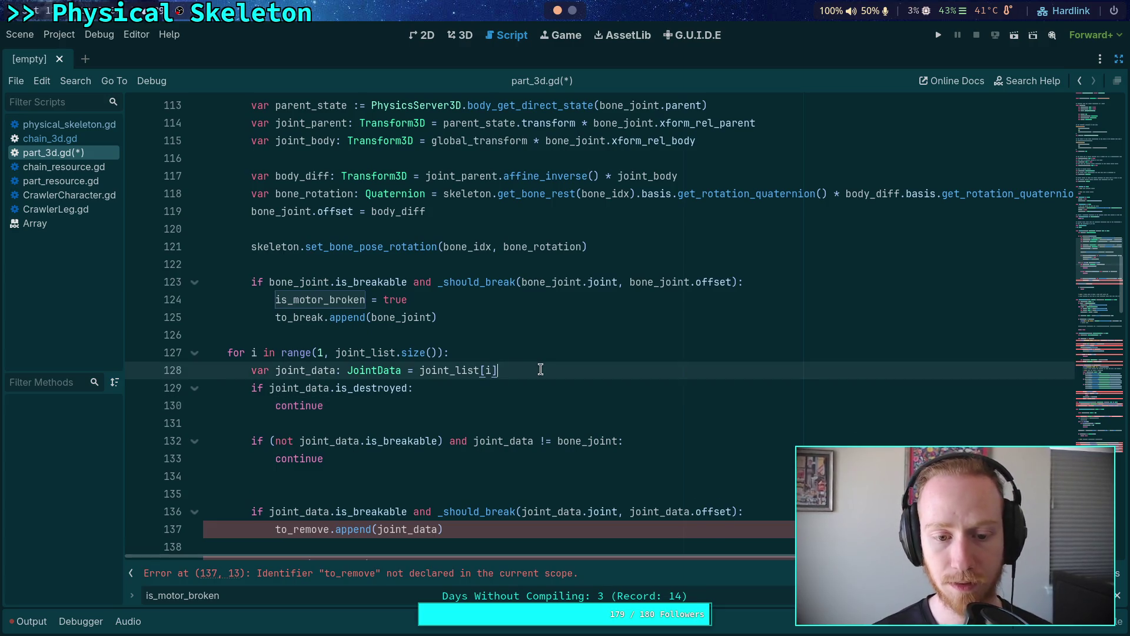
pyautogui.press('Return')
pyautogui.click(450, 431)
pyautogui.scroll(-1, 450, 431)
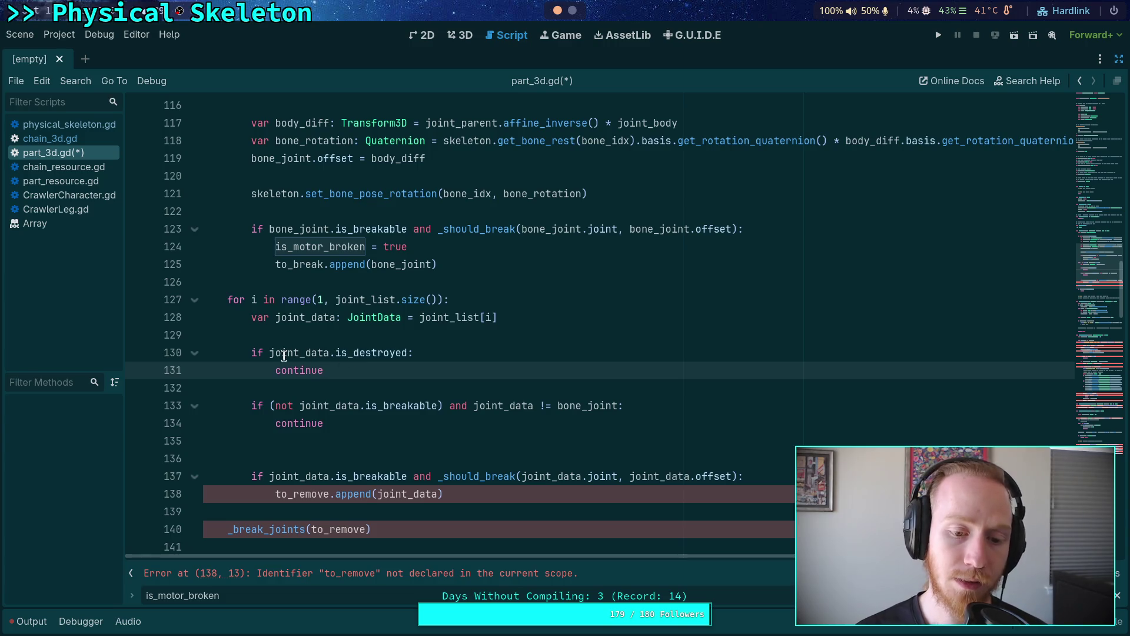
# Step: Extend the is_destroyed skip check with 'or (not joint_data.is_breakable)' and delete the separate breakable check
pyautogui.moveTo(270, 352); pyautogui.dragTo(407, 354)
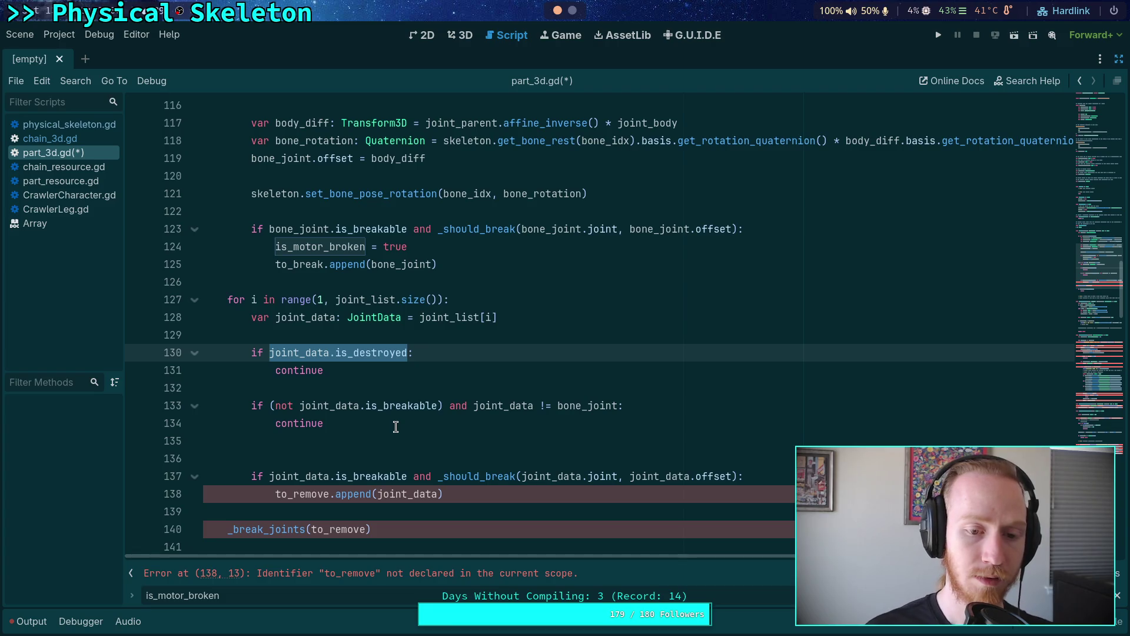
pyautogui.press('Right')
pyautogui.write('or (')
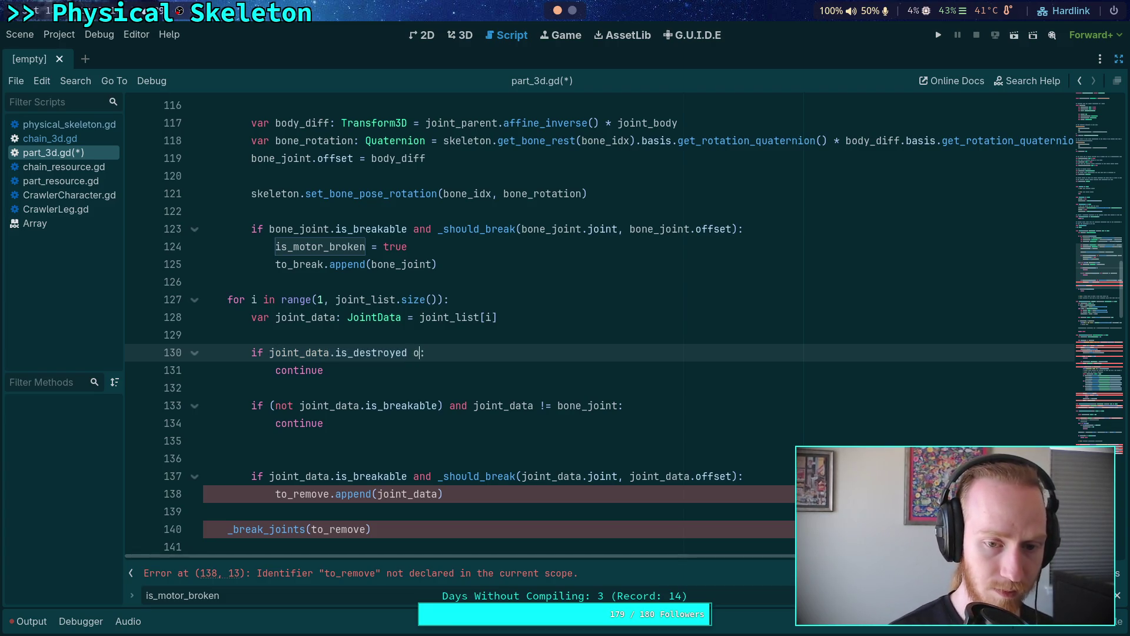
pyautogui.write('not joint_data.')
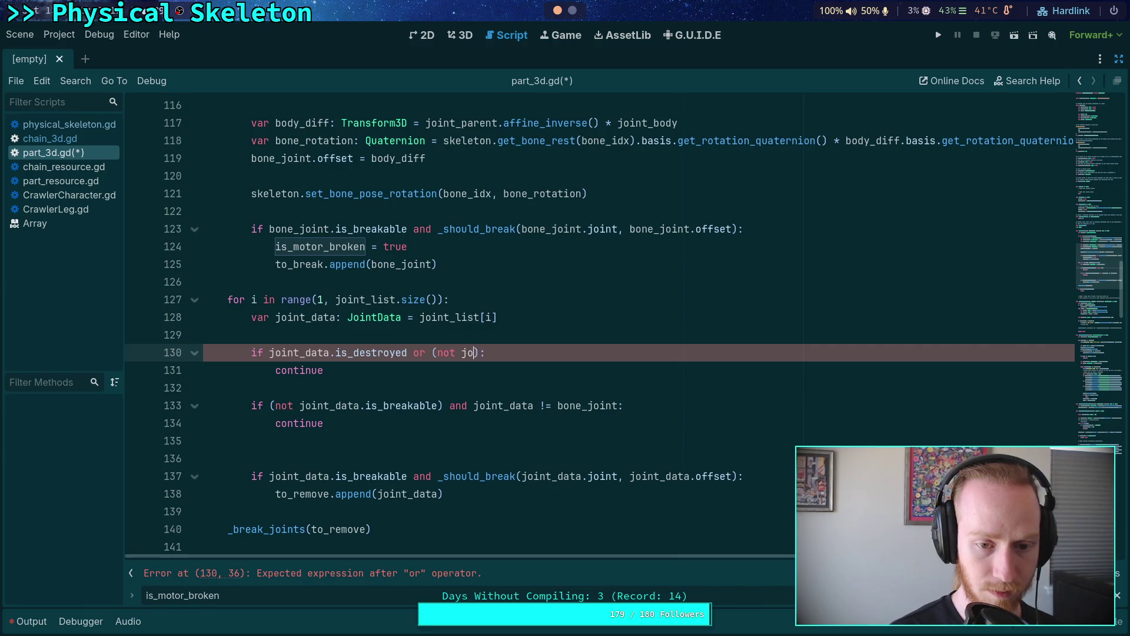
pyautogui.write('is_')
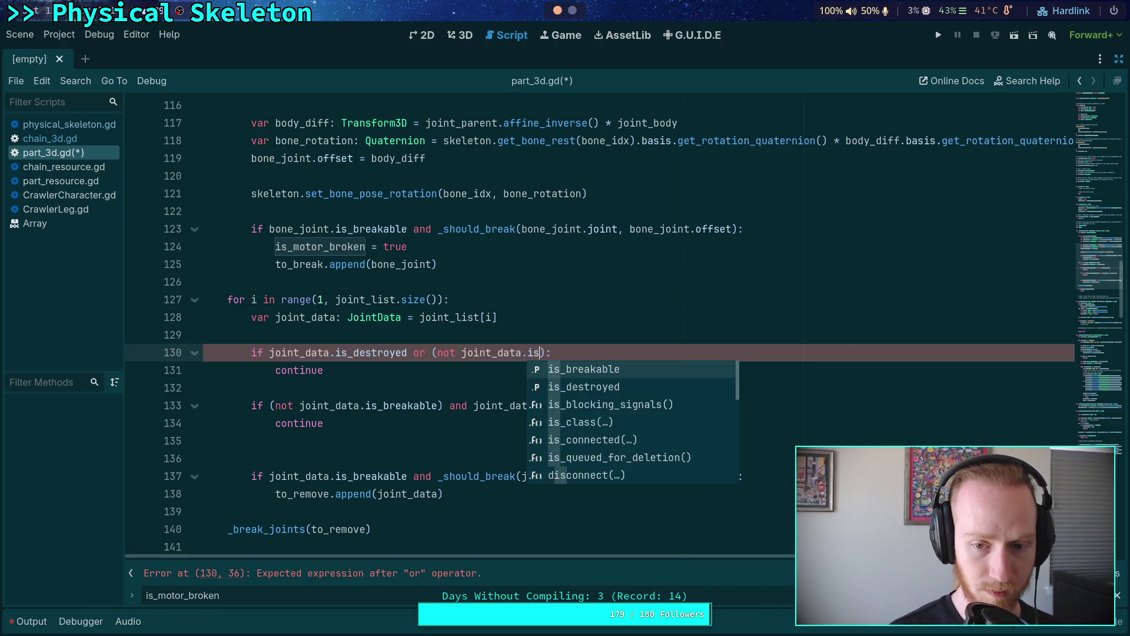
pyautogui.press('Return')
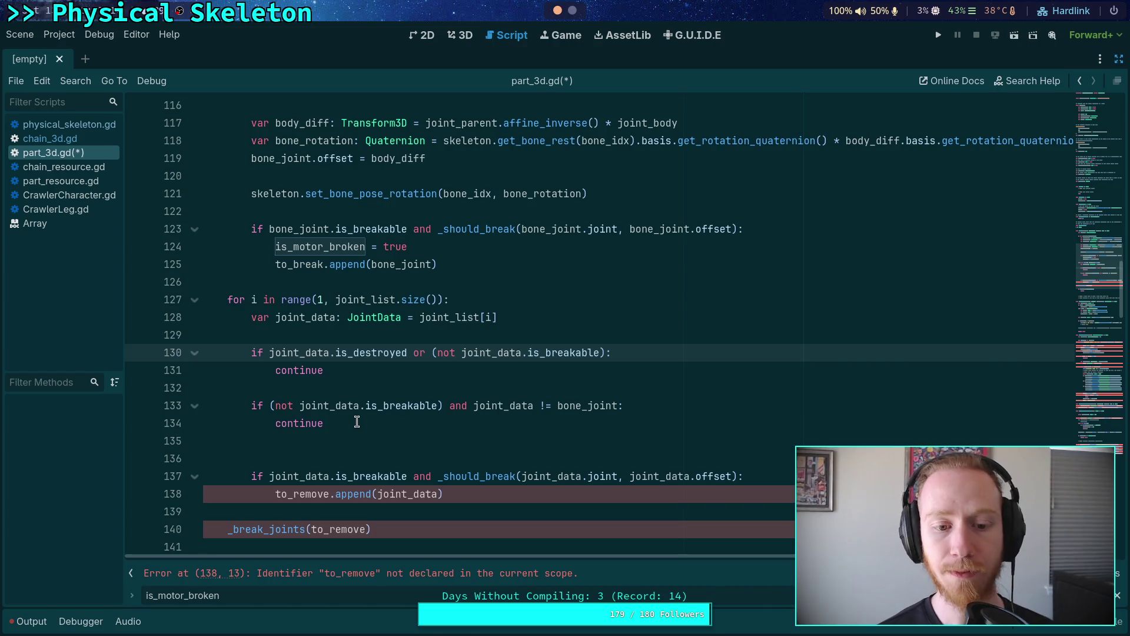
pyautogui.click(355, 423)
pyautogui.hotkey('shift', 'Up')
pyautogui.hotkey('shift', 'Up')
pyautogui.press('BackSpace')
pyautogui.press('BackSpace')
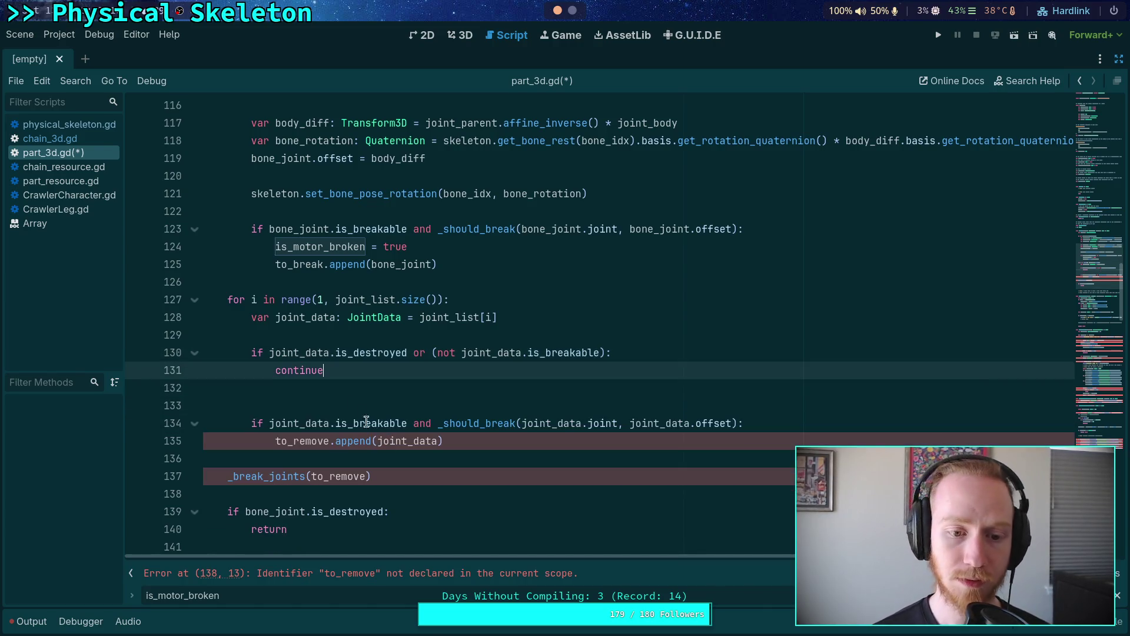
pyautogui.press('Delete')
pyautogui.scroll(1, 381, 441)
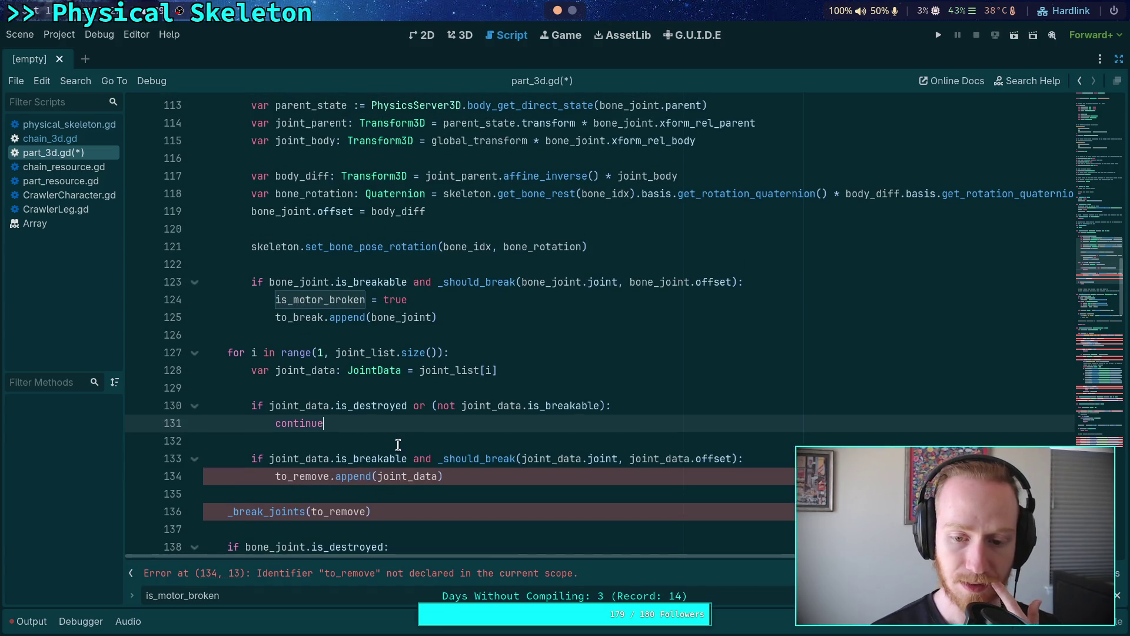
pyautogui.scroll(4, 263, 308)
pyautogui.scroll(-2, 262, 309)
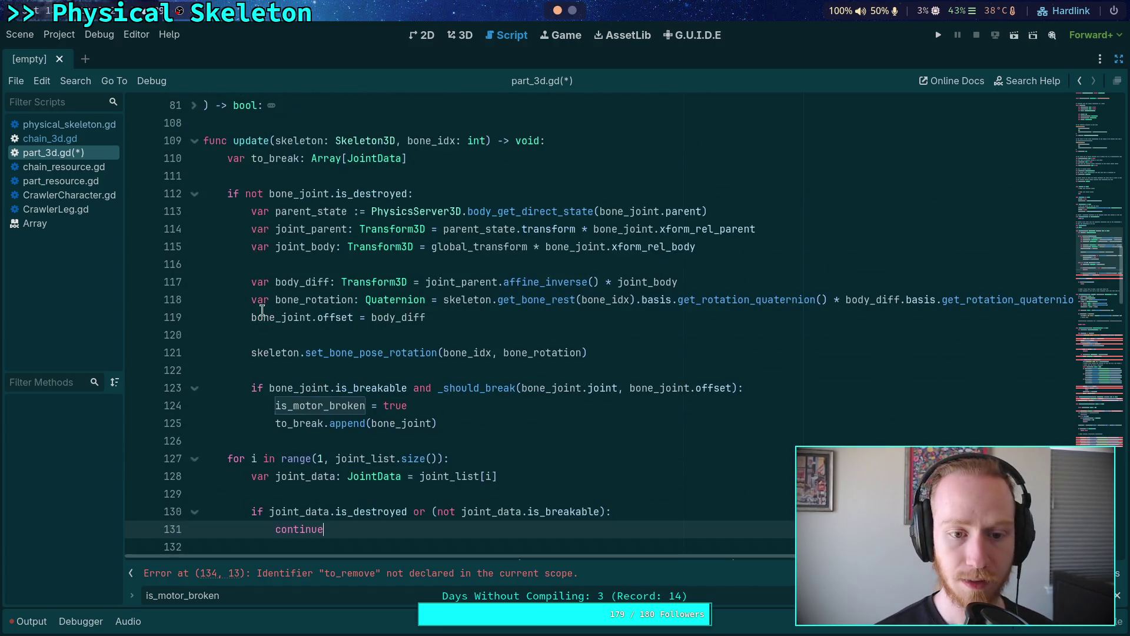
# Step: Paste a copy of lines 113–119 (parent_state, body_diff, bone_joint.offset) into the loop after 'continue'
pyautogui.moveTo(250, 215); pyautogui.dragTo(425, 318)
pyautogui.rightClick(372, 299)
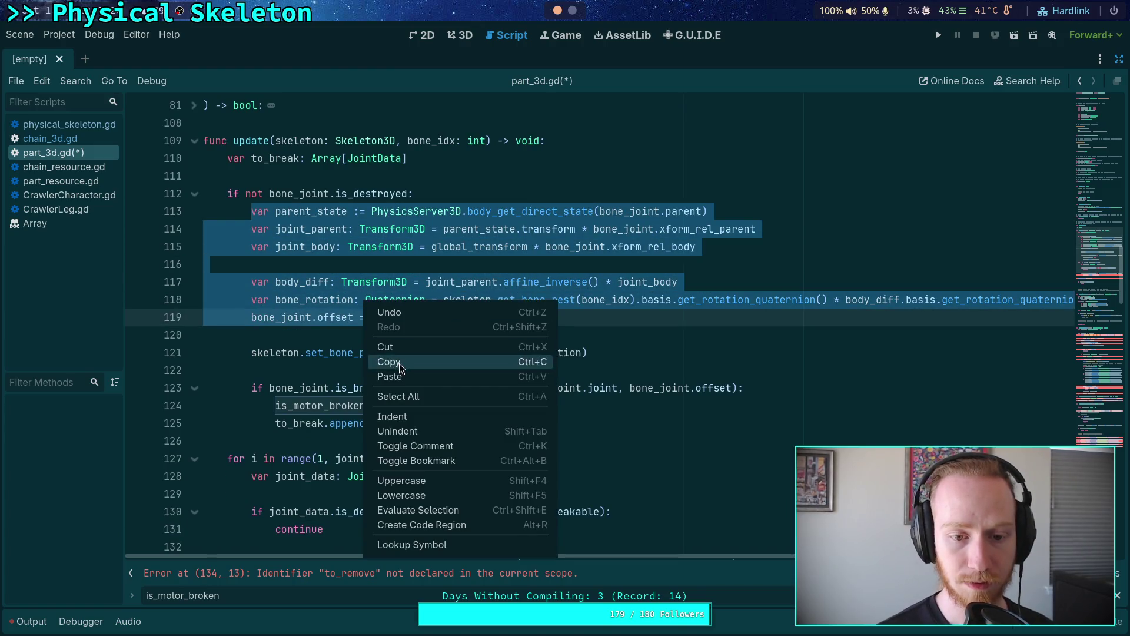
pyautogui.click(399, 363)
pyautogui.scroll(-3, 399, 363)
pyautogui.click(380, 385)
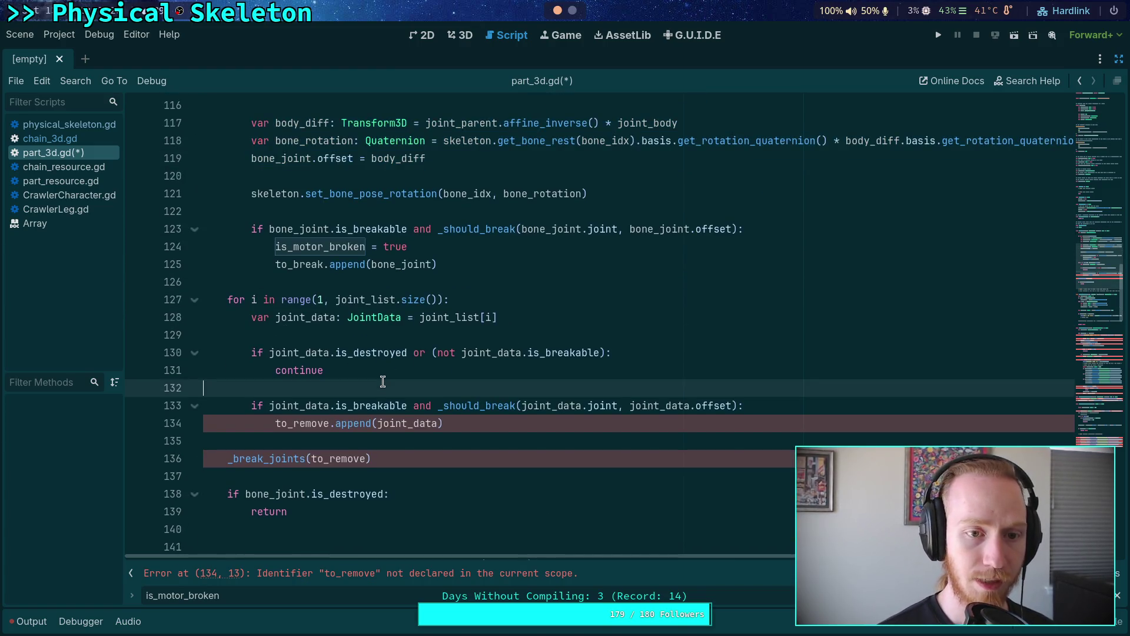
pyautogui.press('Return')
pyautogui.press('Return')
pyautogui.hotkey('ctrl', 'v')
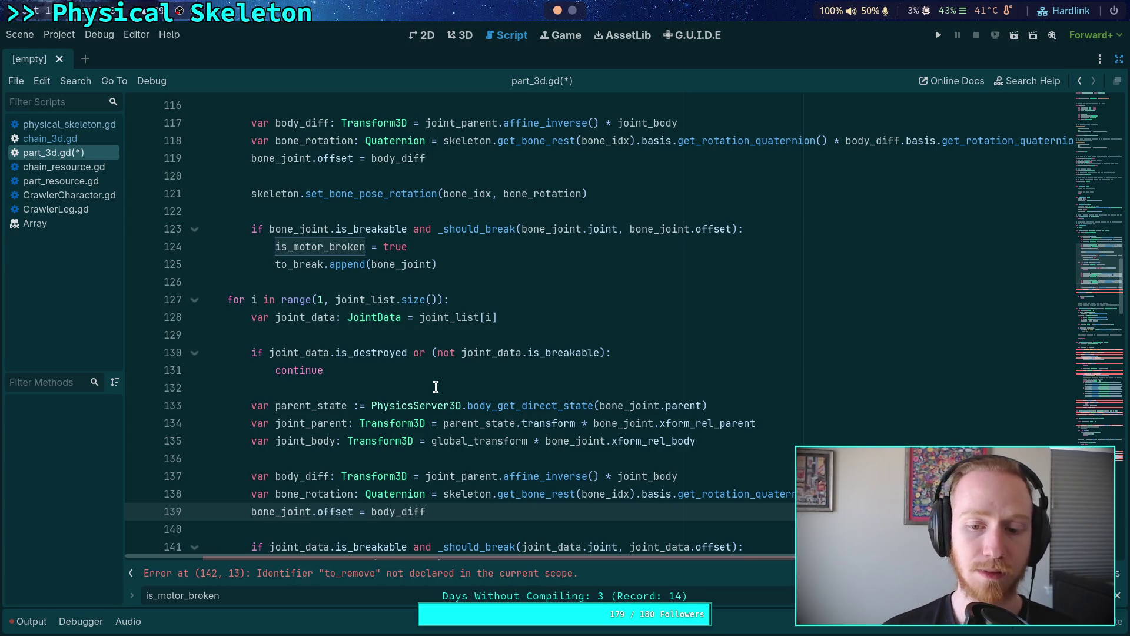
pyautogui.doubleClick(613, 405)
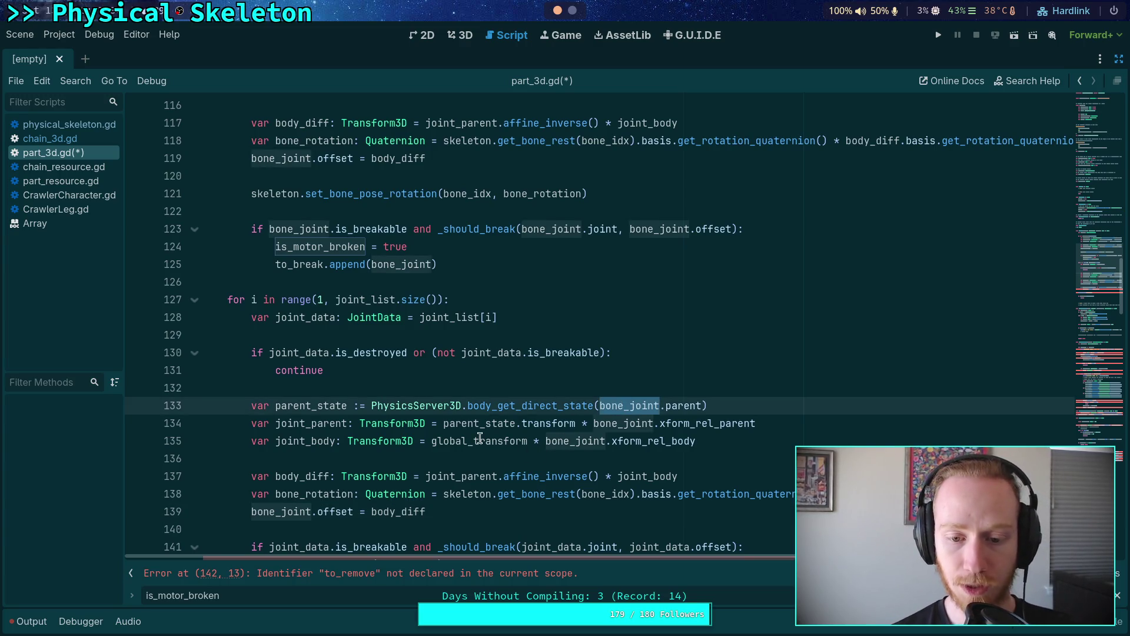
pyautogui.scroll(-1, 452, 451)
pyautogui.scroll(-8, 452, 451)
pyautogui.click(299, 265)
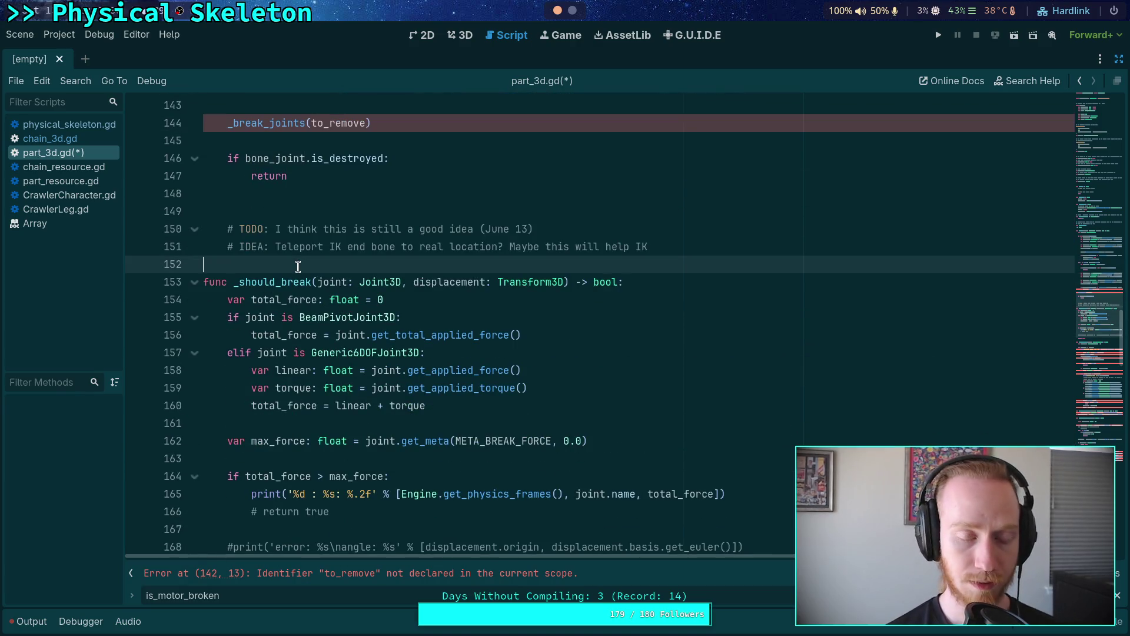
# Step: Add 'func _update_joint(joint_data: JointData) -> void:' with a 'pass' body below the TODO comments
pyautogui.press('Return')
pyautogui.press('Return')
pyautogui.press('Up')
pyautogui.write('func')
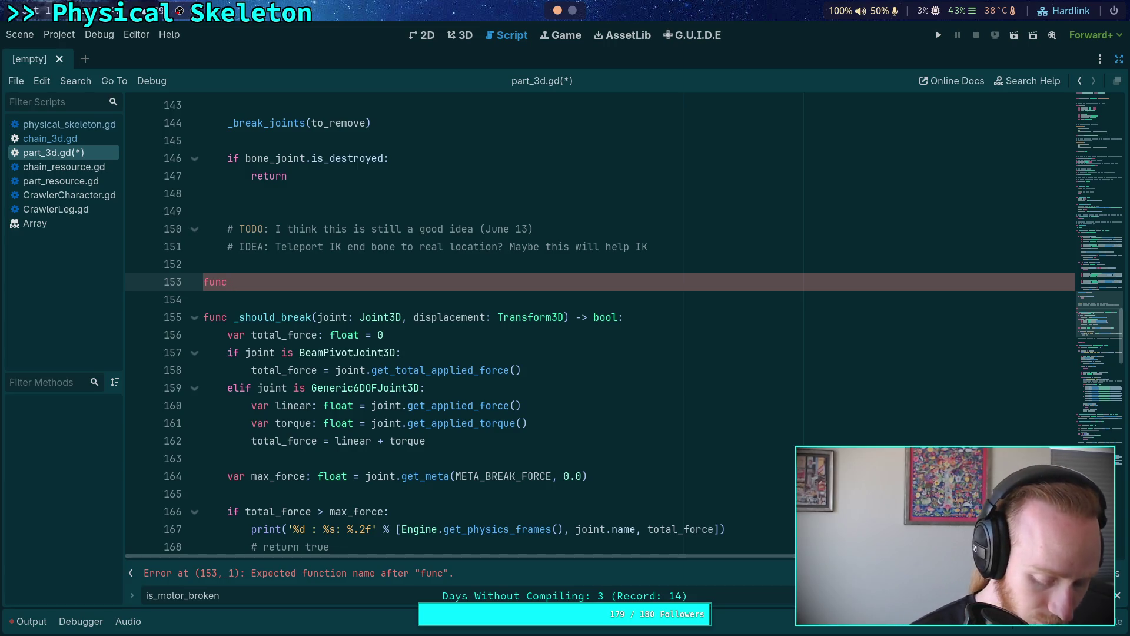
pyautogui.write(' _update_j')
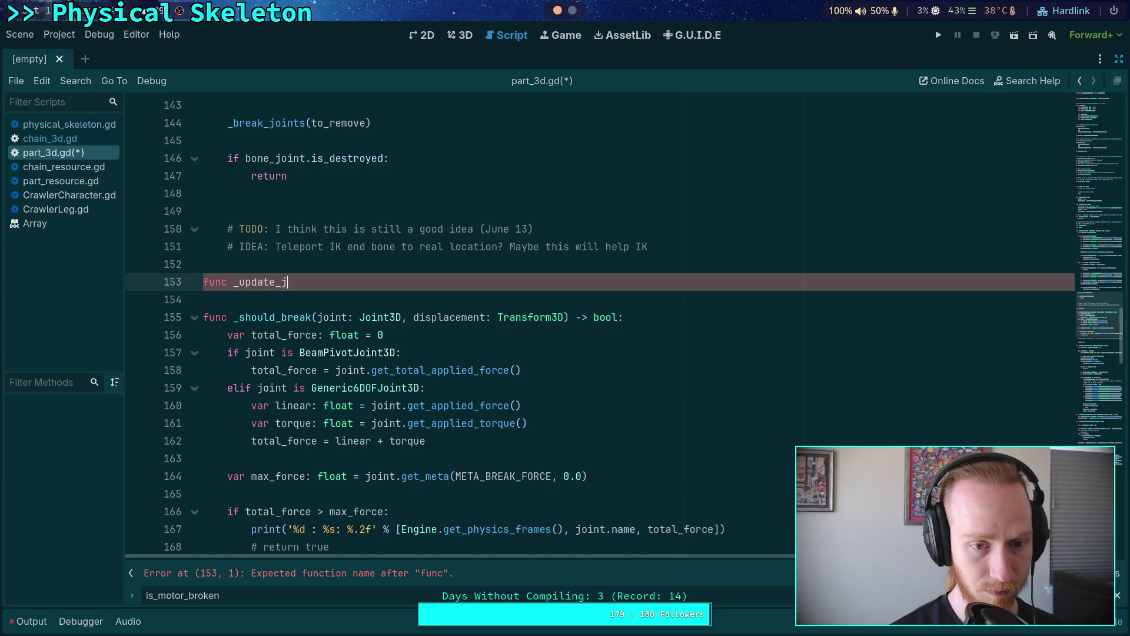
pyautogui.write('onit')
pyautogui.write('(joint(J')
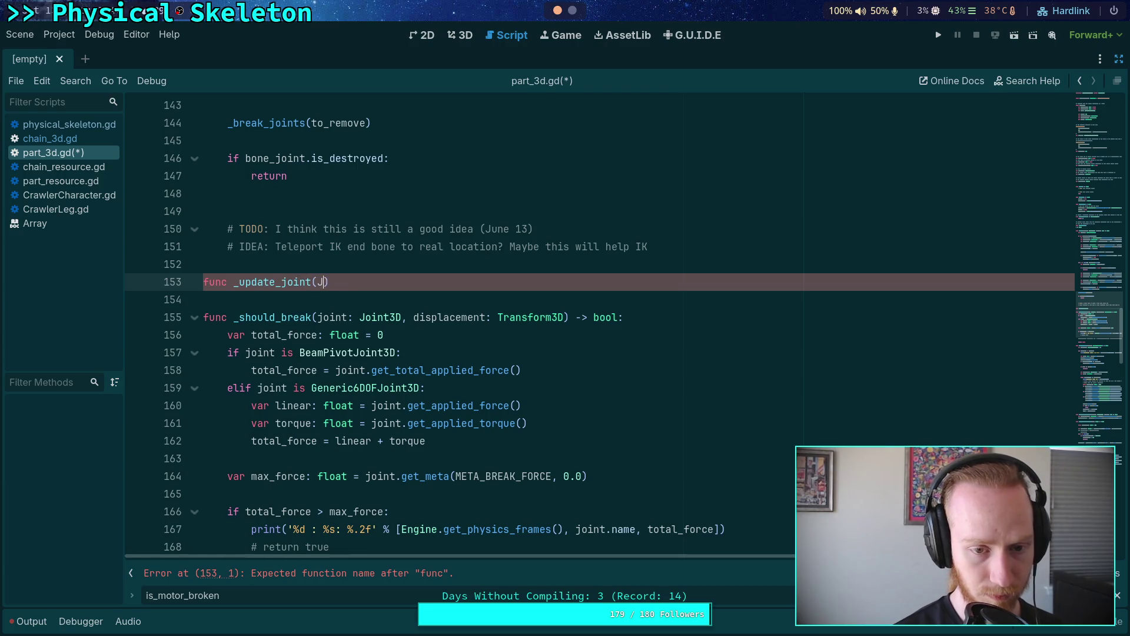
pyautogui.press('BackSpace')
pyautogui.press('BackSpace')
pyautogui.press('BackSpace')
pyautogui.write('oint_data: ')
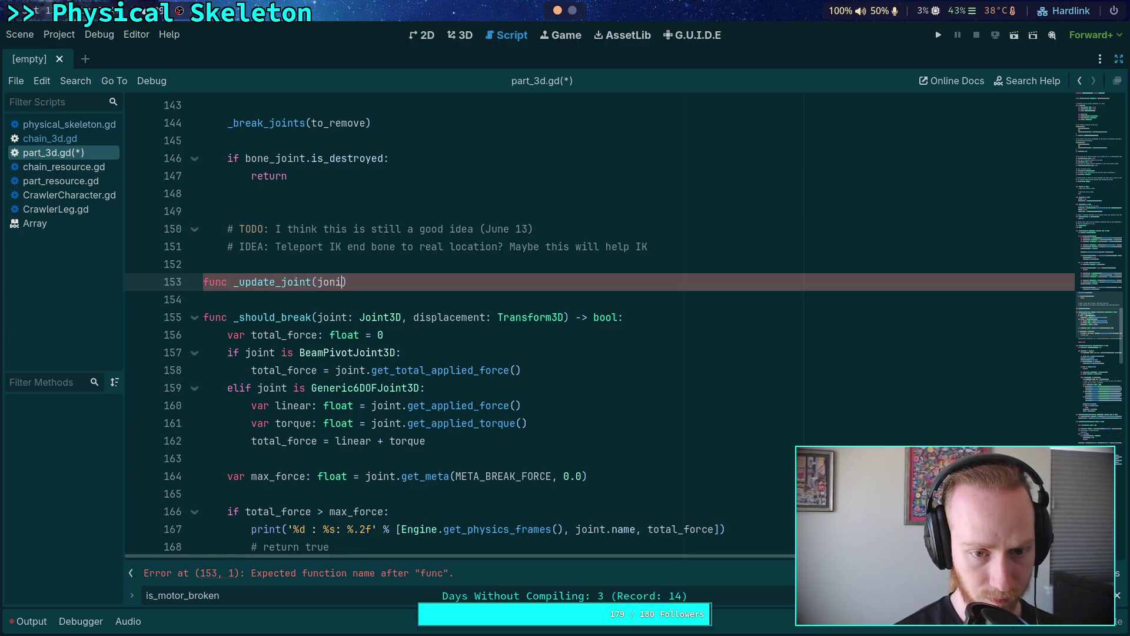
pyautogui.write('JointD')
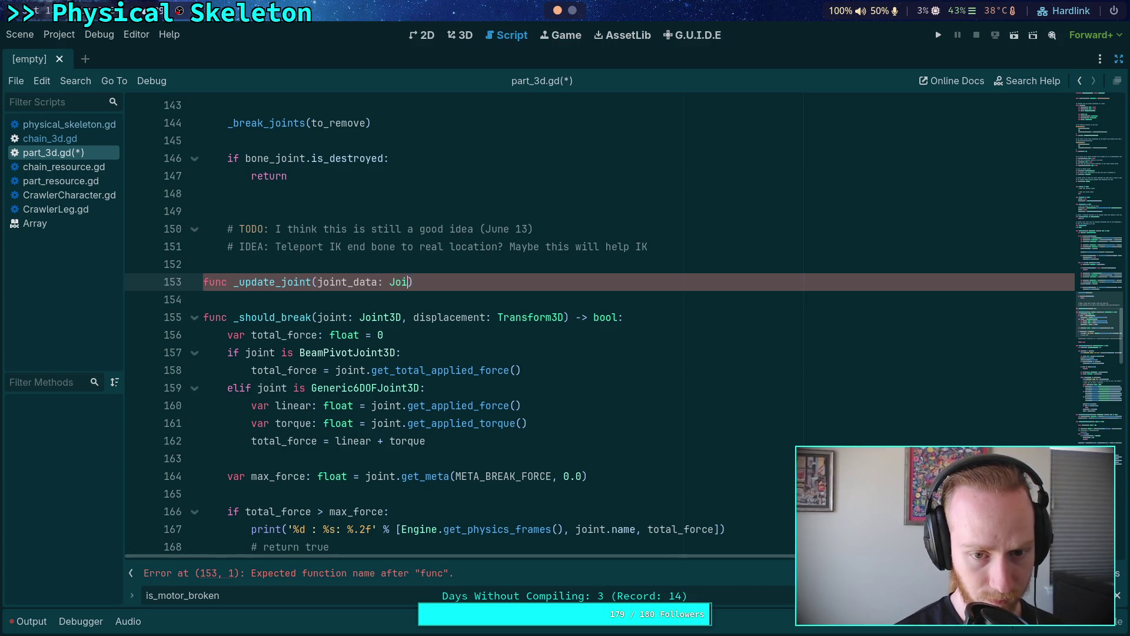
pyautogui.press('Return')
pyautogui.write(') -> ')
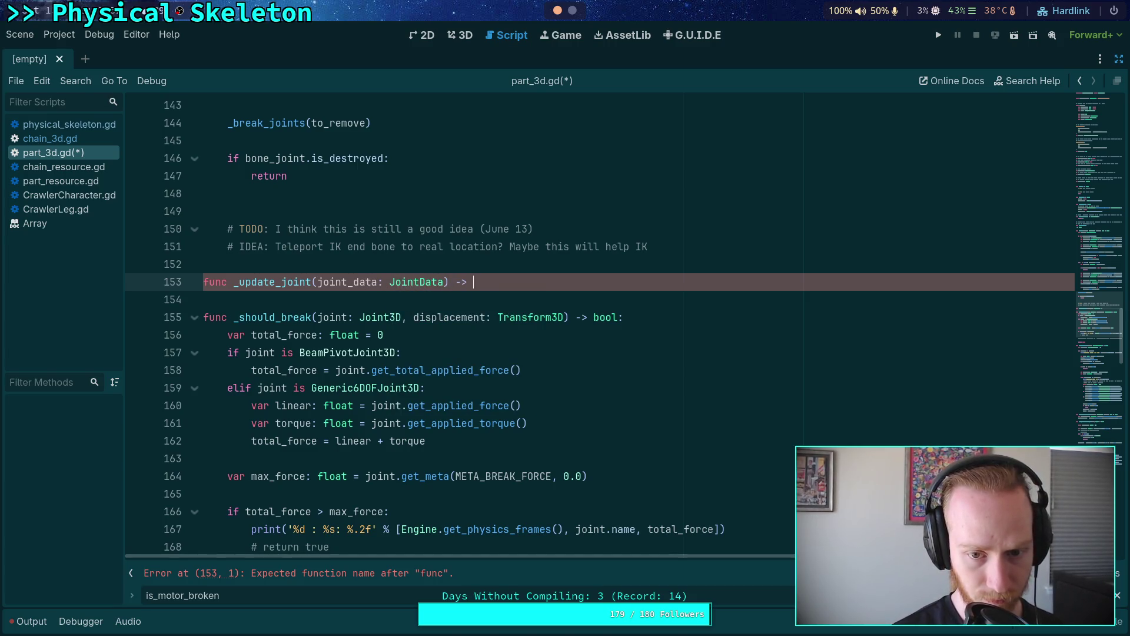
pyautogui.write('void:')
pyautogui.press('Return')
pyautogui.write('pass')
pyautogui.scroll(2, 334, 290)
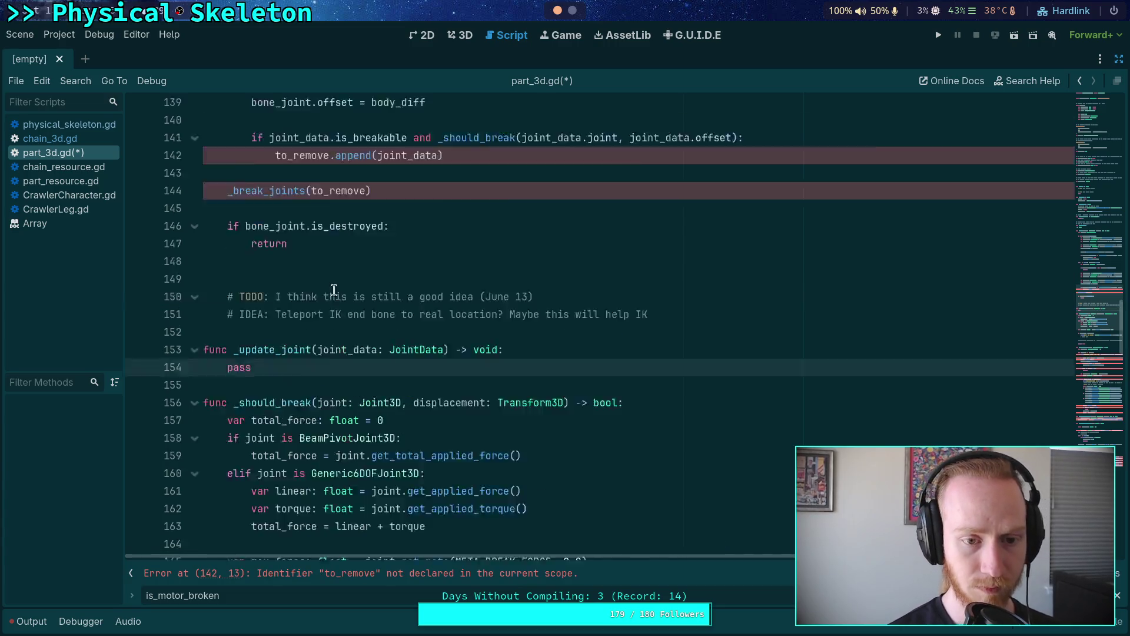
pyautogui.scroll(4, 334, 290)
pyautogui.scroll(2, 274, 306)
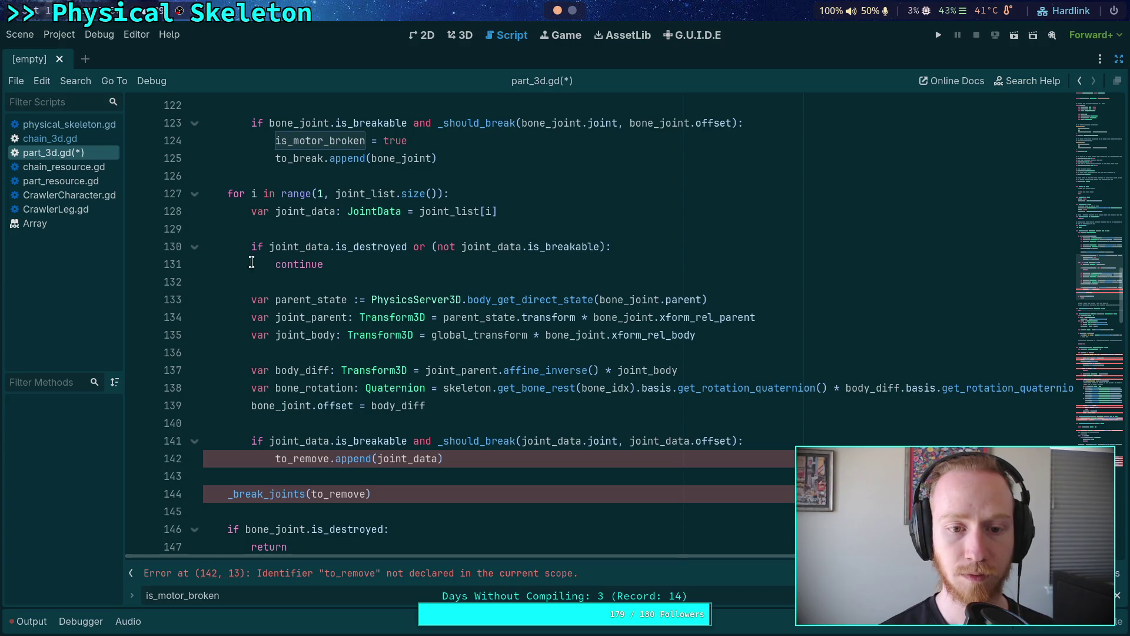
pyautogui.scroll(3, 253, 306)
# Step: Move the bone_rotation line below the offset assignment and replace body_diff with bone_joint.offset on line 120
pyautogui.click(305, 193)
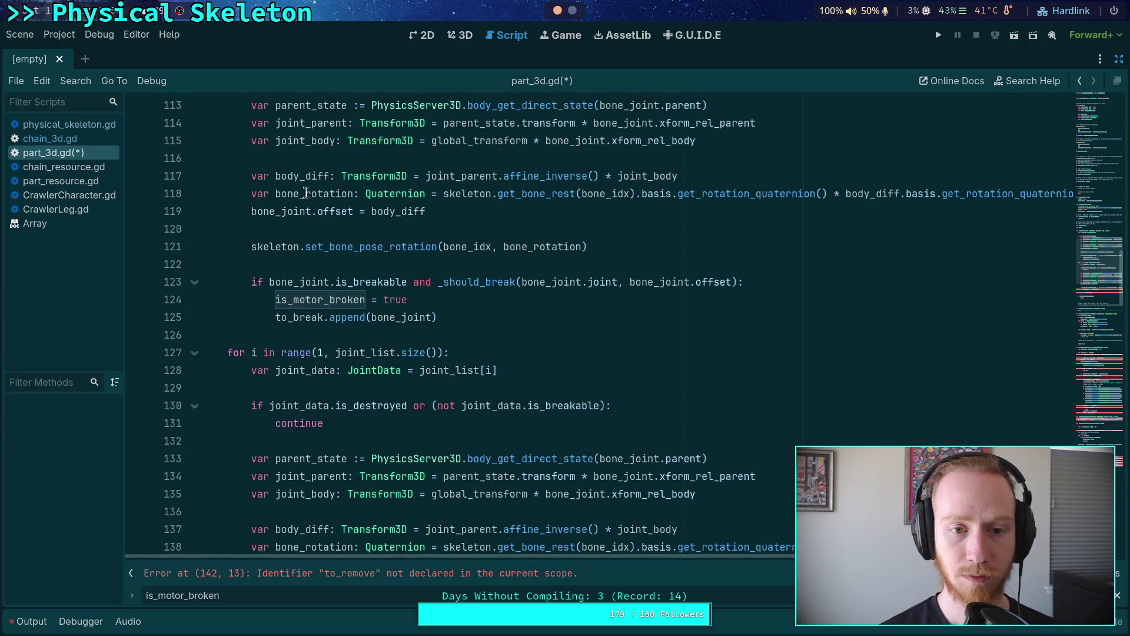
pyautogui.hotkey('alt', 'Down')
pyautogui.hotkey('alt', 'Down')
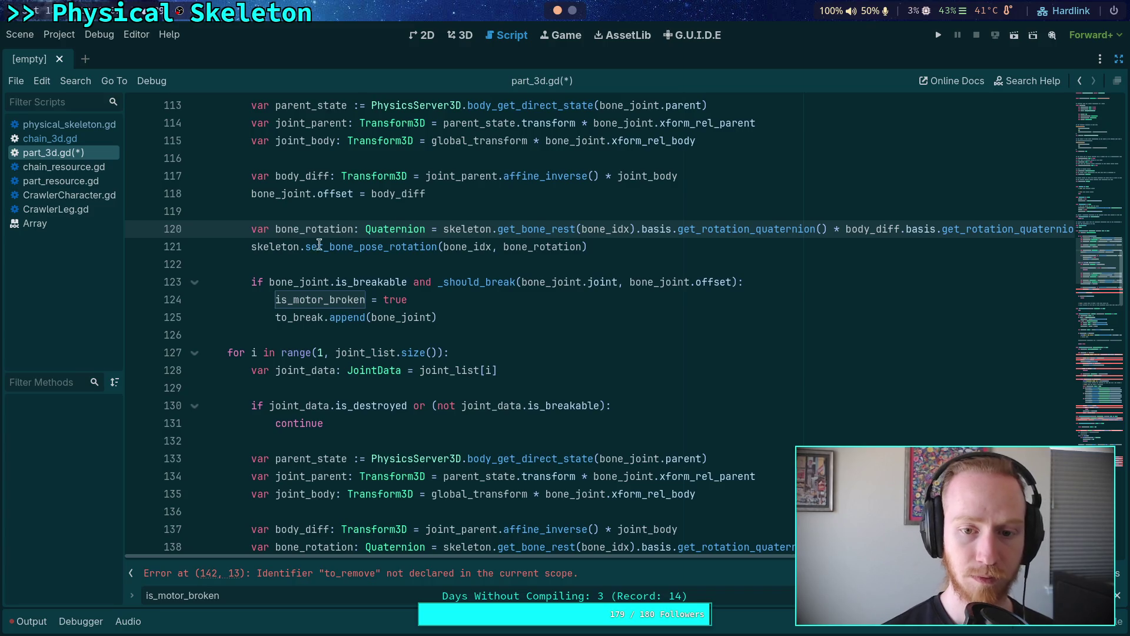
pyautogui.scroll(2, 319, 245)
pyautogui.doubleClick(877, 336)
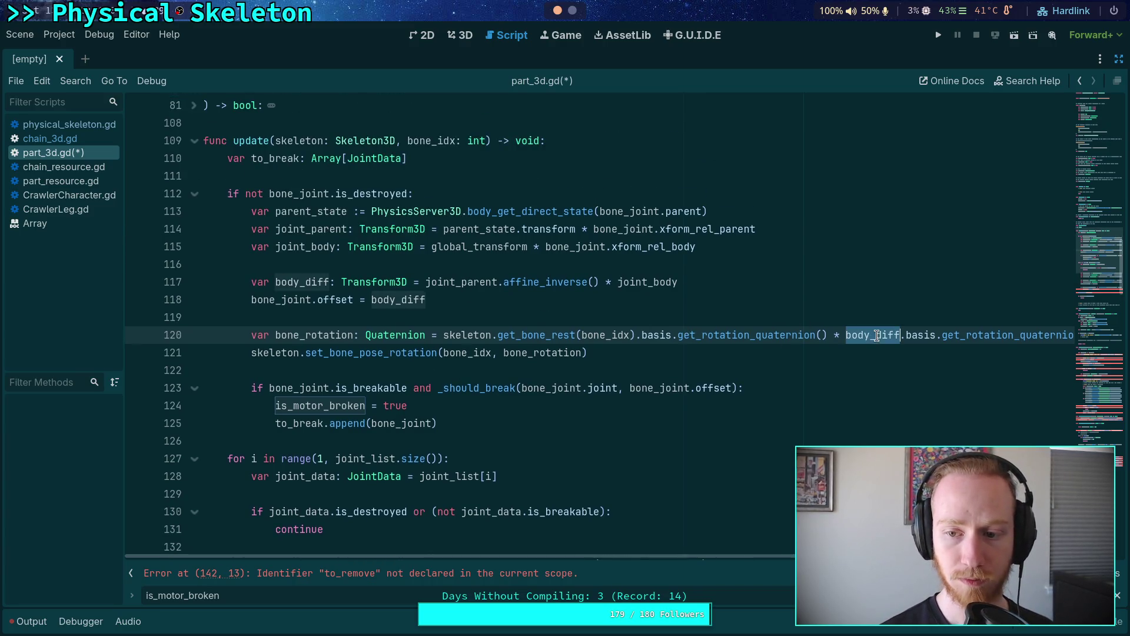
pyautogui.write('bone_joint.')
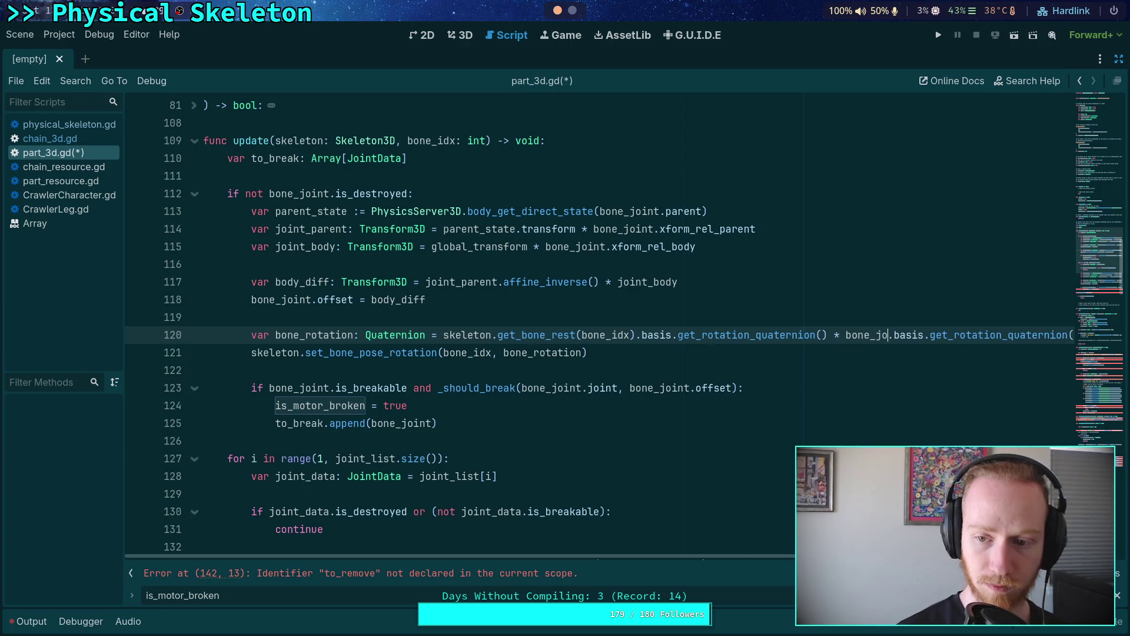
pyautogui.write('off')
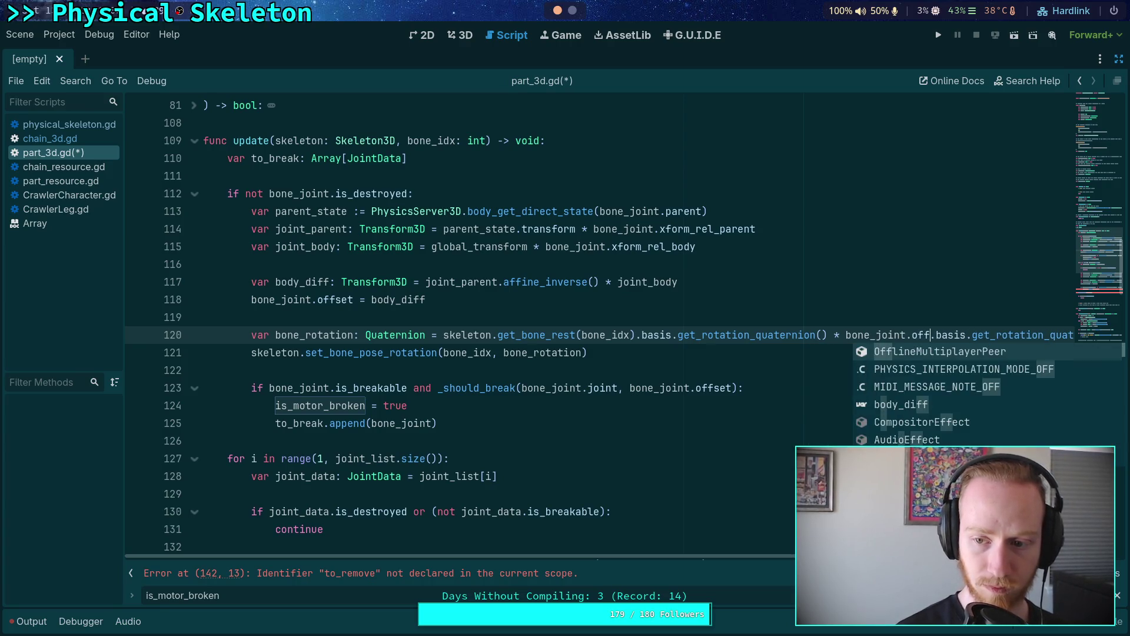
pyautogui.write('set')
pyautogui.press('Return')
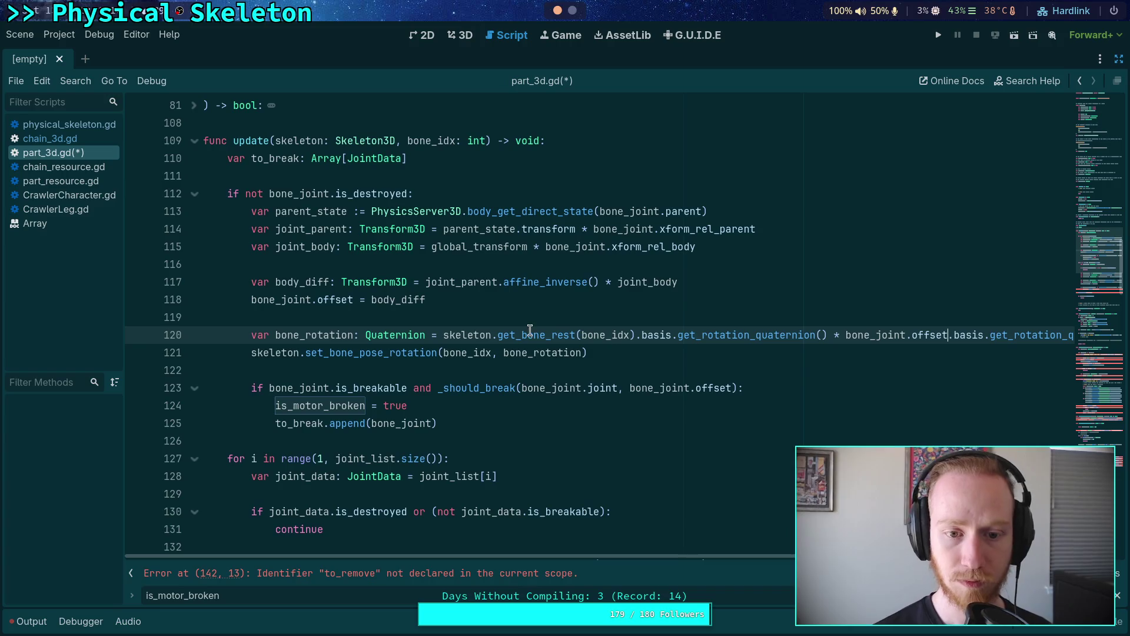
# Step: Move the transform calculations from update() into _update_joint, replacing its pass placeholder
pyautogui.moveTo(447, 301); pyautogui.dragTo(255, 207)
pyautogui.hotkey('ctrl', 'x')
pyautogui.scroll(-9, 429, 347)
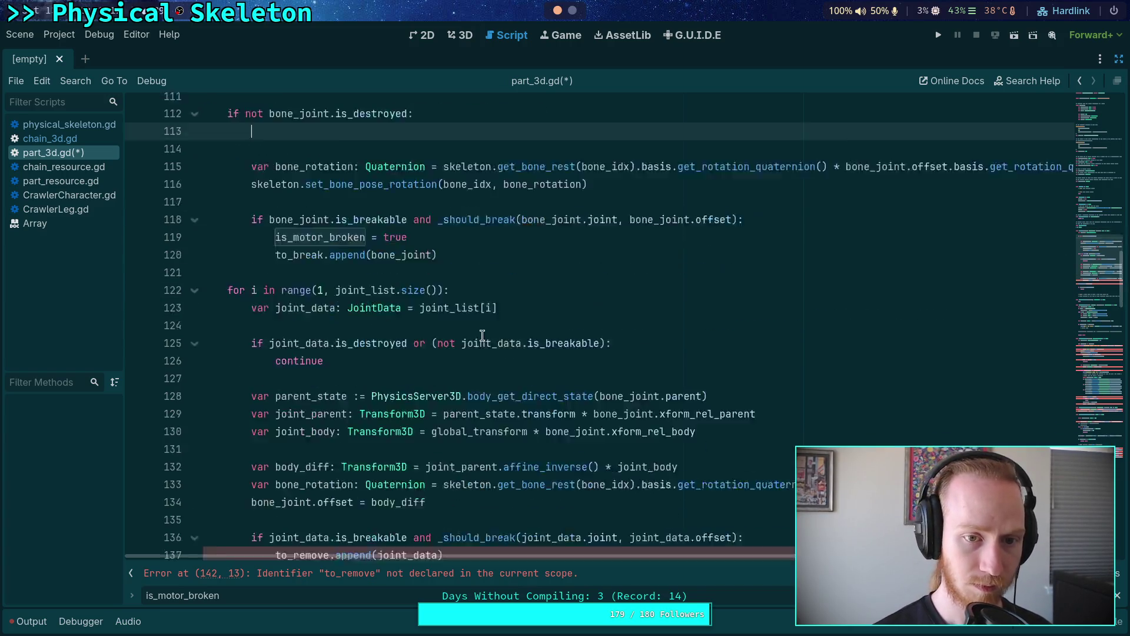
pyautogui.doubleClick(221, 369)
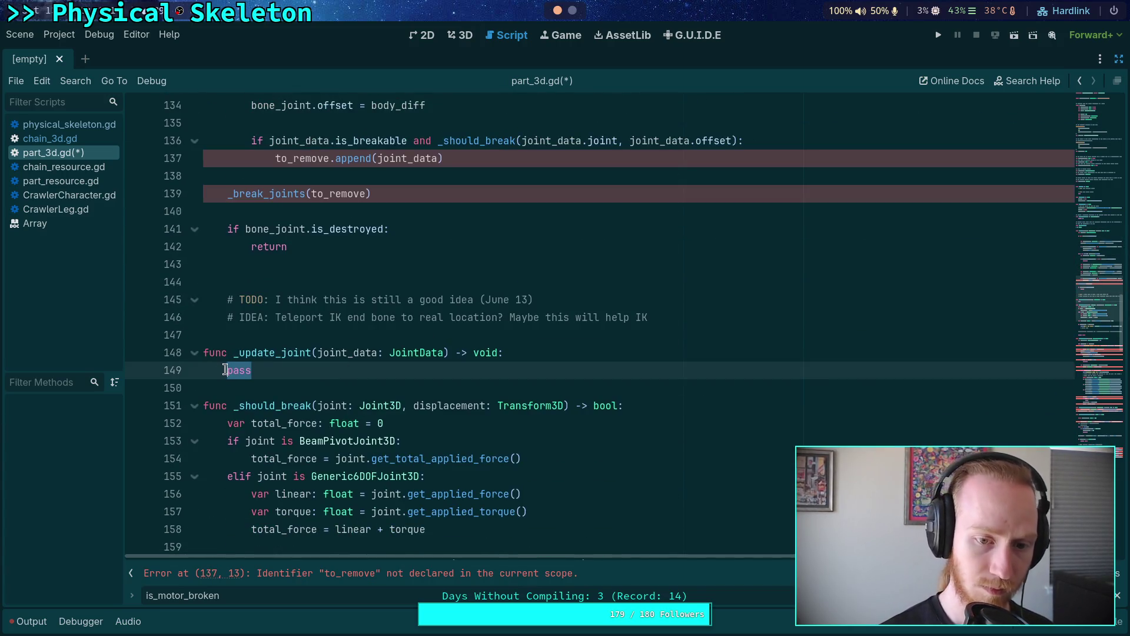
pyautogui.hotkey('ctrl', 'v')
# Step: Replace bone_joint with joint_data on lines 149, 150, 151 and 154 of _update_joint
pyautogui.moveTo(371, 387)
pyautogui.mouseDown()
pyautogui.moveTo(400, 439)
pyautogui.moveTo(359, 458)
pyautogui.mouseUp()
pyautogui.doubleClick(348, 352)
pyautogui.rightClick(347, 353)
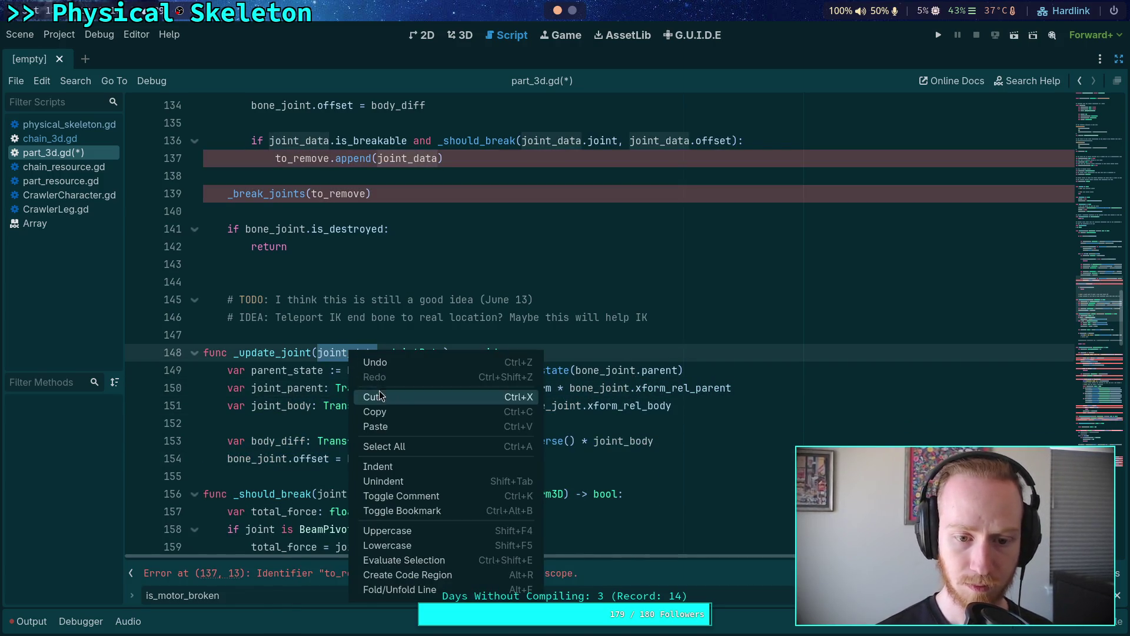
pyautogui.click(389, 412)
pyautogui.doubleClick(604, 370)
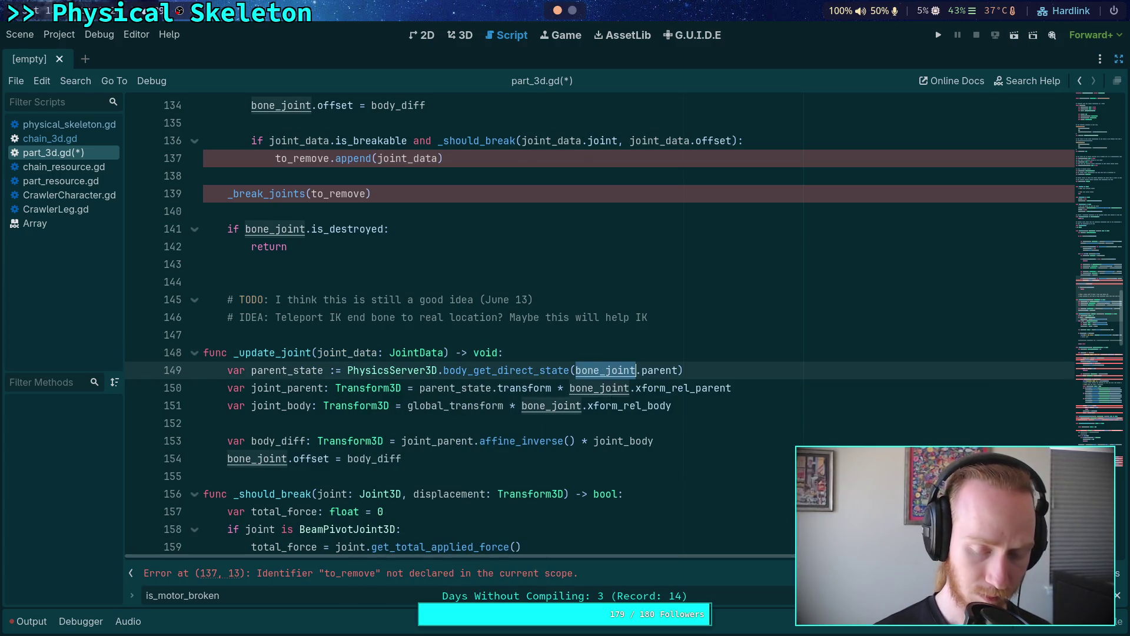
pyautogui.hotkey('ctrl', 'v')
pyautogui.click(591, 388)
pyautogui.doubleClick(591, 388)
pyautogui.hotkey('ctrl', 'v')
pyautogui.doubleClick(544, 406)
pyautogui.hotkey('ctrl', 'v')
pyautogui.doubleClick(247, 459)
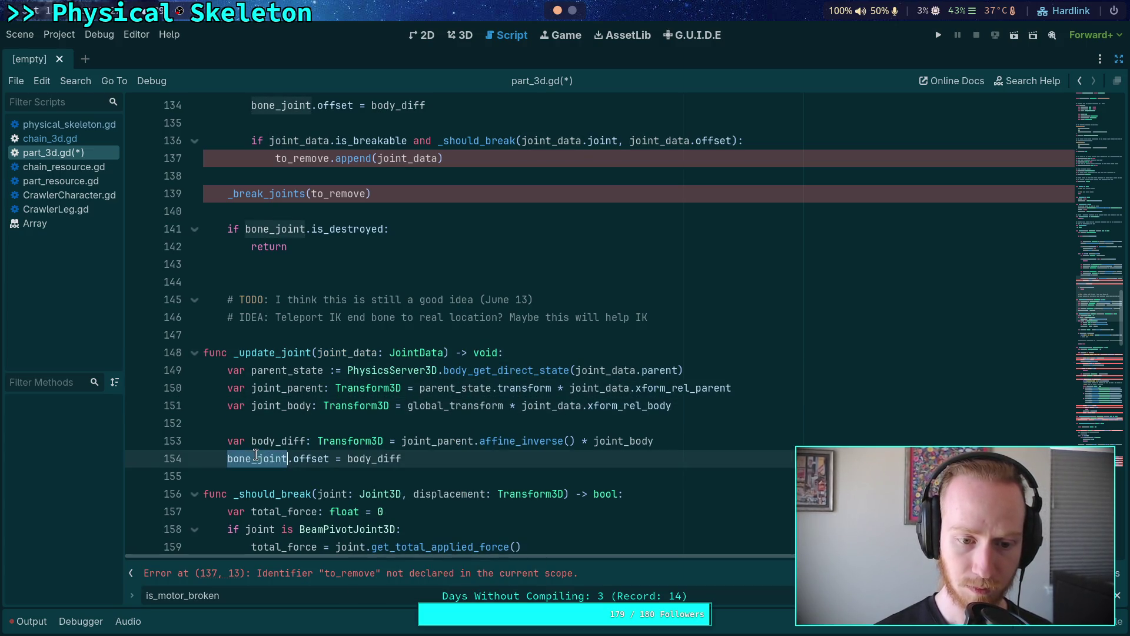
pyautogui.hotkey('ctrl', 'v')
# Step: Call _update_joint(bone_joint) on the emptied line 113 inside the is_destroyed check
pyautogui.scroll(8, 329, 423)
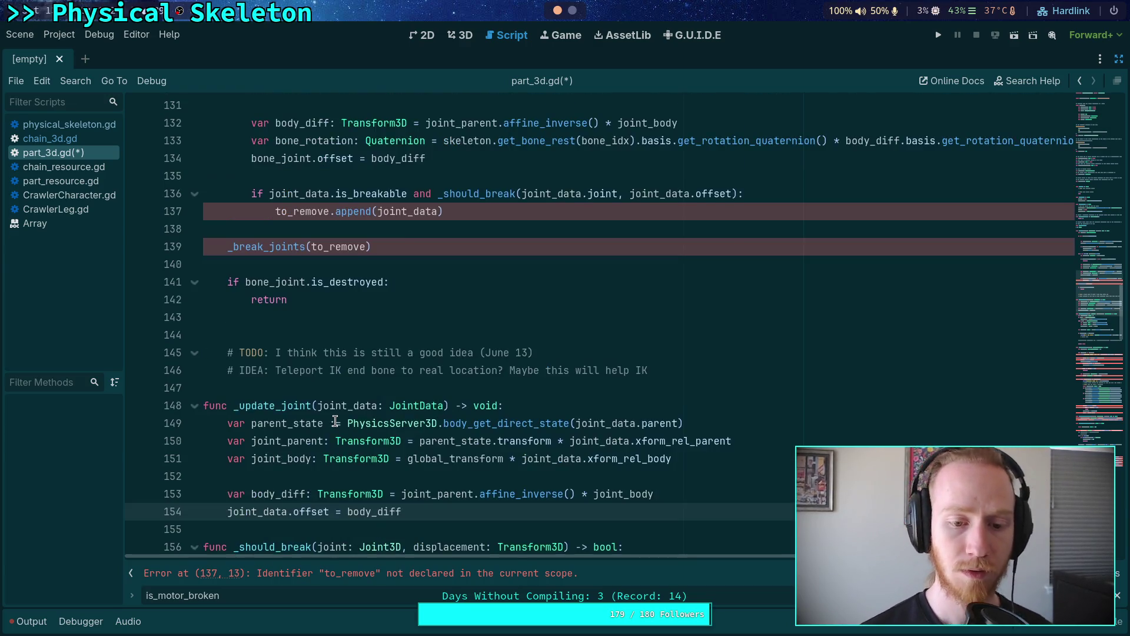
pyautogui.scroll(2, 334, 421)
pyautogui.click(428, 225)
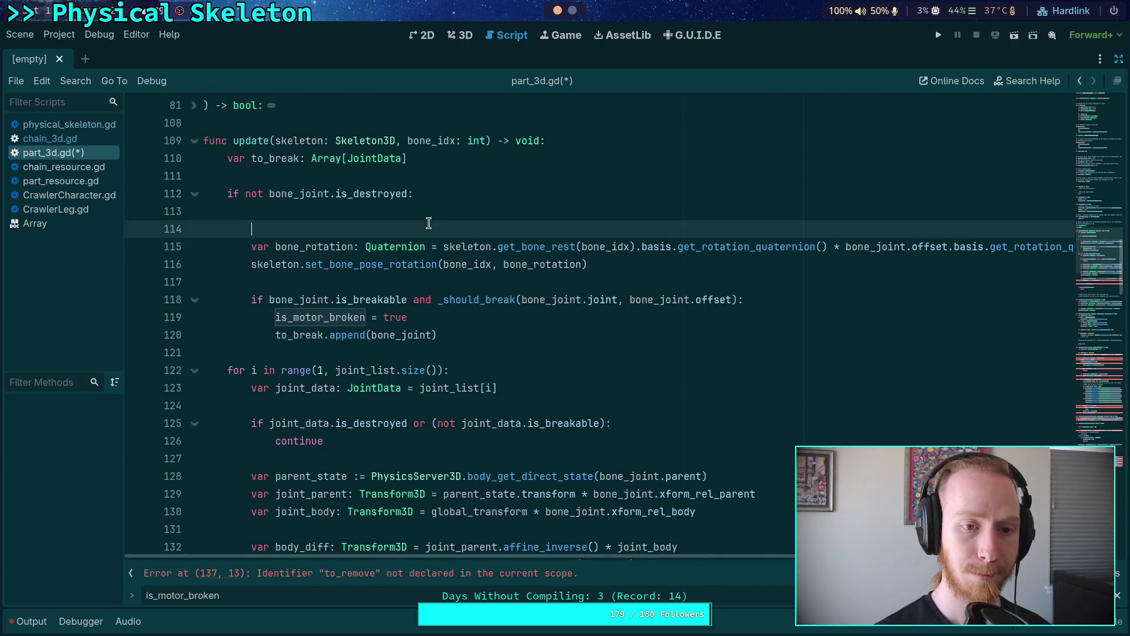
pyautogui.press('Up')
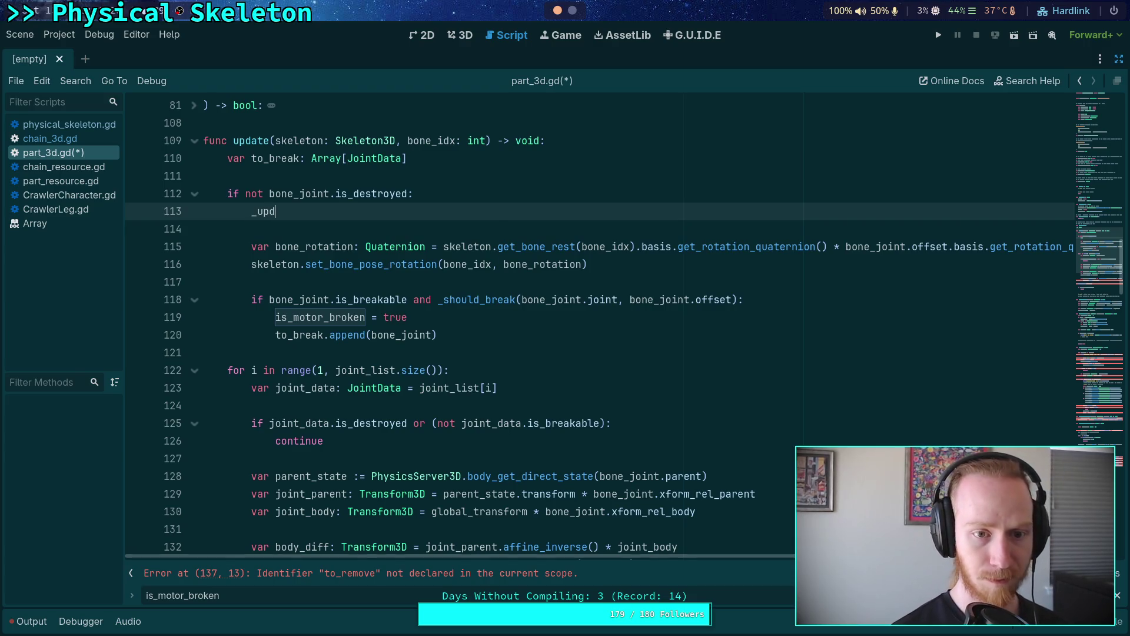
pyautogui.press('Return')
pyautogui.write('bone_joint')
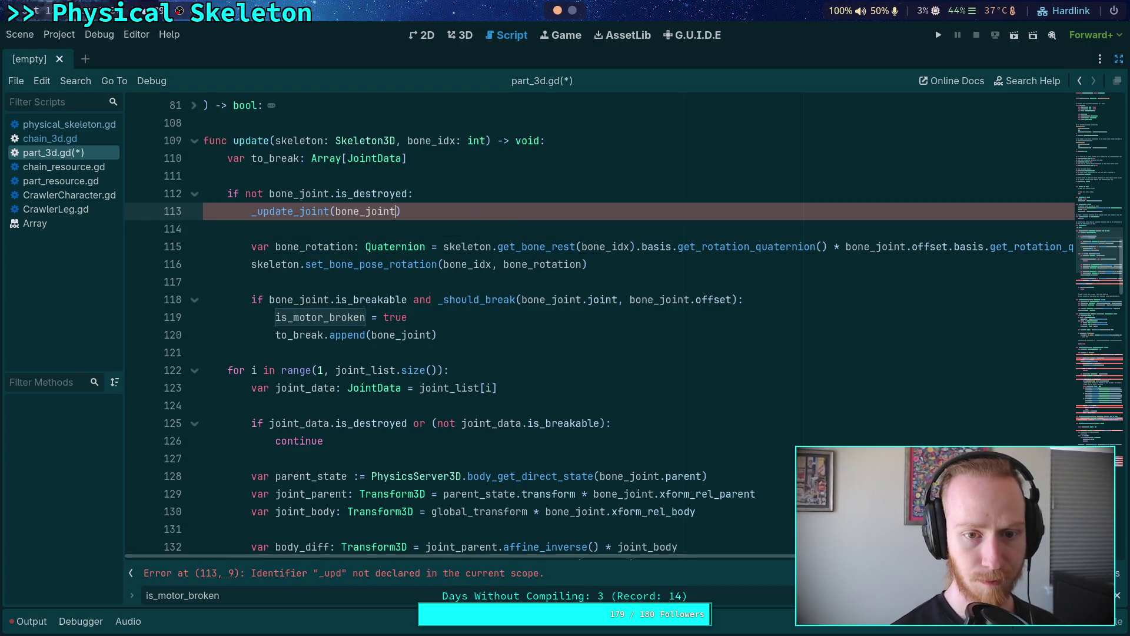
# Step: Call _update_joint(joint_data) after 'continue' in the loop and delete the duplicated transform calculations
pyautogui.scroll(-2, 515, 388)
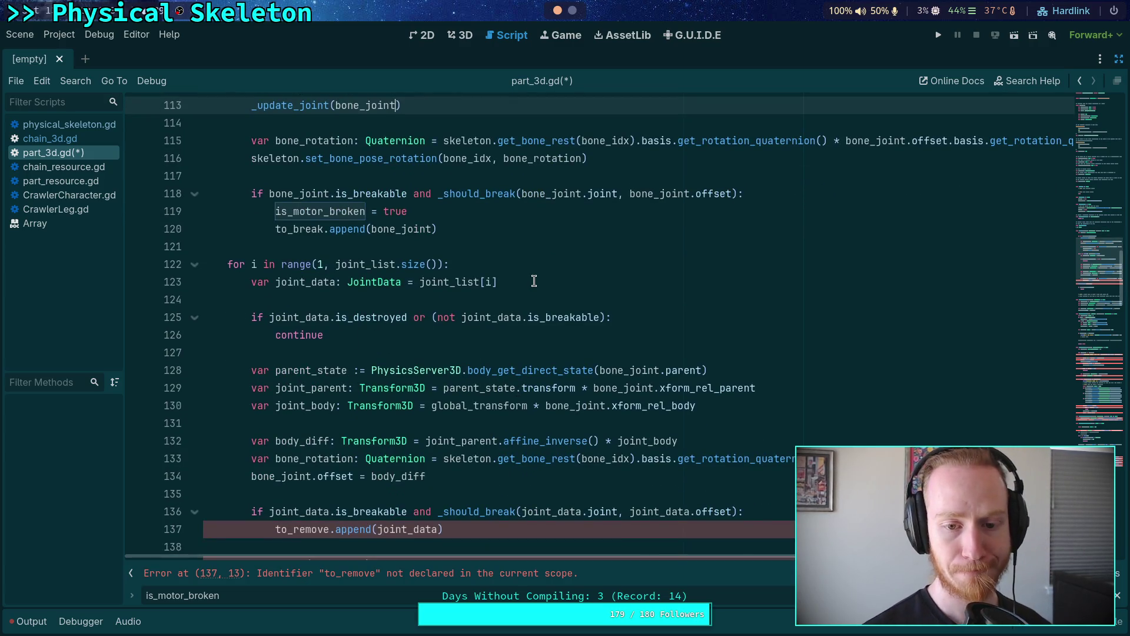
pyautogui.click(380, 353)
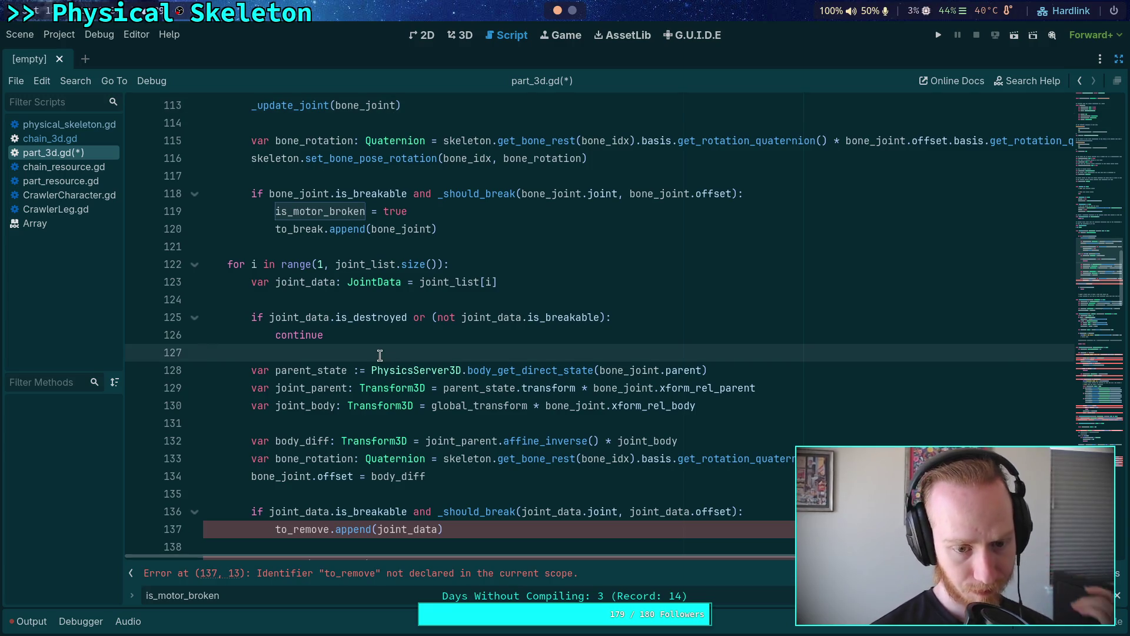
pyautogui.press('Return')
pyautogui.press('Return')
pyautogui.press('Up')
pyautogui.write('_up')
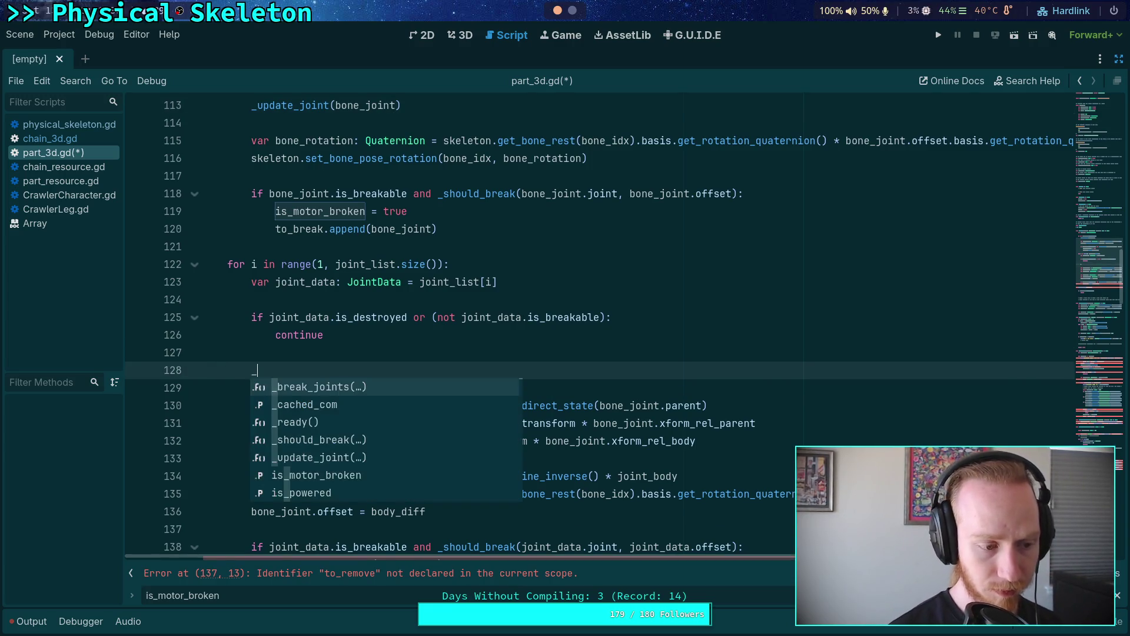
pyautogui.press('Return')
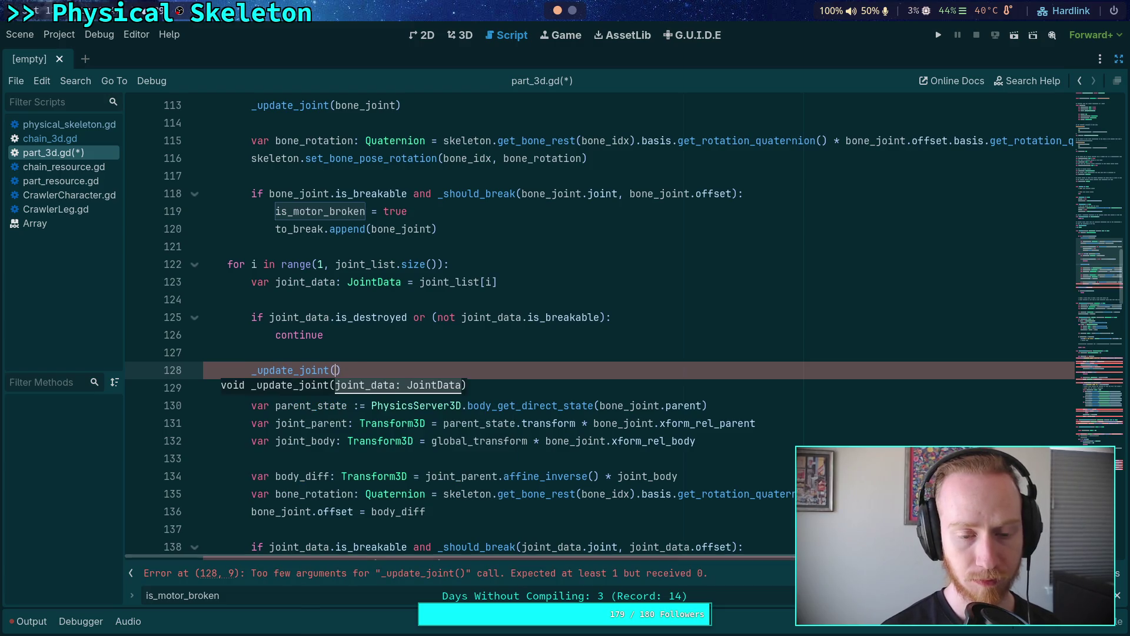
pyautogui.write('joint_data')
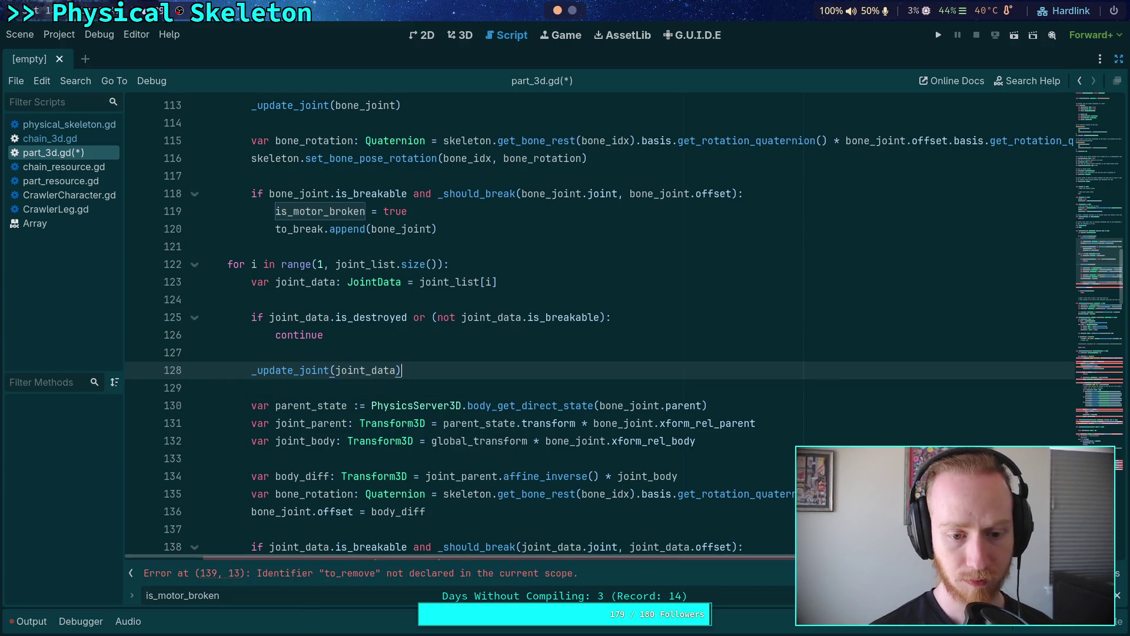
pyautogui.scroll(-2, 471, 376)
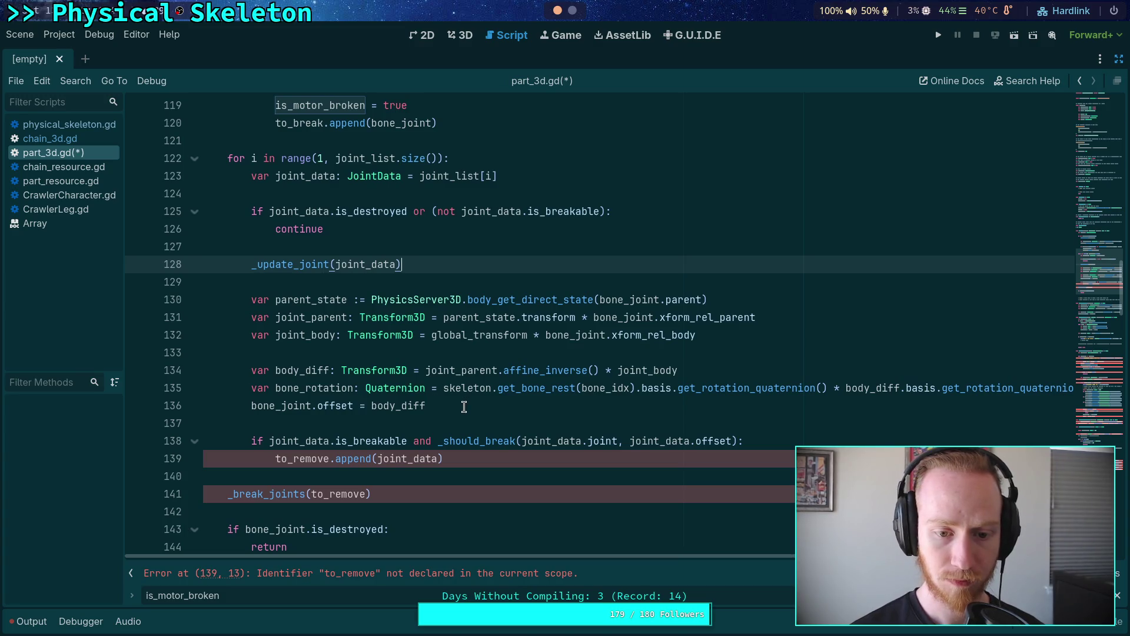
pyautogui.moveTo(460, 405); pyautogui.dragTo(490, 270)
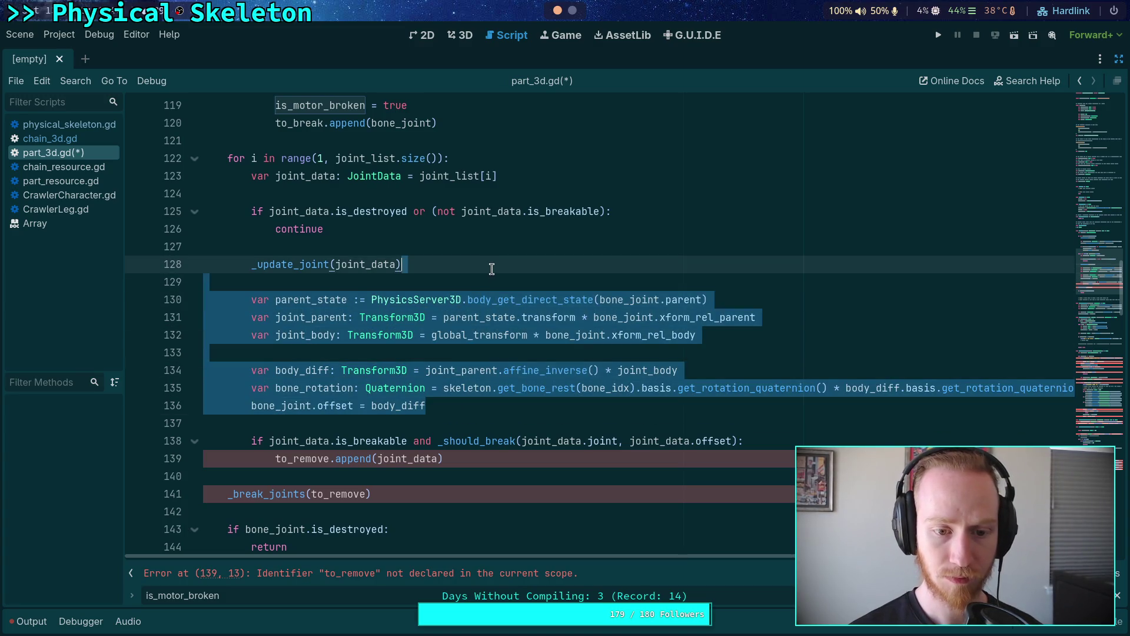
pyautogui.press('BackSpace')
# Step: Remove the is_breakable check from line 130 and rename to_remove to to_break on lines 131 and 133
pyautogui.scroll(2, 448, 330)
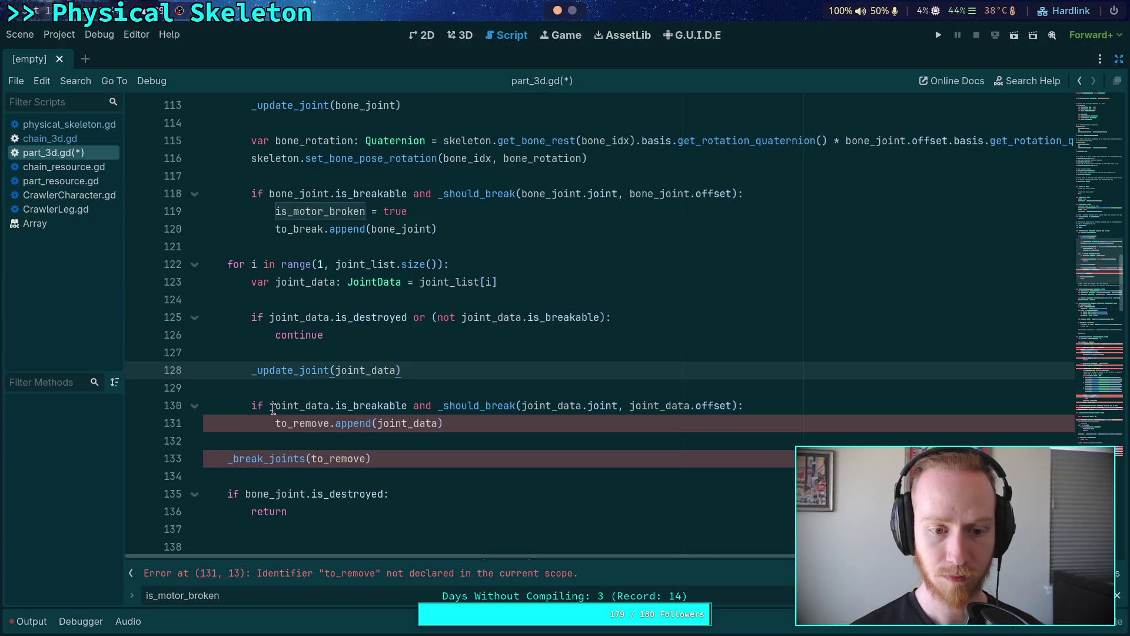
pyautogui.moveTo(269, 406); pyautogui.dragTo(436, 410)
pyautogui.press('BackSpace')
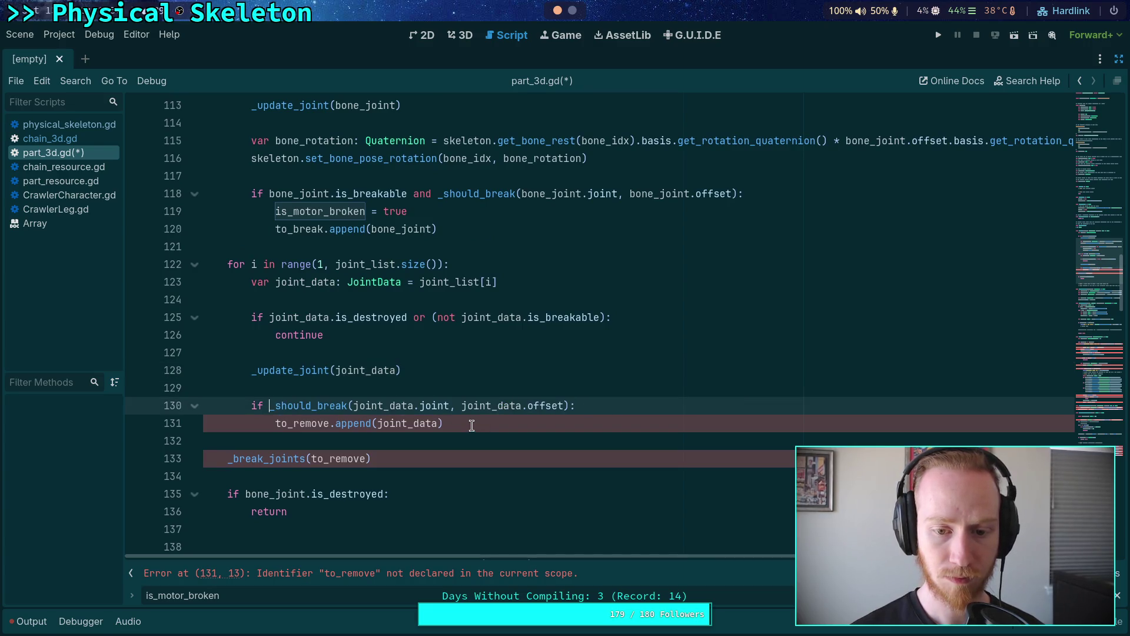
pyautogui.click(297, 422)
pyautogui.moveTo(297, 422); pyautogui.dragTo(328, 422)
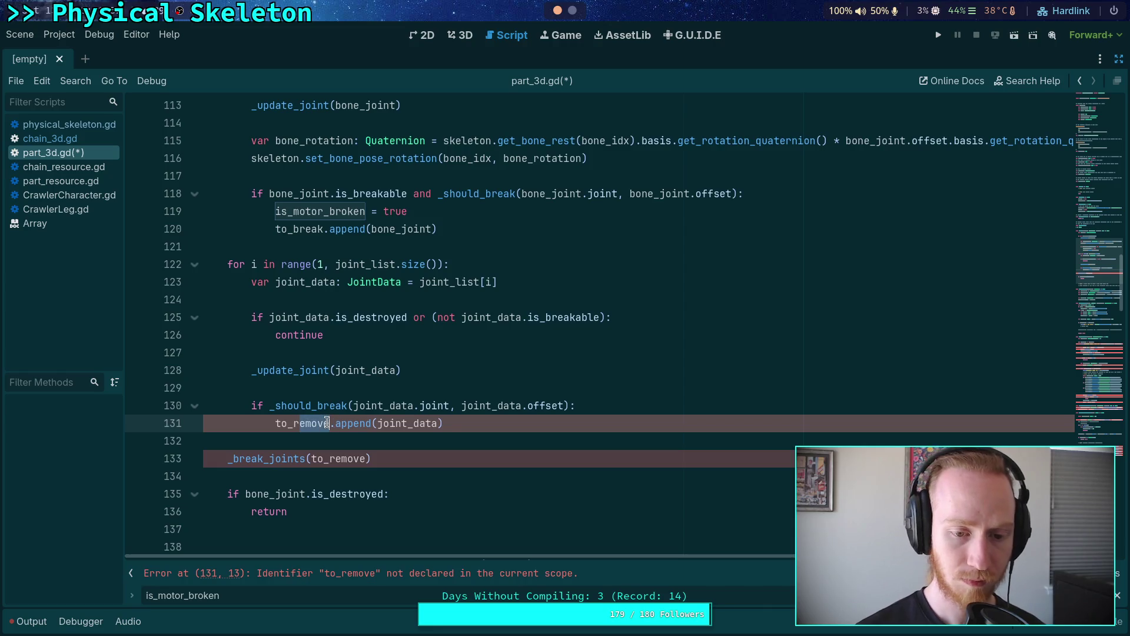
pyautogui.press('BackSpace')
pyautogui.press('BackSpace')
pyautogui.write('break')
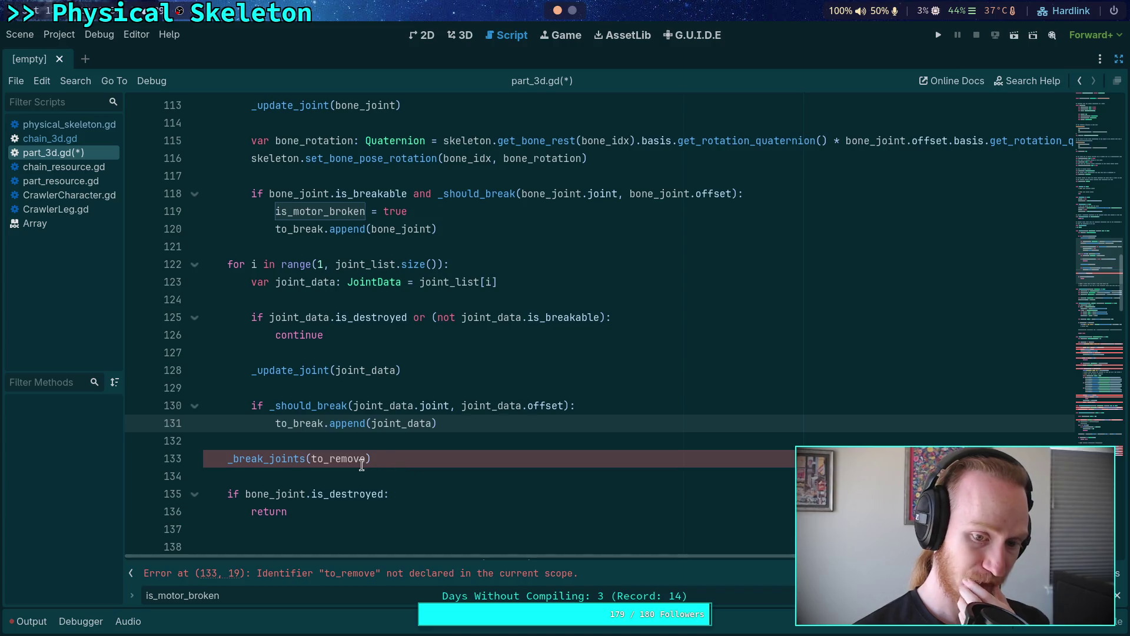
pyautogui.moveTo(335, 459); pyautogui.dragTo(356, 458)
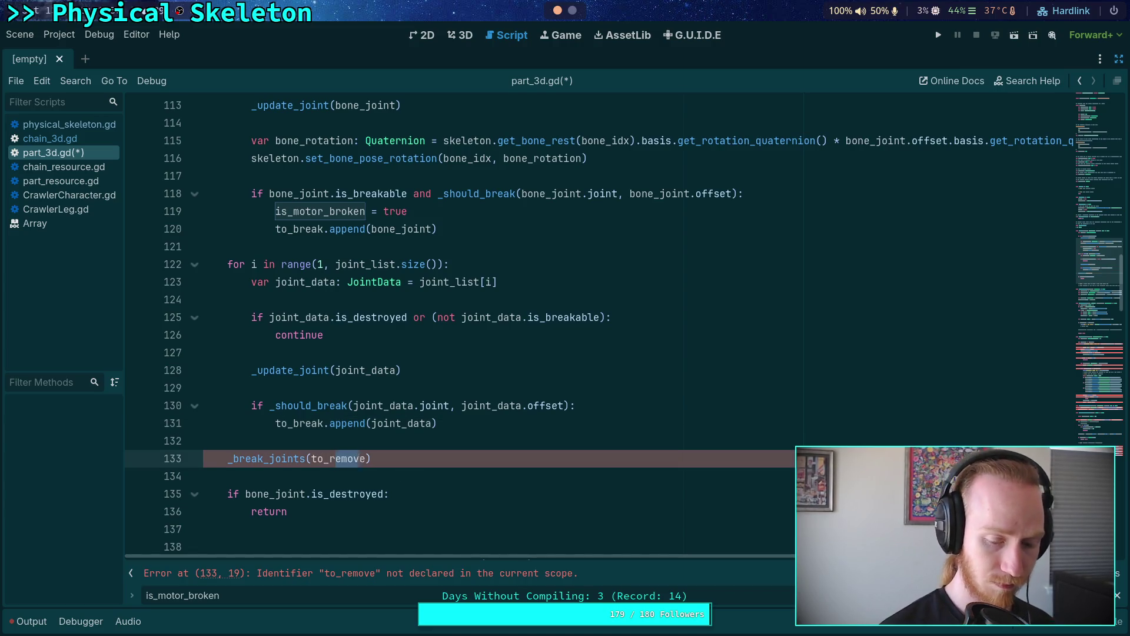
pyautogui.press('BackSpace')
pyautogui.press('BackSpace')
pyautogui.write('break')
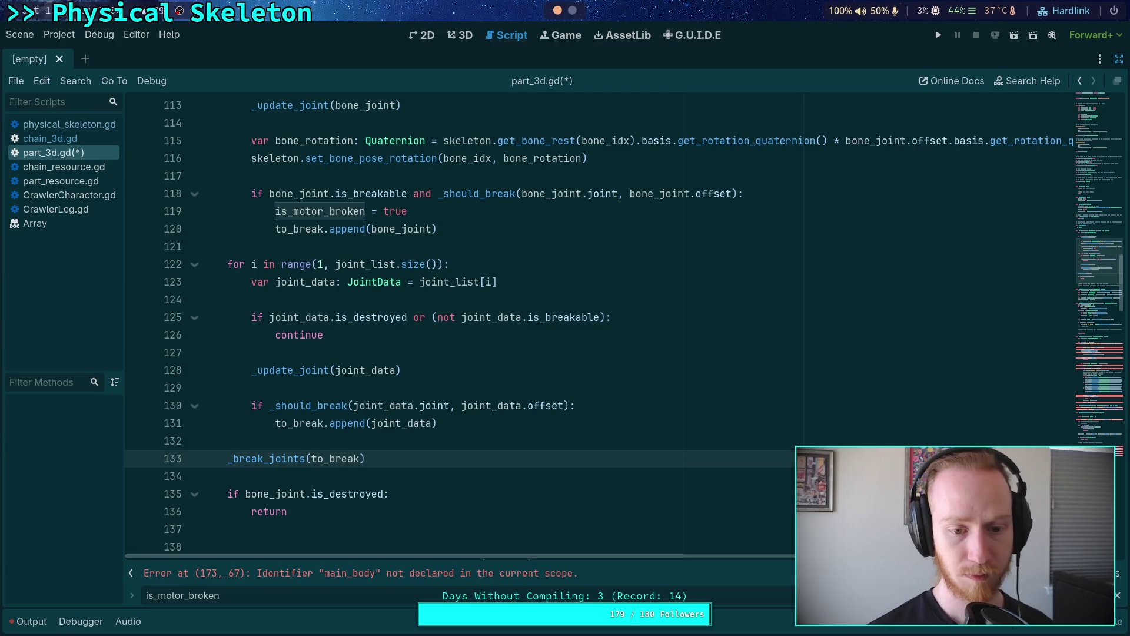
pyautogui.click(405, 447)
pyautogui.scroll(-9, 405, 447)
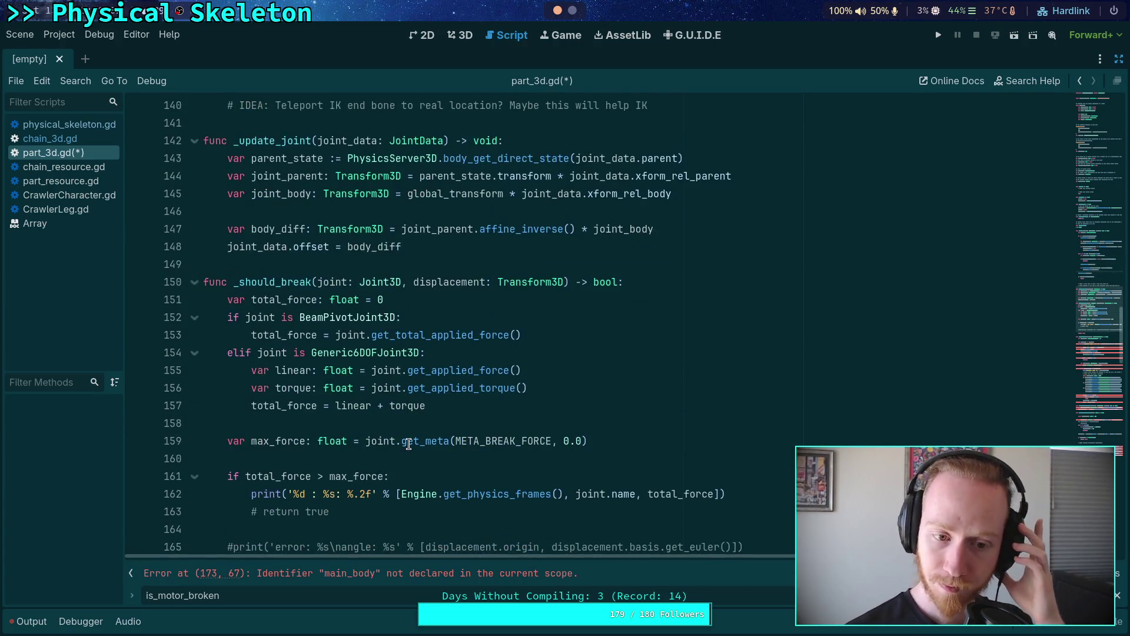
pyautogui.scroll(5, 409, 445)
pyautogui.scroll(3, 409, 444)
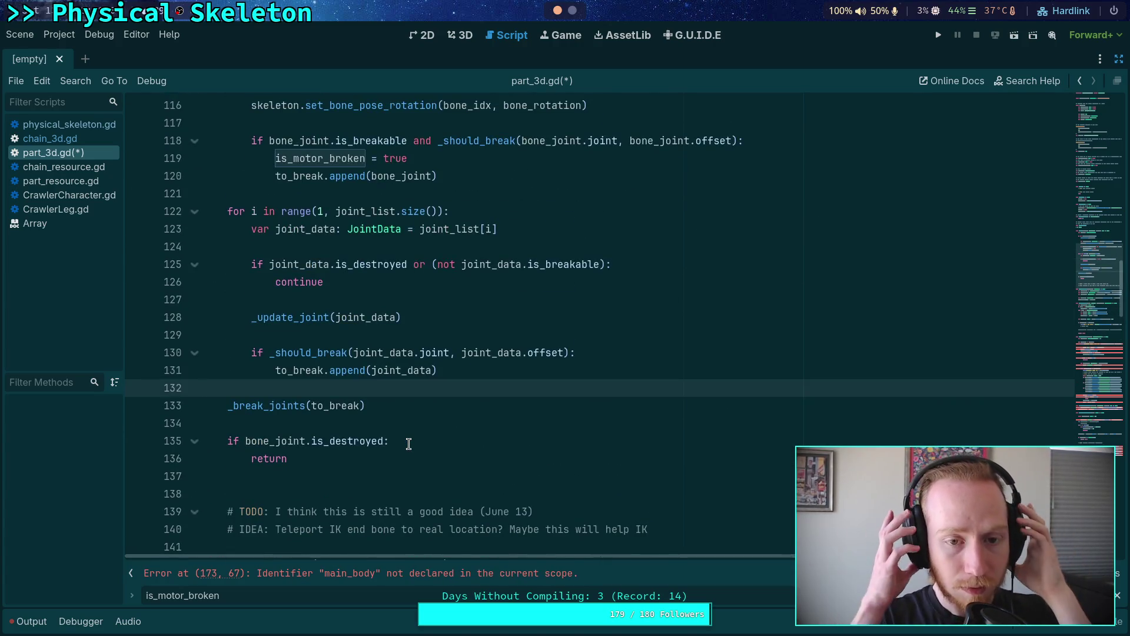
pyautogui.scroll(-15, 409, 441)
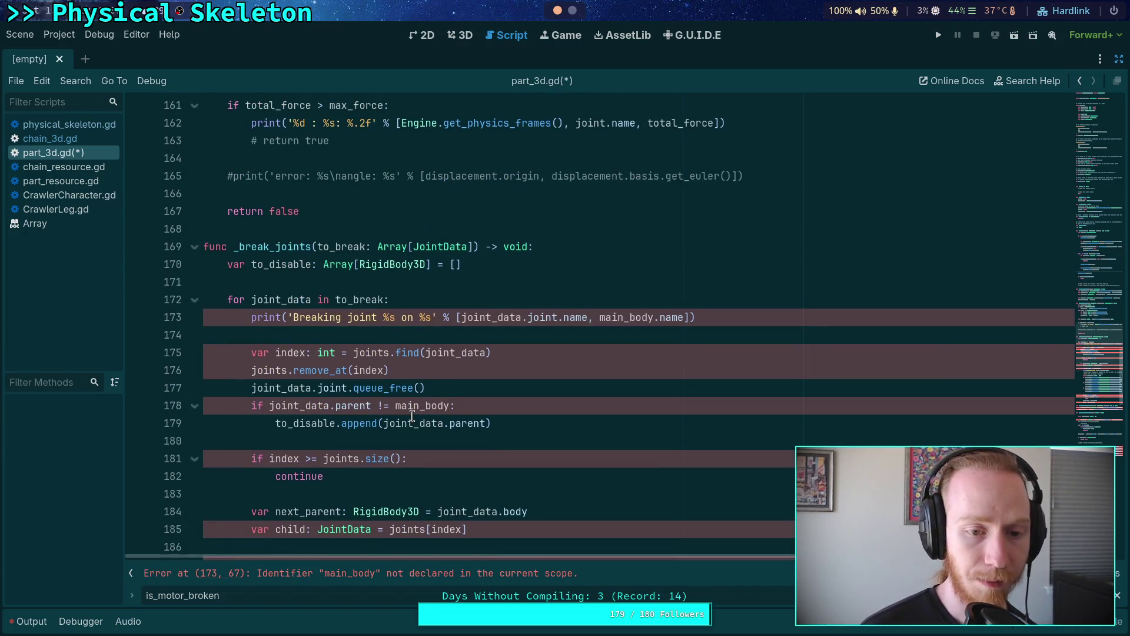
pyautogui.scroll(-8, 412, 416)
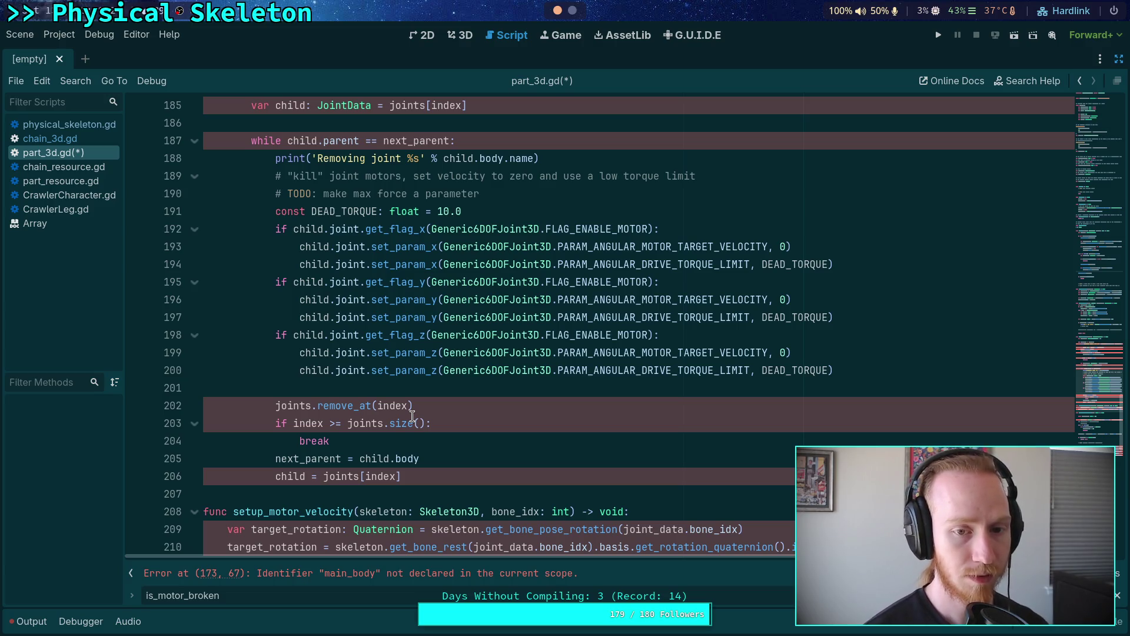
pyautogui.scroll(6, 412, 416)
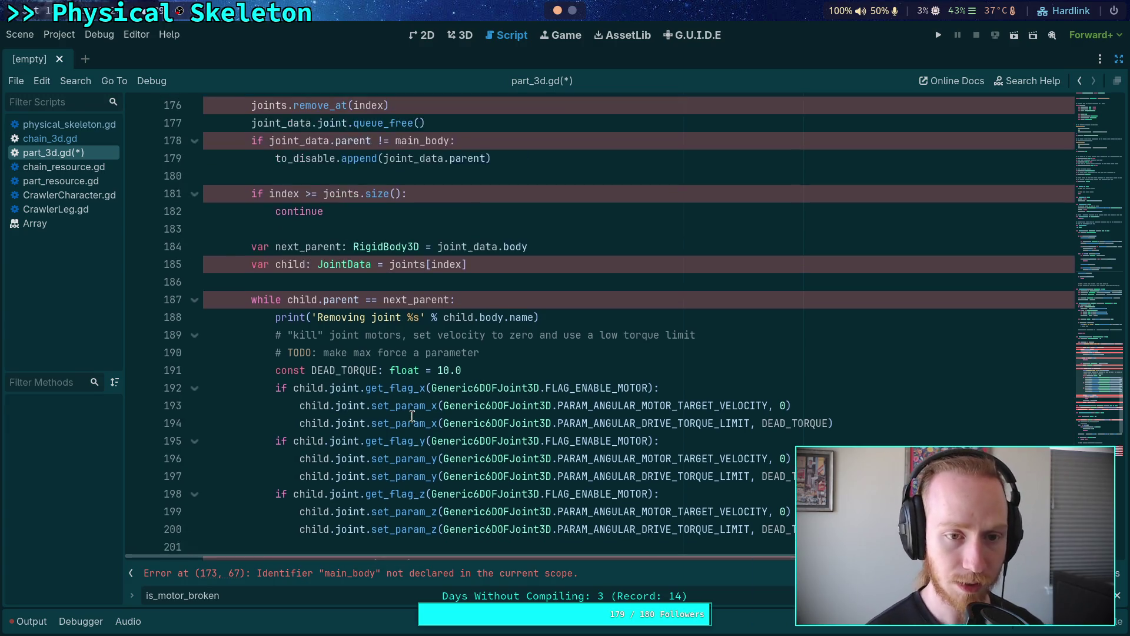
pyautogui.scroll(13, 407, 413)
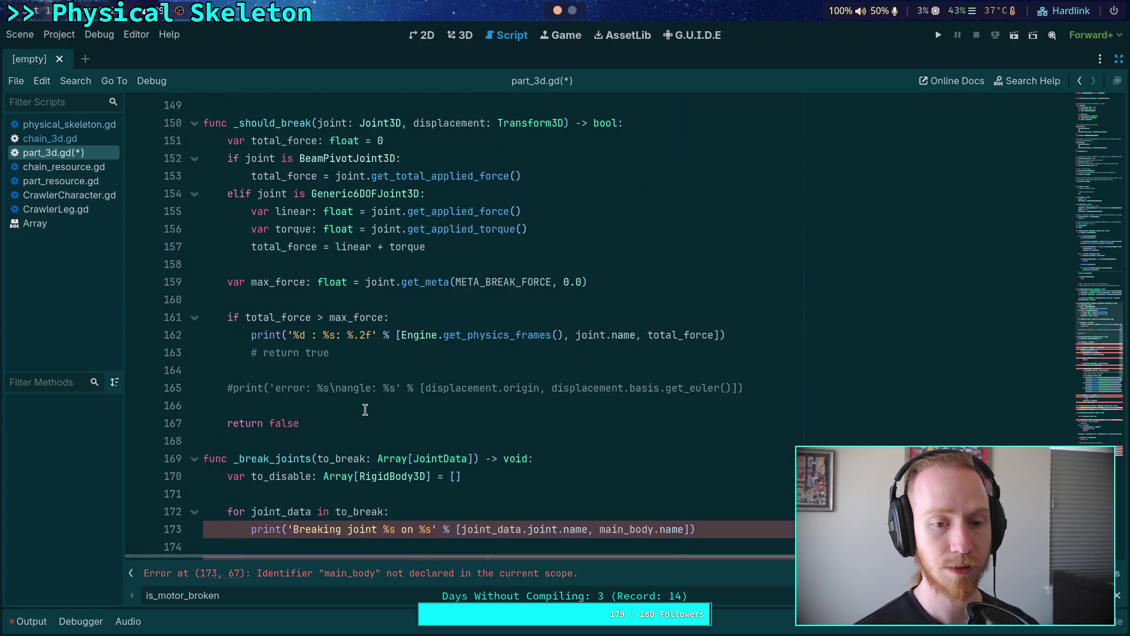
pyautogui.scroll(5, 353, 406)
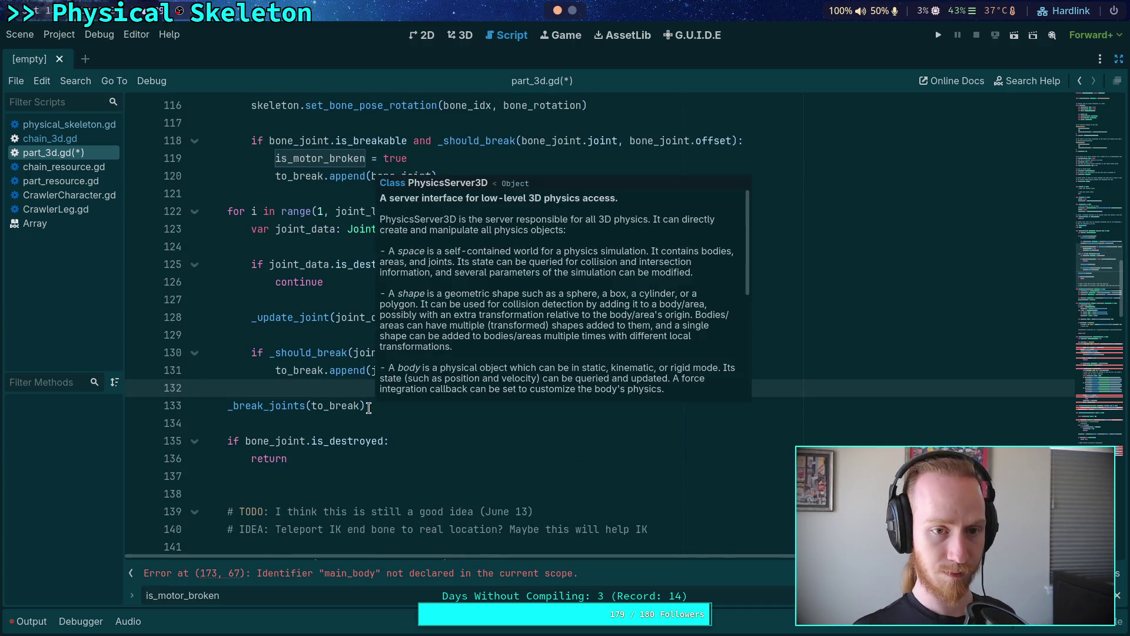
pyautogui.scroll(-10, 336, 405)
pyautogui.scroll(-6, 327, 405)
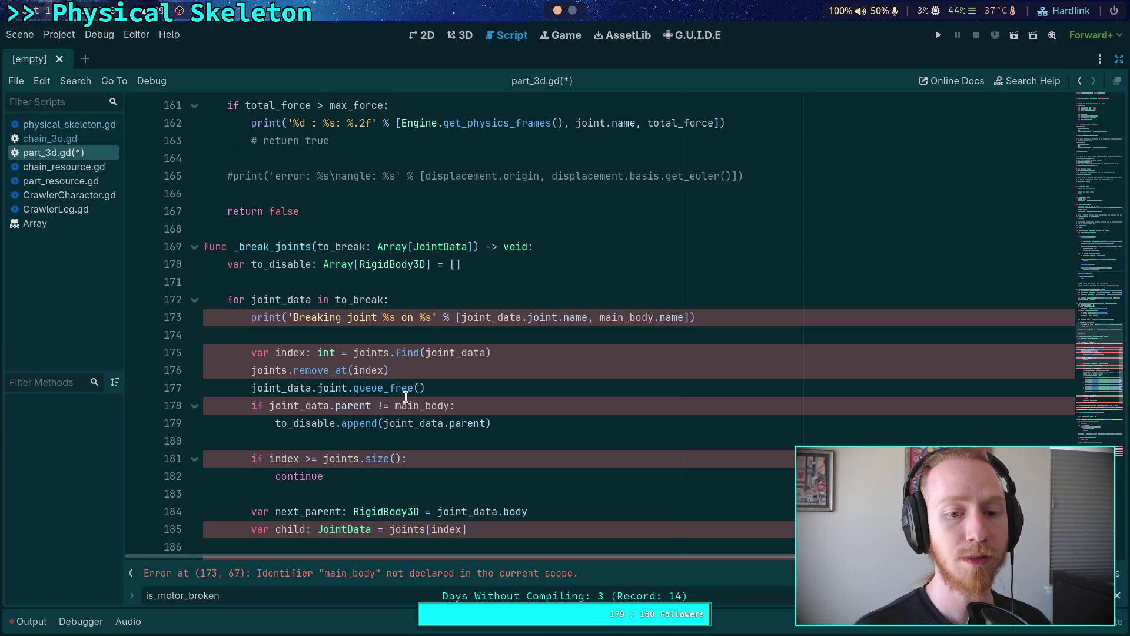
pyautogui.moveTo(450, 422)
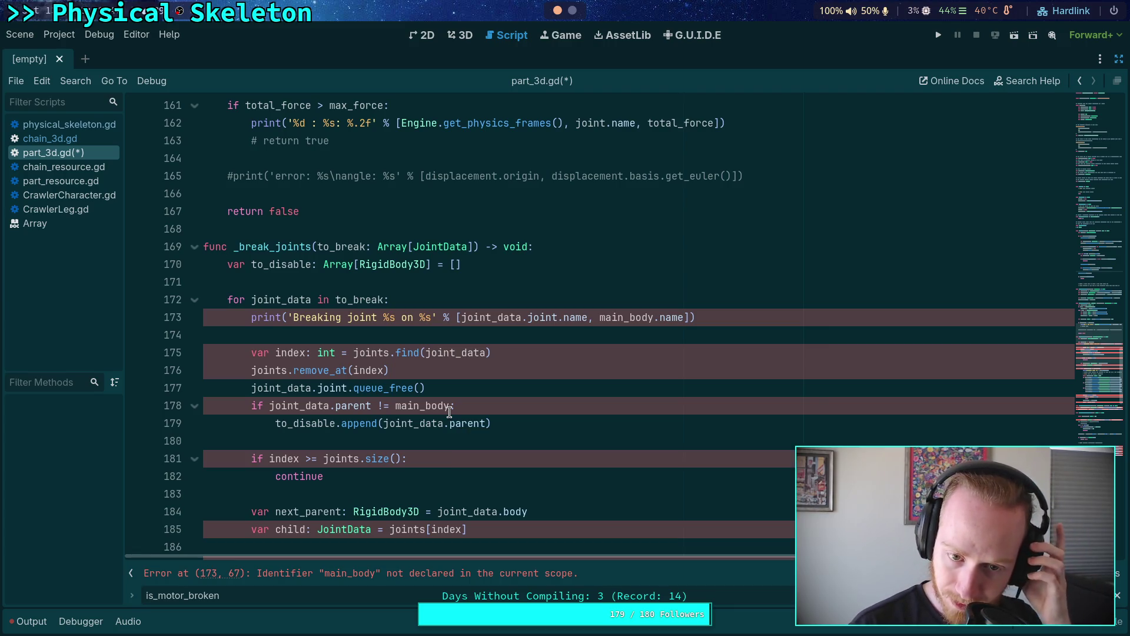
pyautogui.scroll(-6, 450, 412)
pyautogui.moveTo(262, 328); pyautogui.dragTo(791, 458)
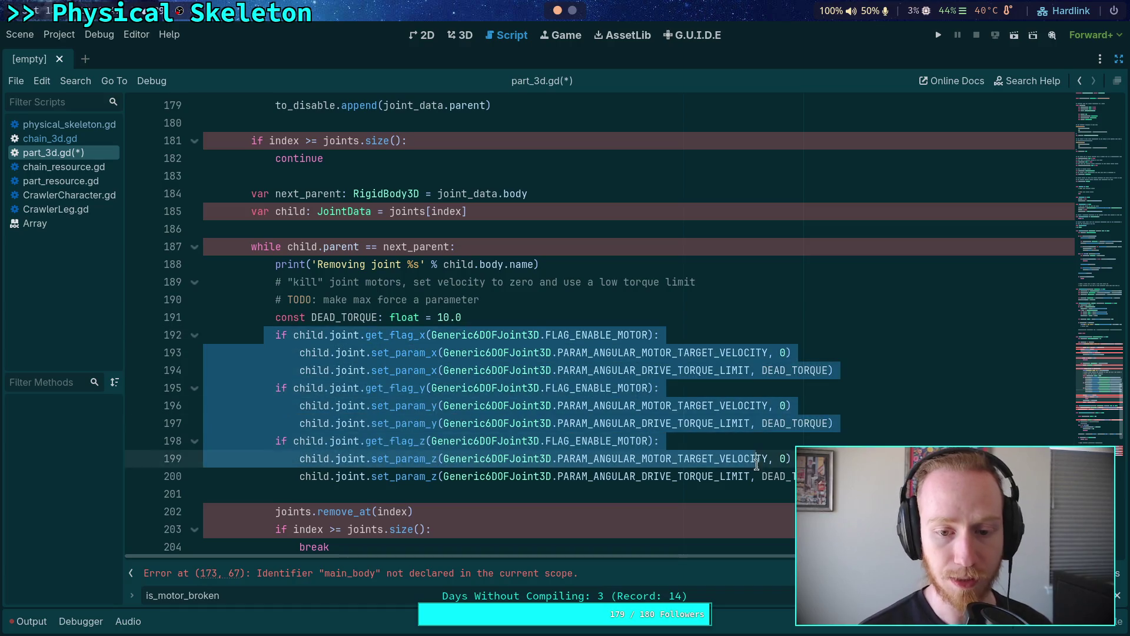
pyautogui.click(438, 475)
pyautogui.scroll(16, 589, 425)
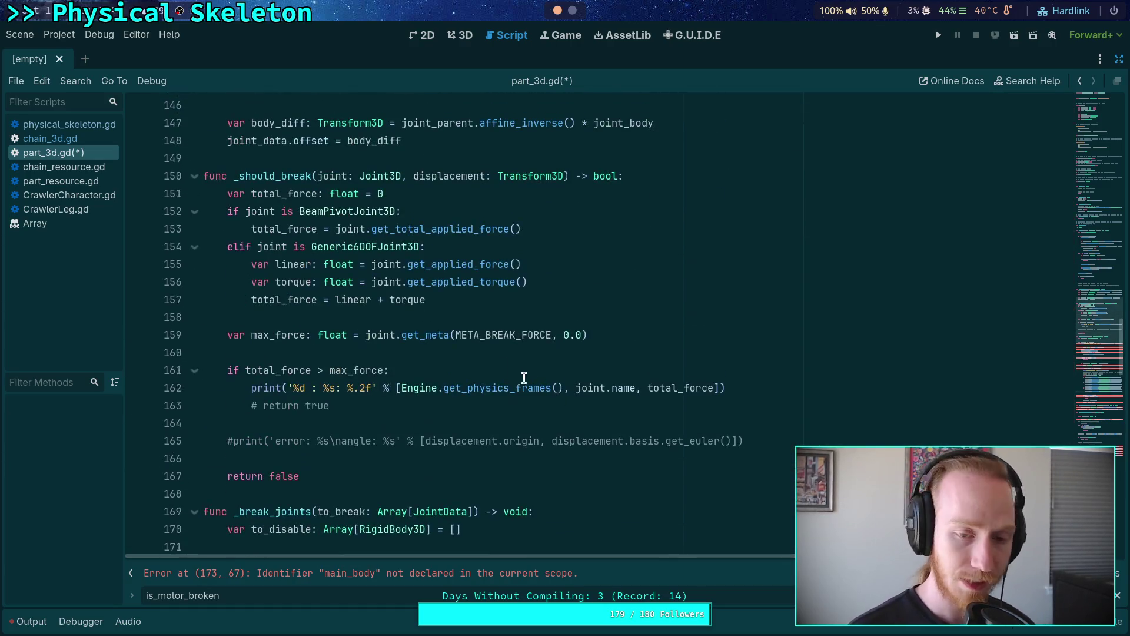
pyautogui.scroll(9, 459, 312)
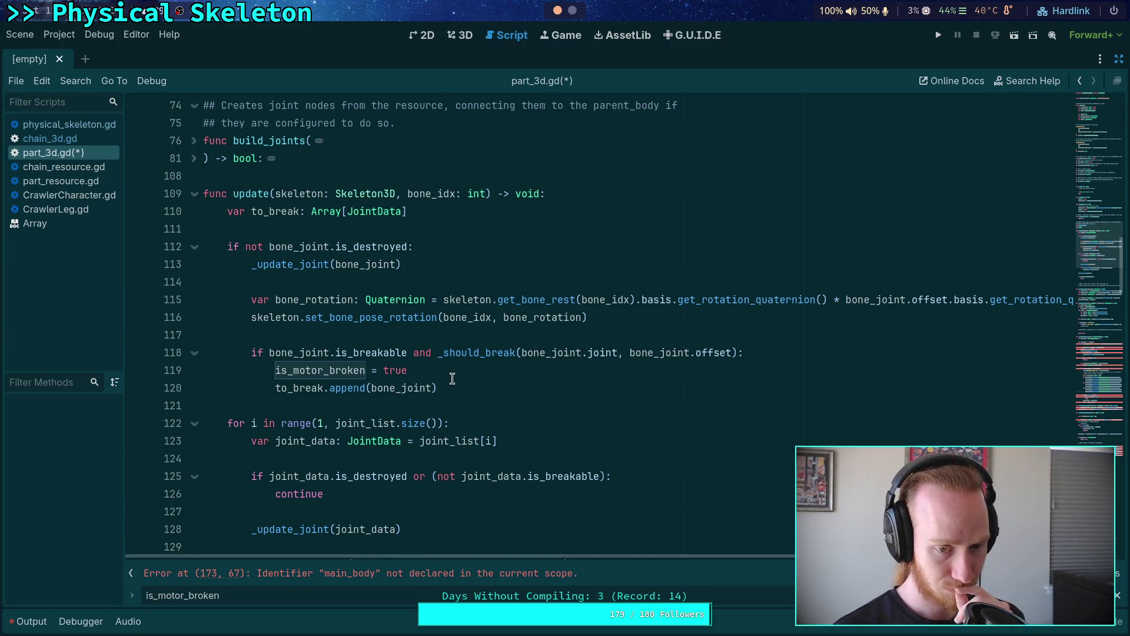
# Step: Add 'bone_joint.is_destroyed = true' on a new line after is_motor_broken = true in update()
pyautogui.click(611, 367)
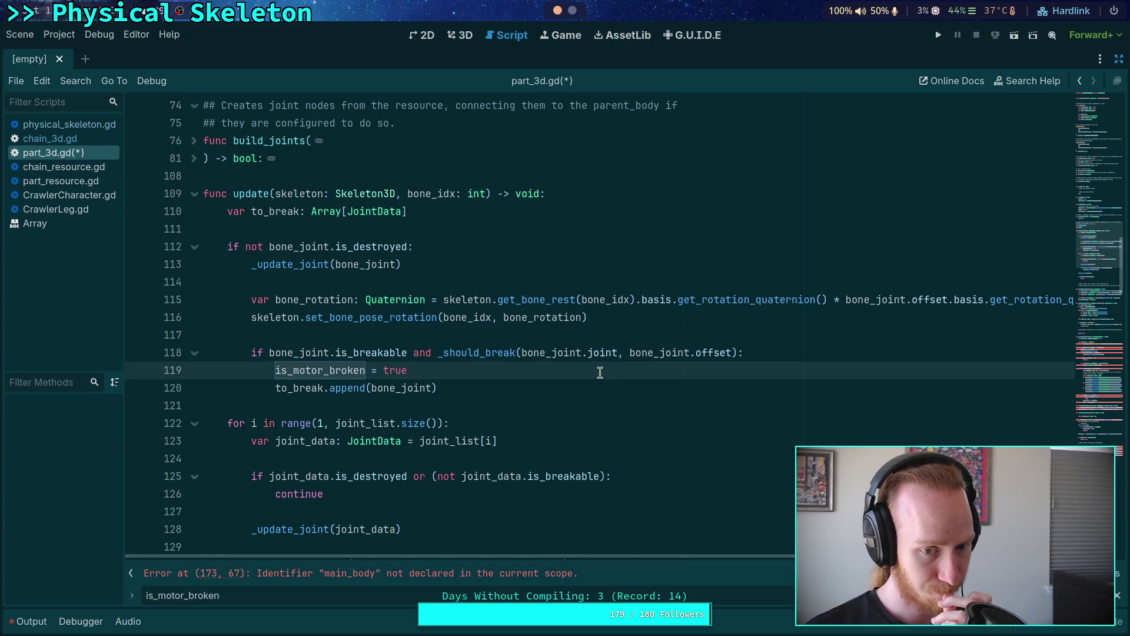
pyautogui.press('Return')
pyautogui.write('bone')
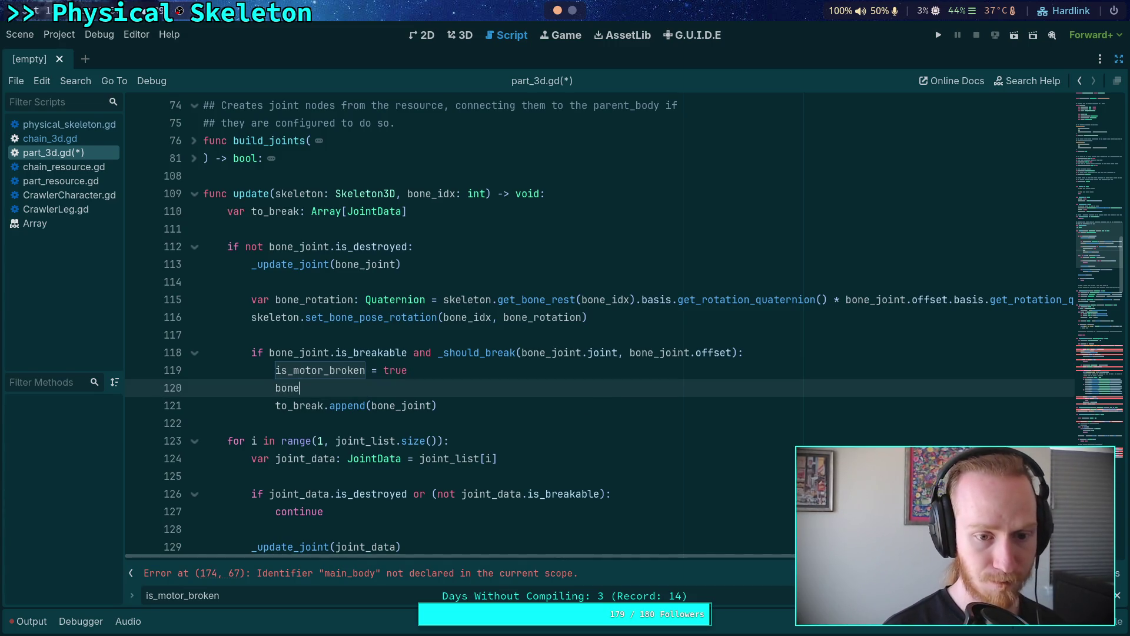
pyautogui.write('_joint.is')
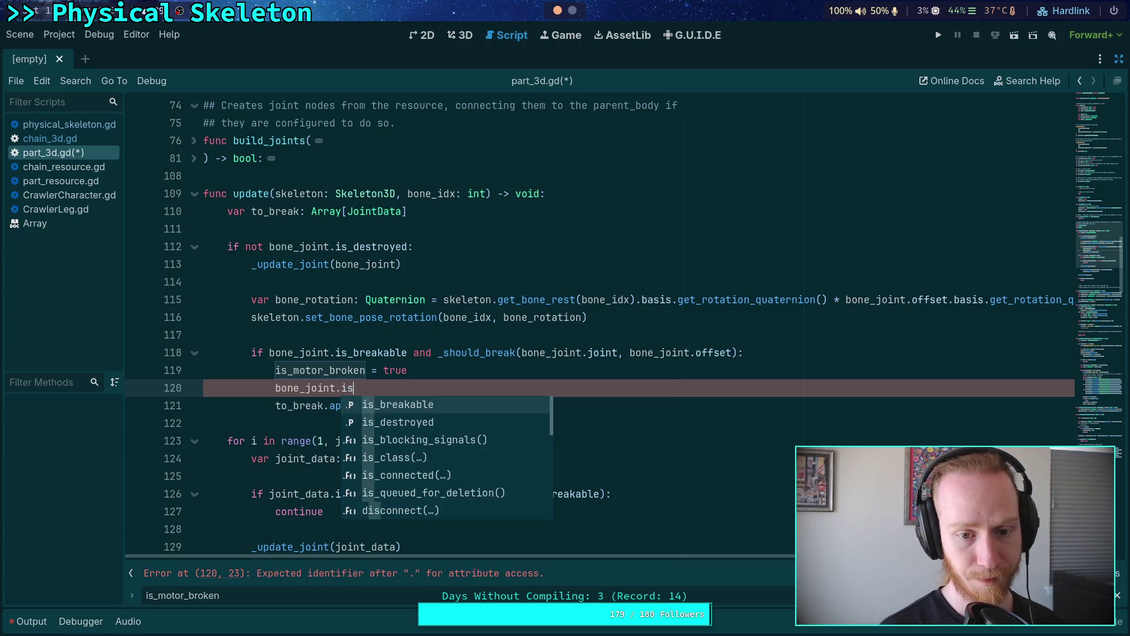
pyautogui.write('_d')
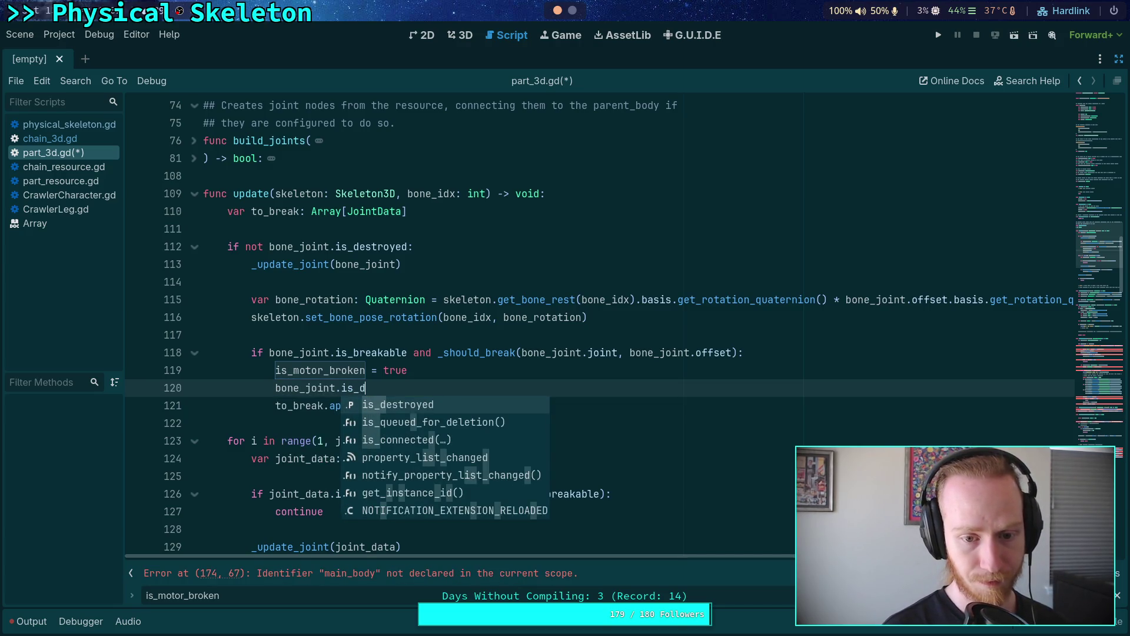
pyautogui.press('Return')
pyautogui.write('rue')
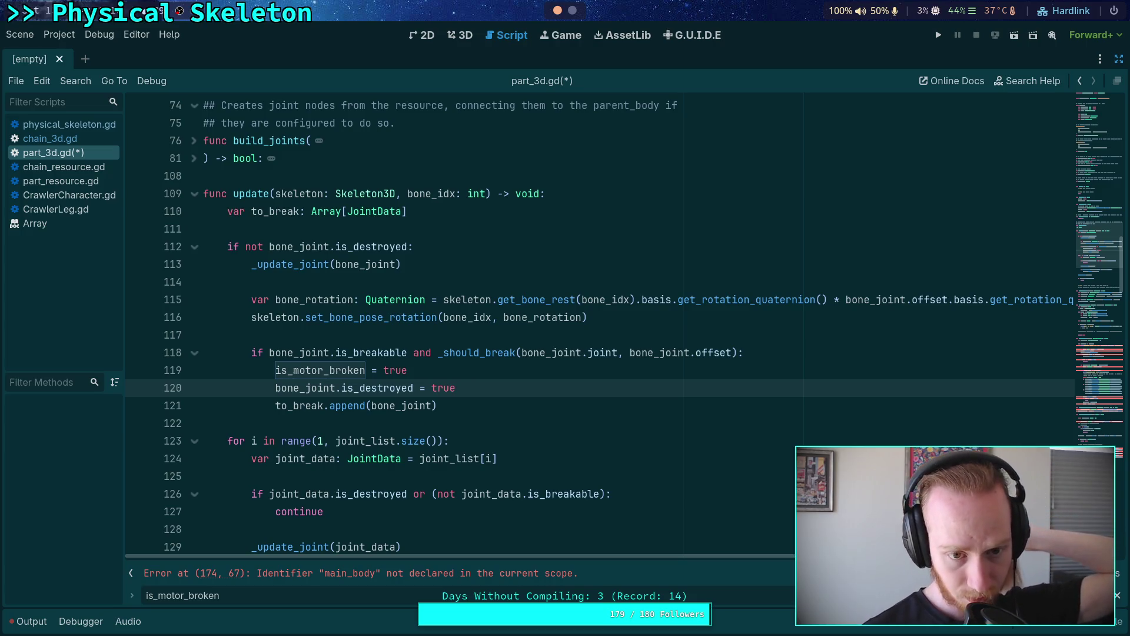
# Step: Delete the 'var to_break: Array[JointData]' declaration and its leftover empty line
pyautogui.moveTo(408, 211); pyautogui.dragTo(203, 211)
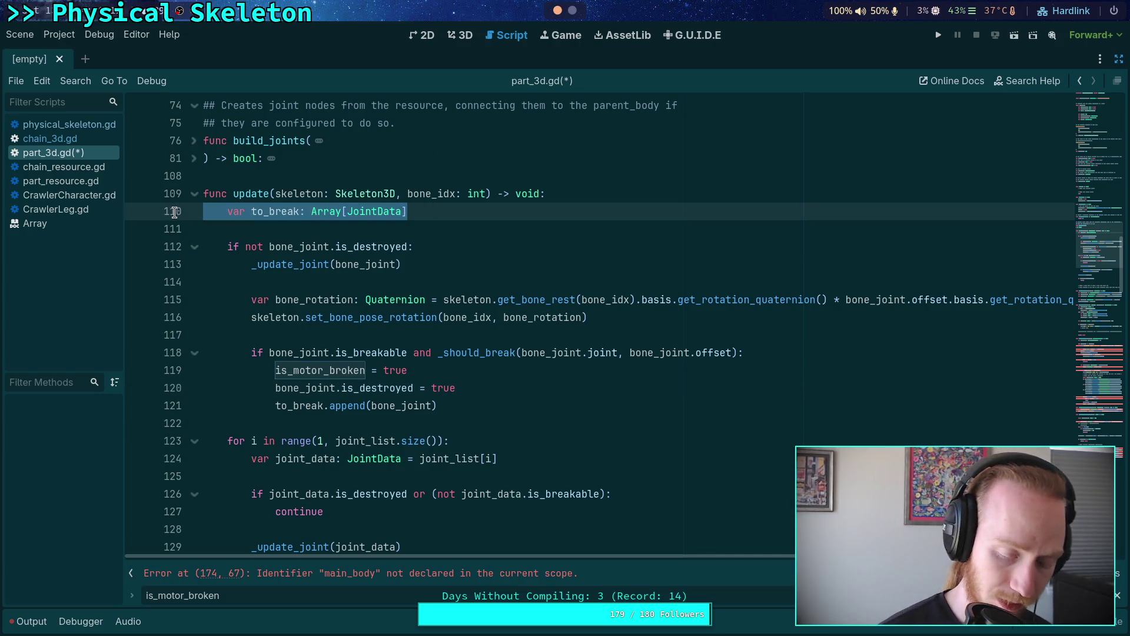
pyautogui.press('BackSpace')
pyautogui.press('Delete')
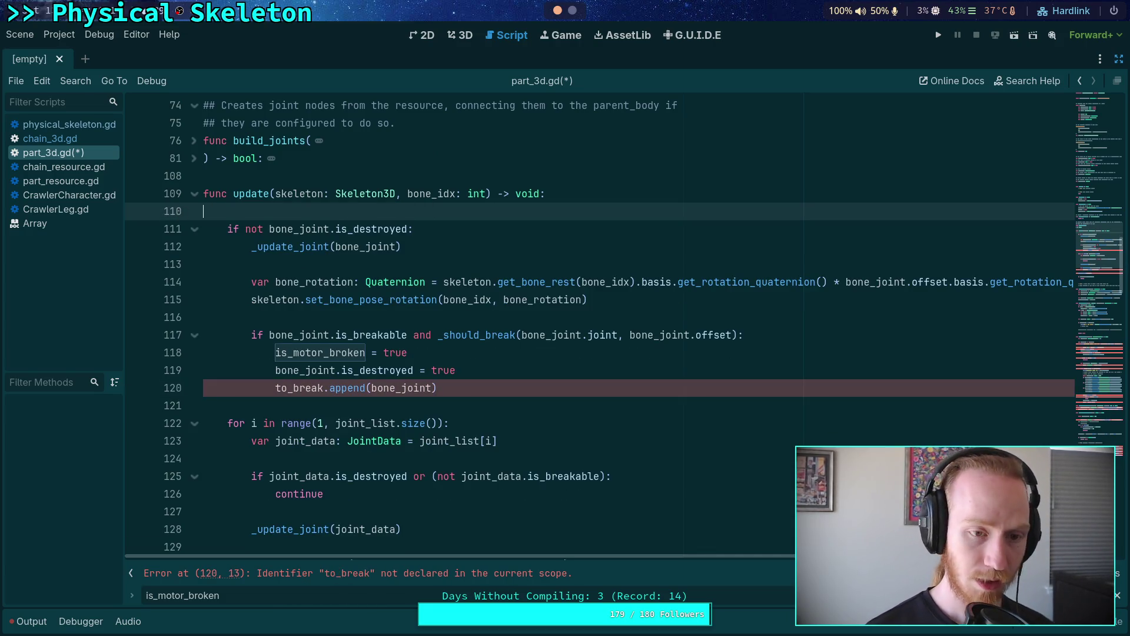
pyautogui.press('Delete')
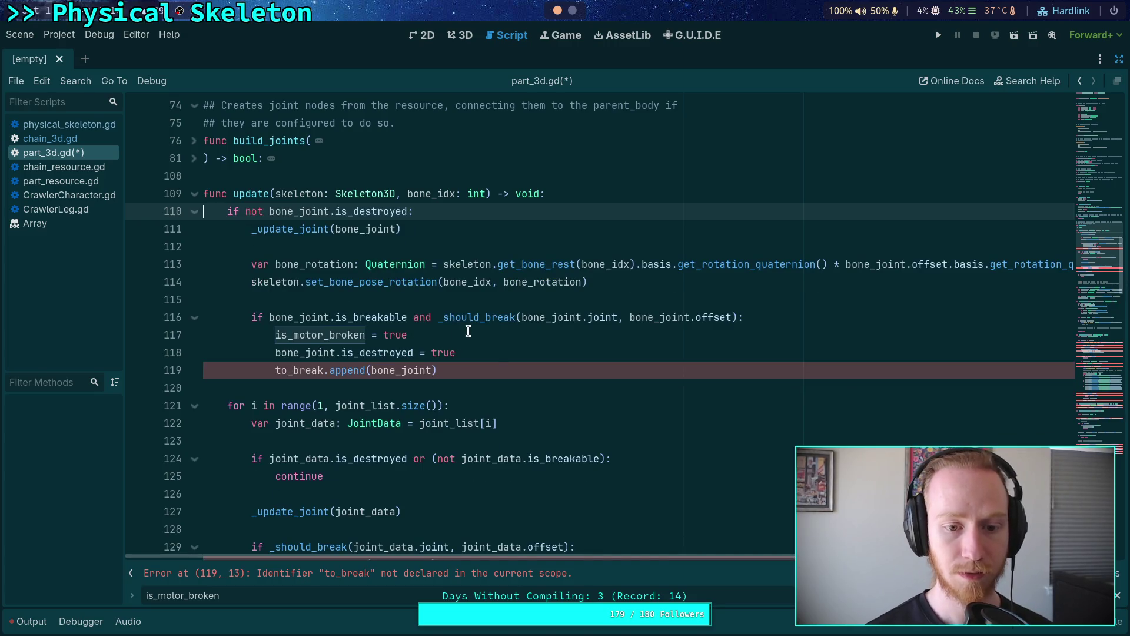
pyautogui.click(498, 363)
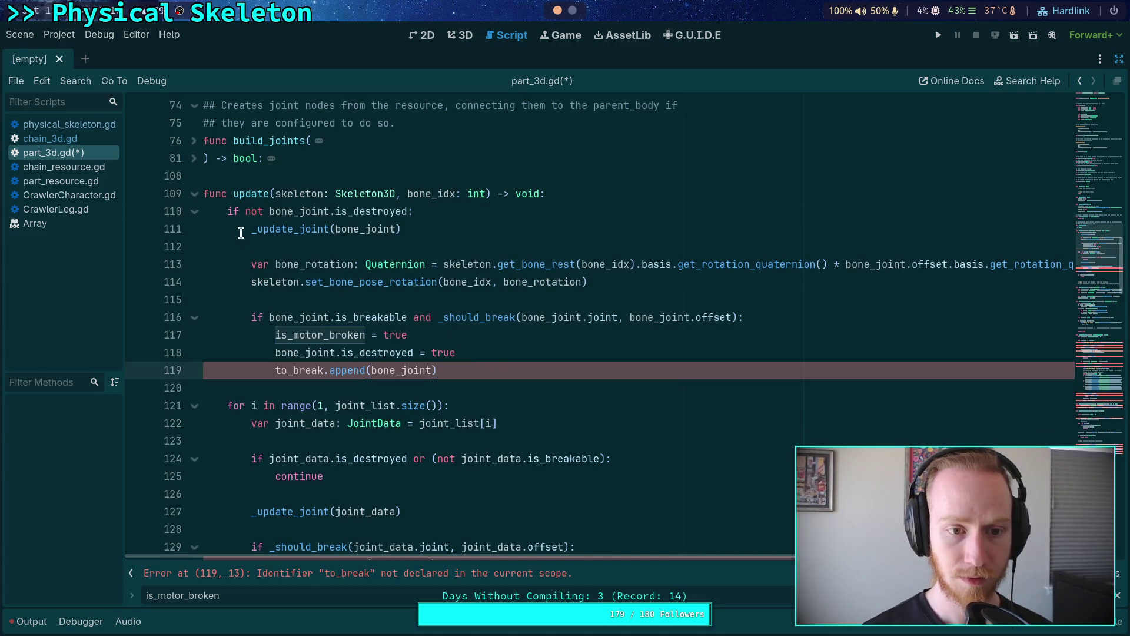
pyautogui.click(232, 176)
pyautogui.moveTo(299, 213)
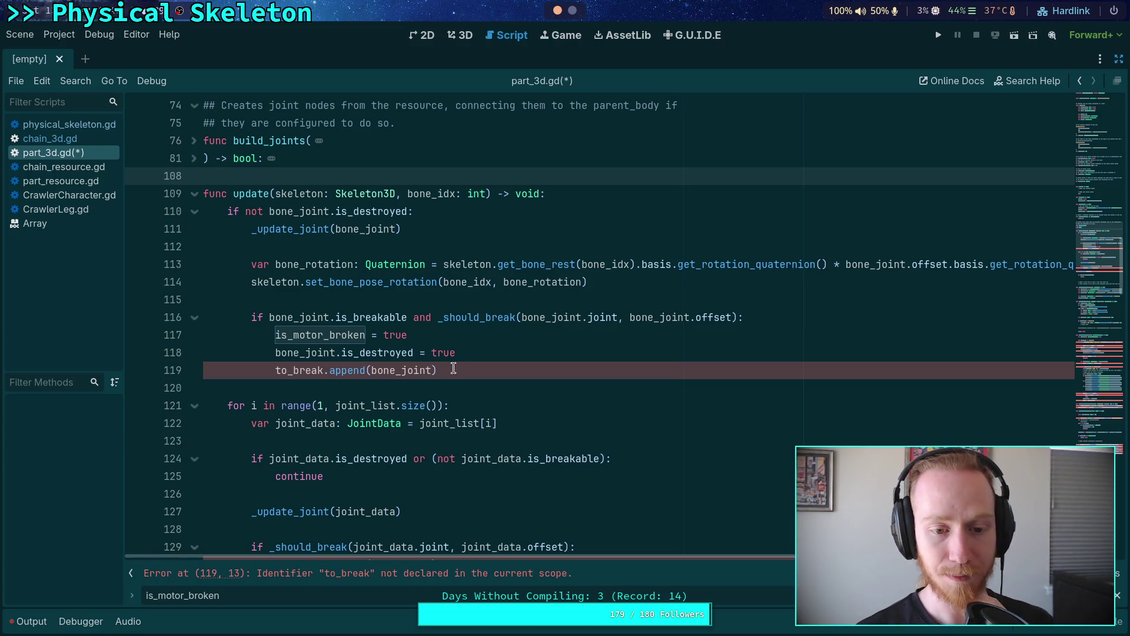
# Step: Replace the to_break.append(bone_joint) line with a bone_joint.joint.queue_free() call
pyautogui.click(519, 354)
pyautogui.press('Return')
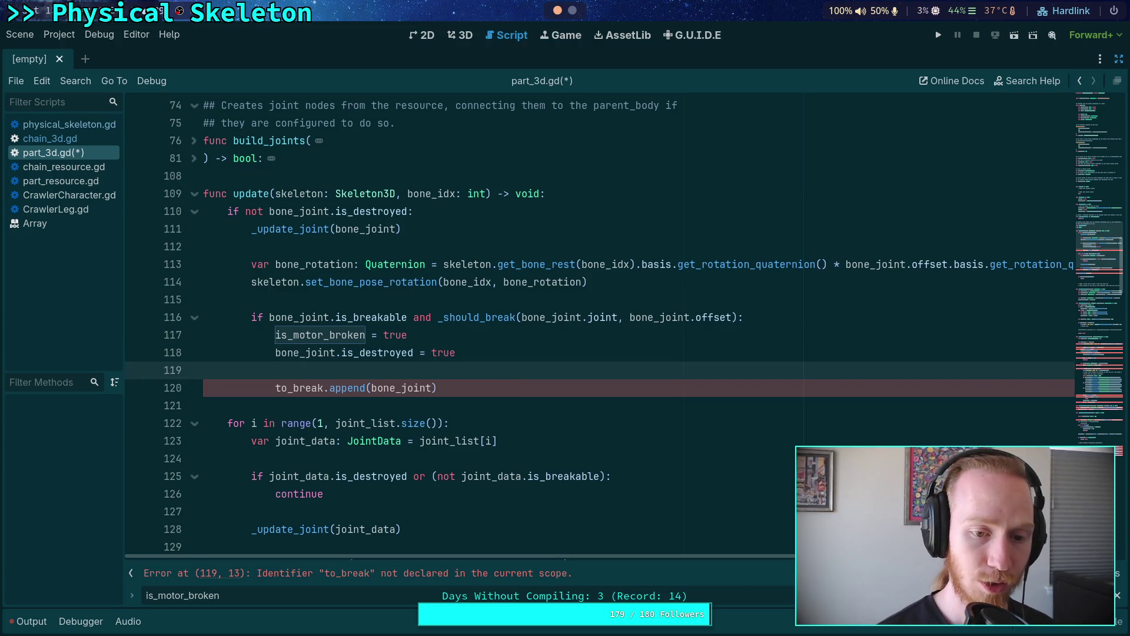
pyautogui.write('bone_')
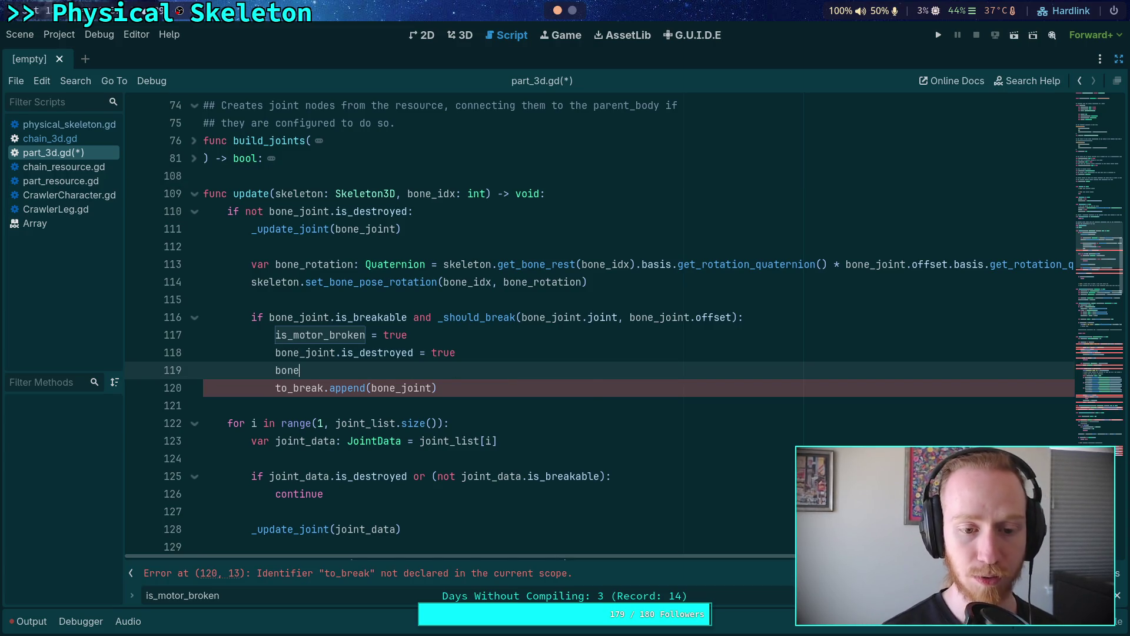
pyautogui.press('Return')
pyautogui.write('.')
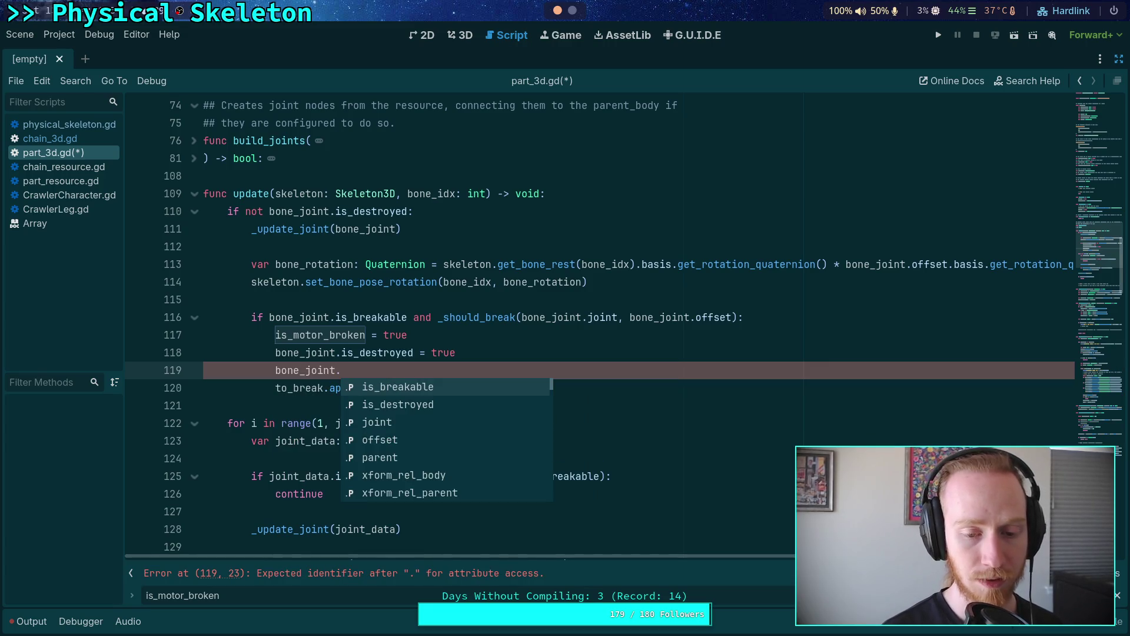
pyautogui.write('joint.que')
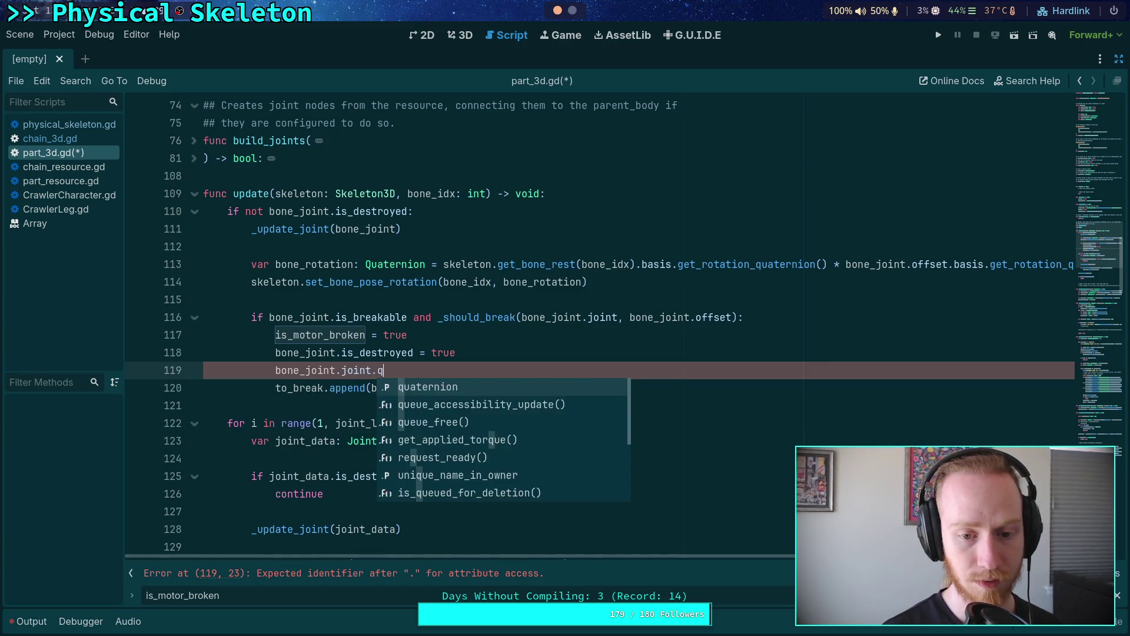
pyautogui.press('Down')
pyautogui.press('Return')
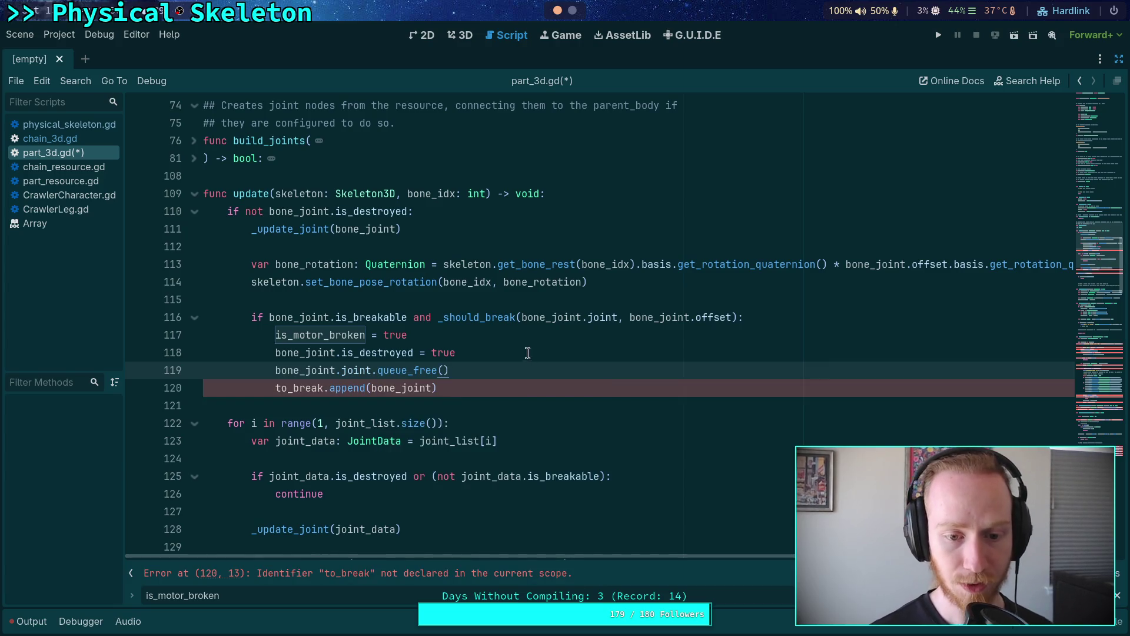
pyautogui.tripleClick(465, 386)
pyautogui.press('BackSpace')
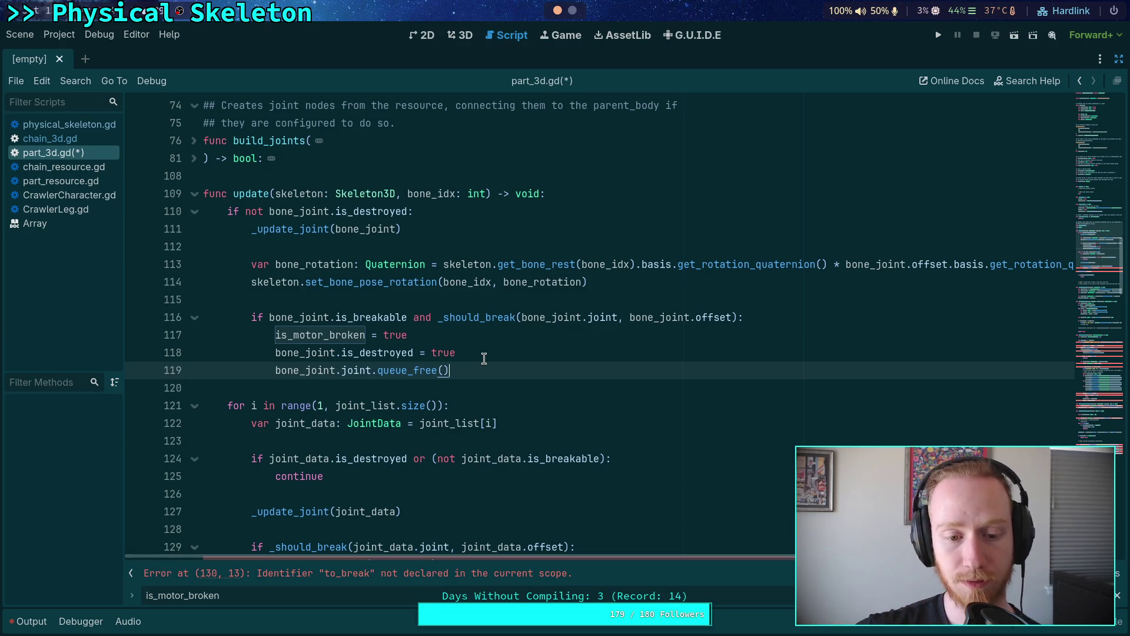
# Step: Delete the to_break append and _break_joints call from the joint loop
pyautogui.scroll(-2, 484, 359)
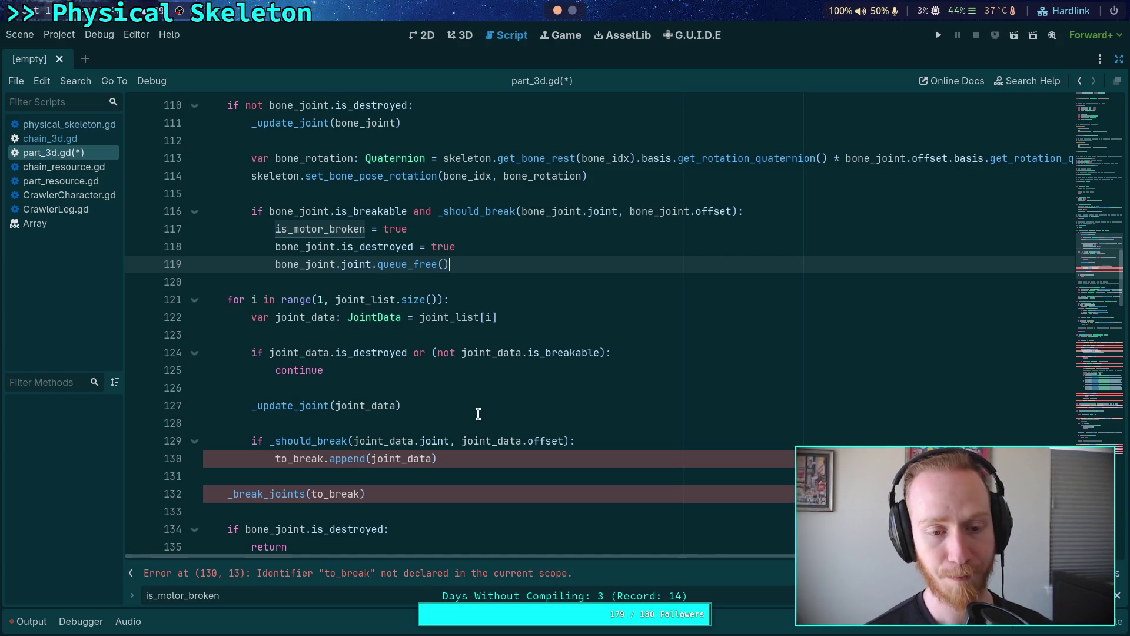
pyautogui.scroll(1, 484, 417)
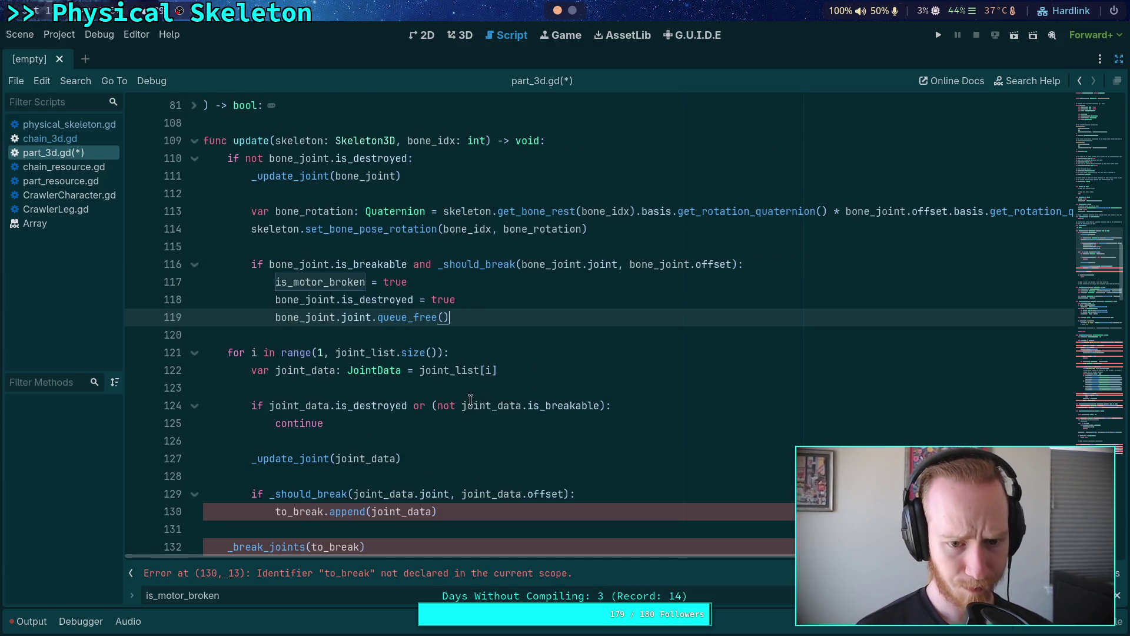
pyautogui.moveTo(470, 400)
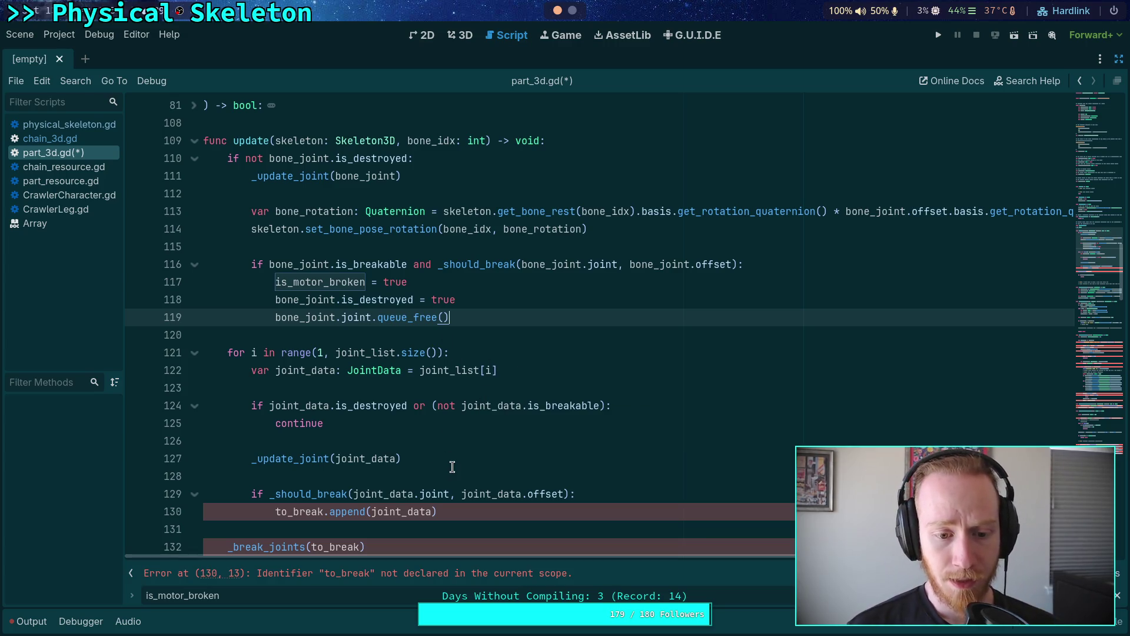
pyautogui.scroll(-1, 454, 467)
pyautogui.moveTo(481, 458); pyautogui.dragTo(275, 458)
pyautogui.moveTo(370, 493); pyautogui.dragTo(277, 458)
pyautogui.press('BackSpace')
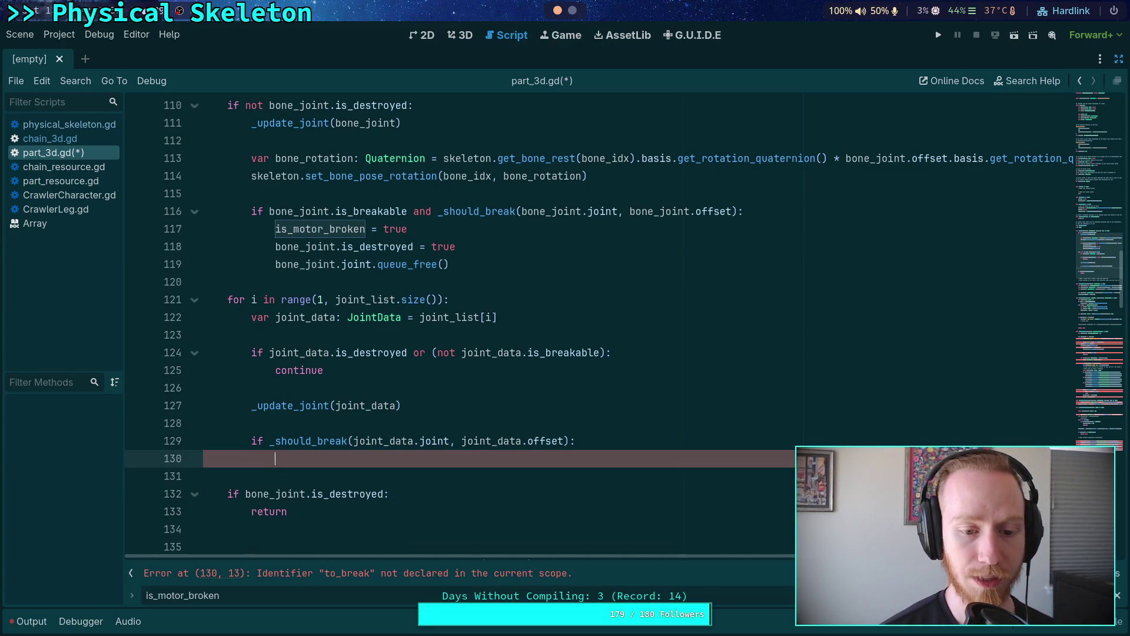
# Step: Set joint_data.is_destroyed = true in the joint loop
pyautogui.write('joint_dat')
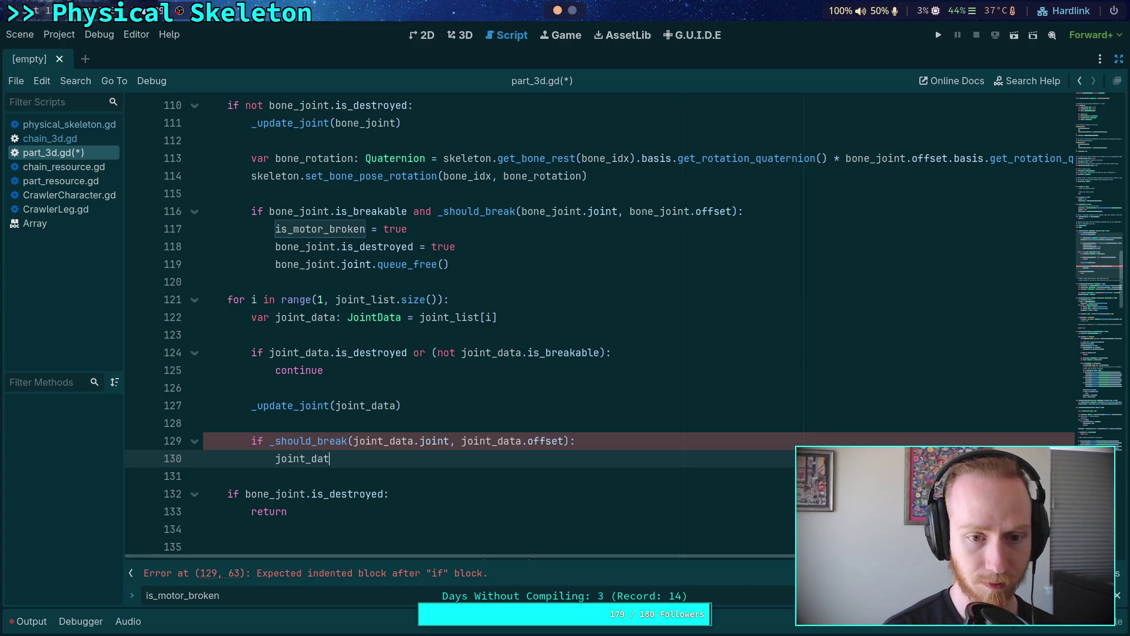
pyautogui.write('a.is_de')
pyautogui.press('Return')
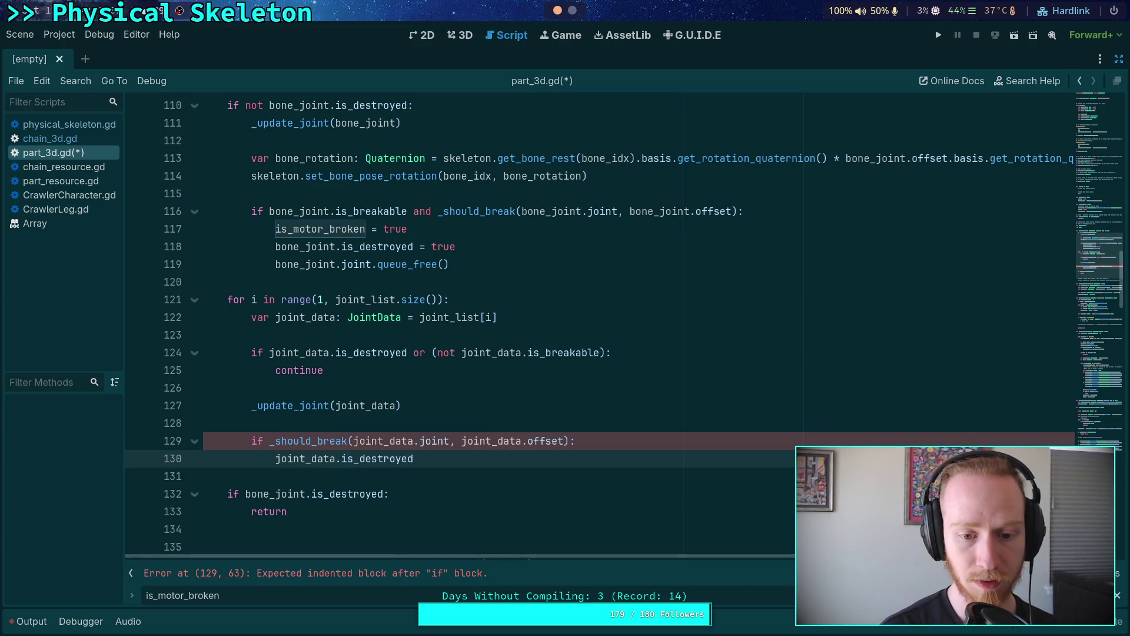
pyautogui.write(' = true')
# Step: Add joint_data.joint.queue_free() below the assignment, fixing a wrong completion, and save part_3d.gd
pyautogui.press('Return')
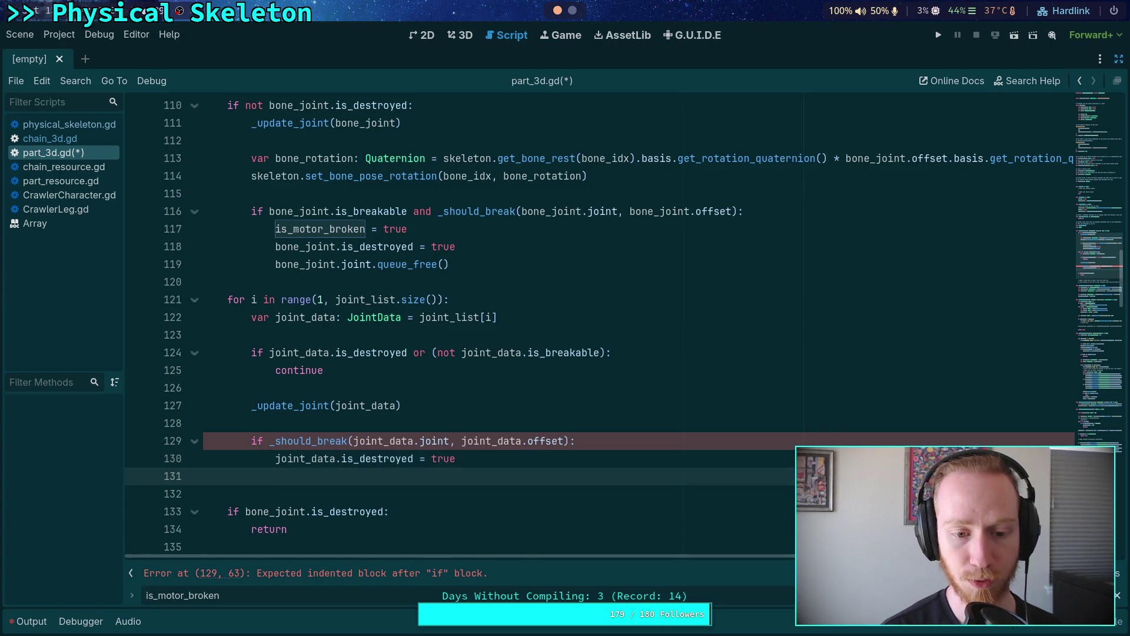
pyautogui.write('joint_data.j')
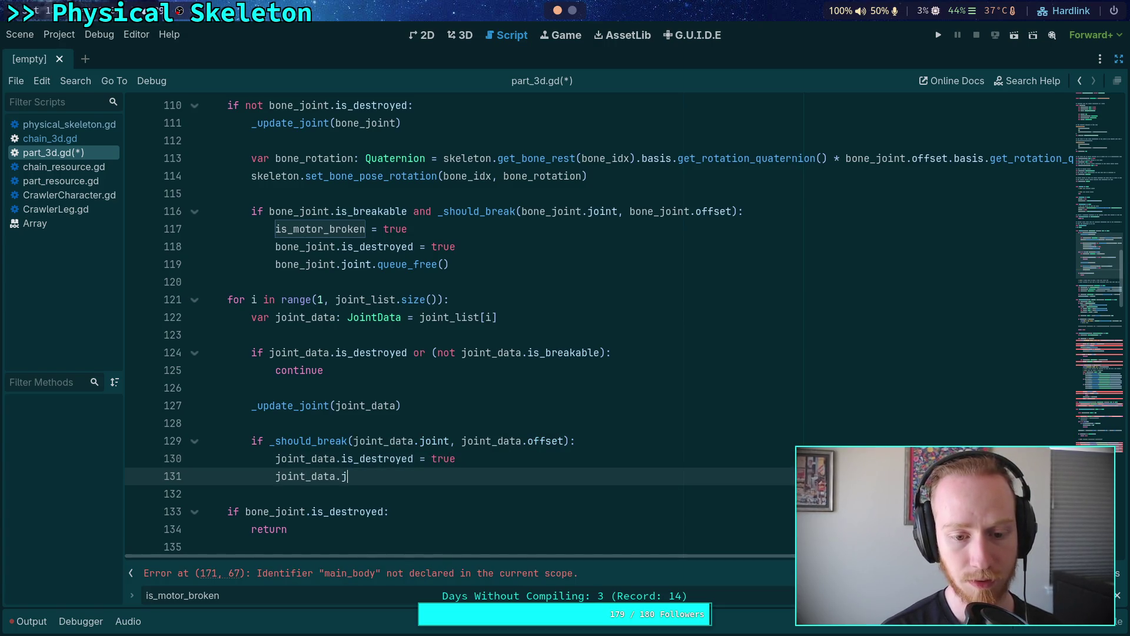
pyautogui.write('oint.que')
pyautogui.press('Up')
pyautogui.press('Return')
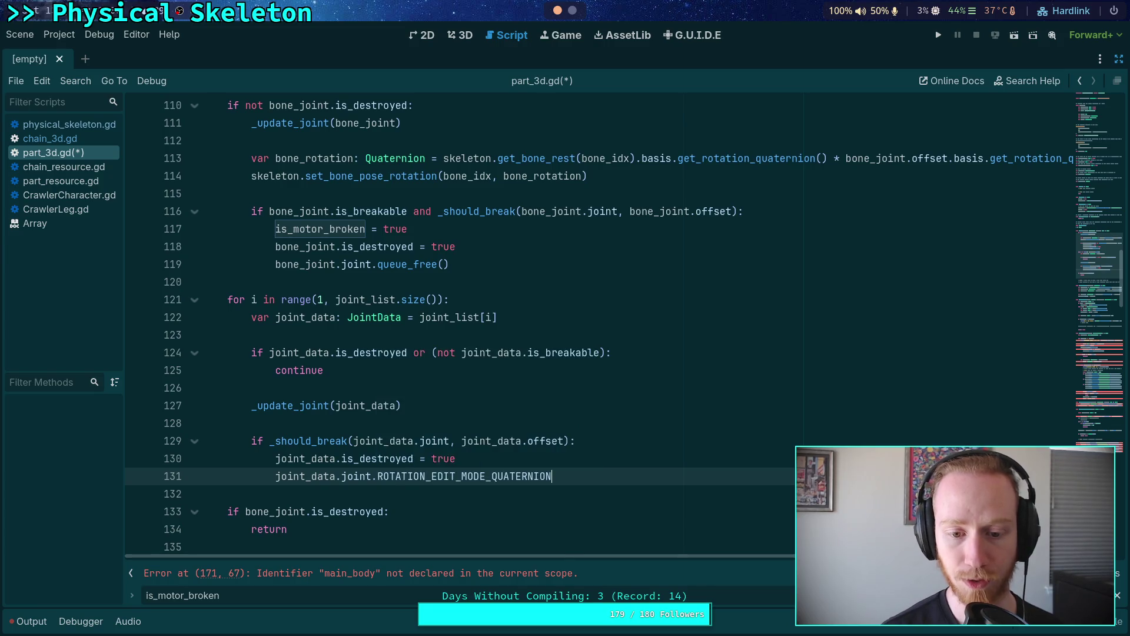
pyautogui.hotkey('ctrl', 'z')
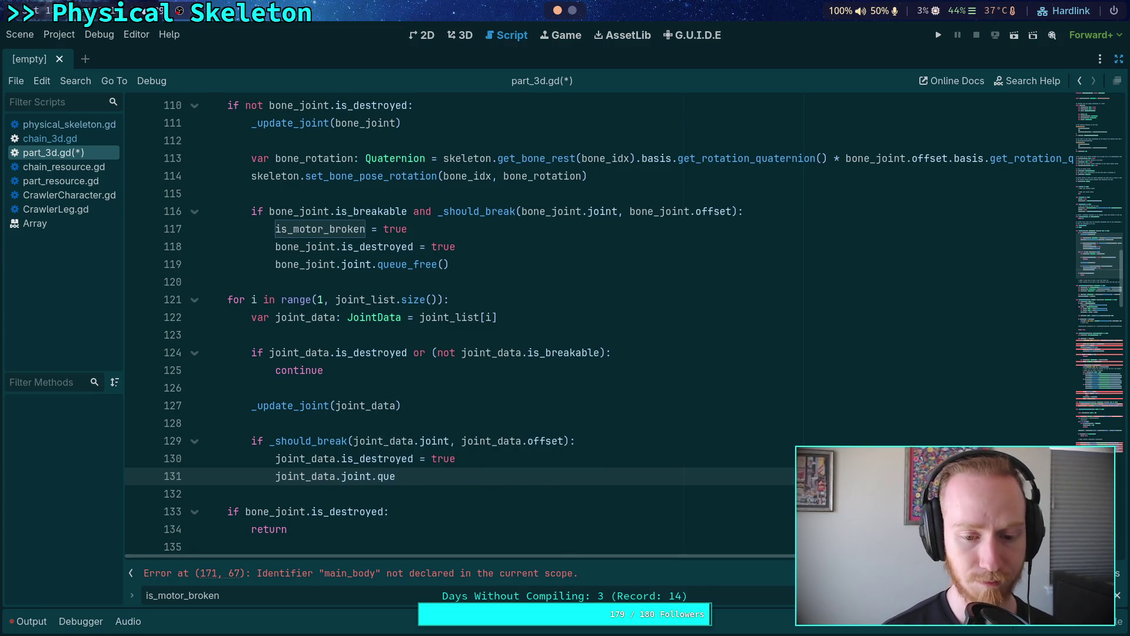
pyautogui.write('u')
pyautogui.press('Down')
pyautogui.press('Return')
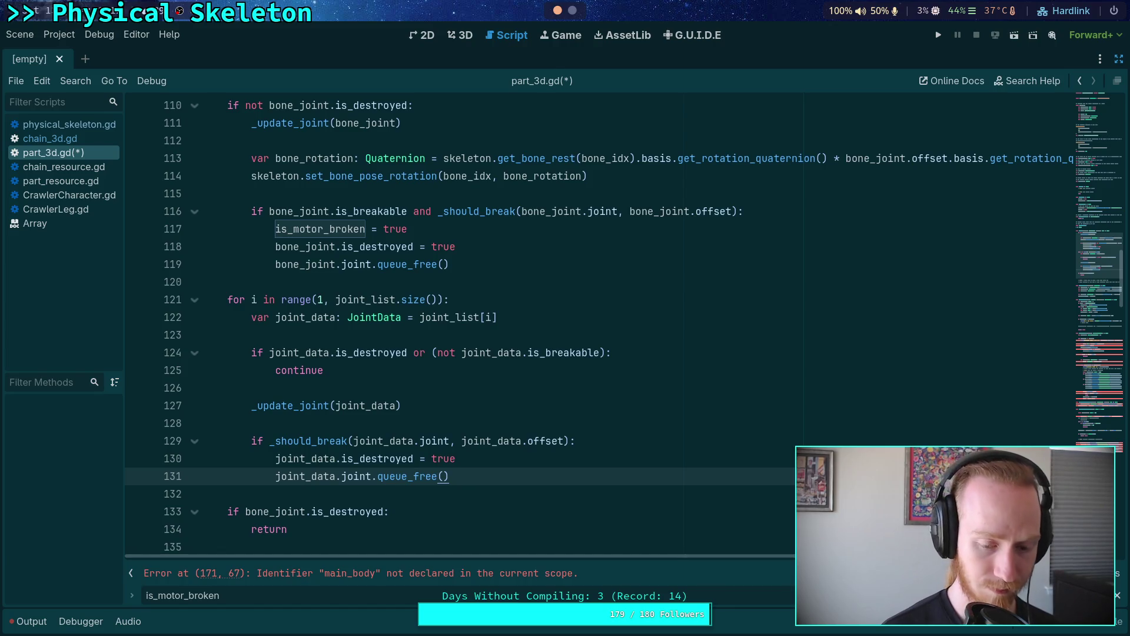
pyautogui.hotkey('ctrl', 's')
pyautogui.scroll(-1, 490, 436)
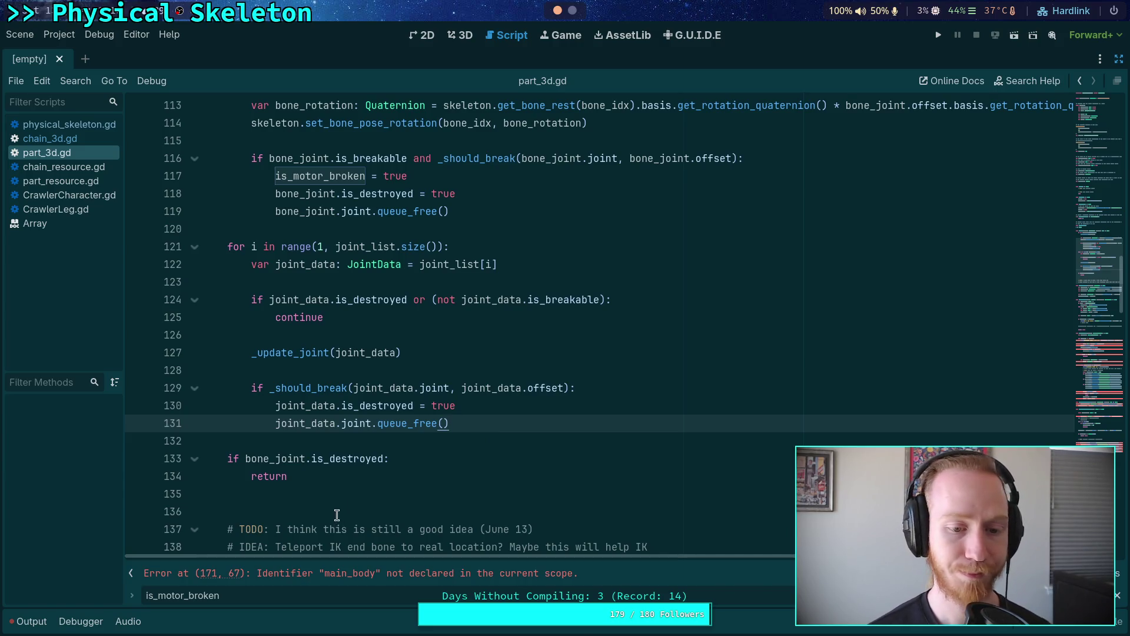
# Step: Remove the extra blank line at line 135 of part_3d.gd
pyautogui.click(349, 500)
pyautogui.press('BackSpace')
pyautogui.scroll(-3, 420, 481)
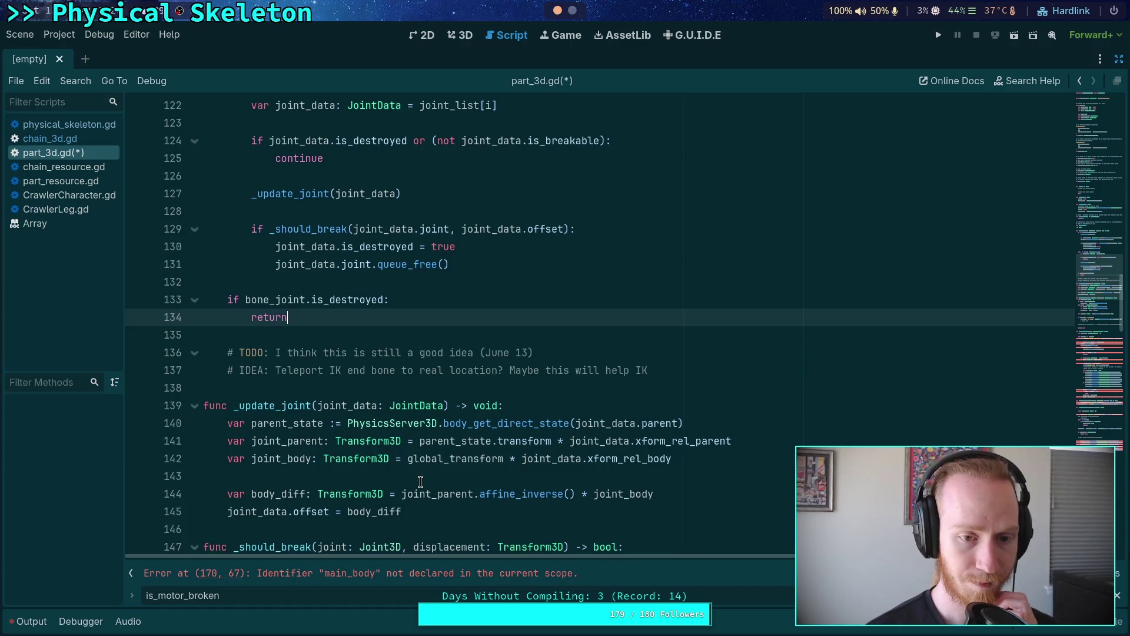
pyautogui.scroll(3, 420, 481)
pyautogui.scroll(1, 420, 482)
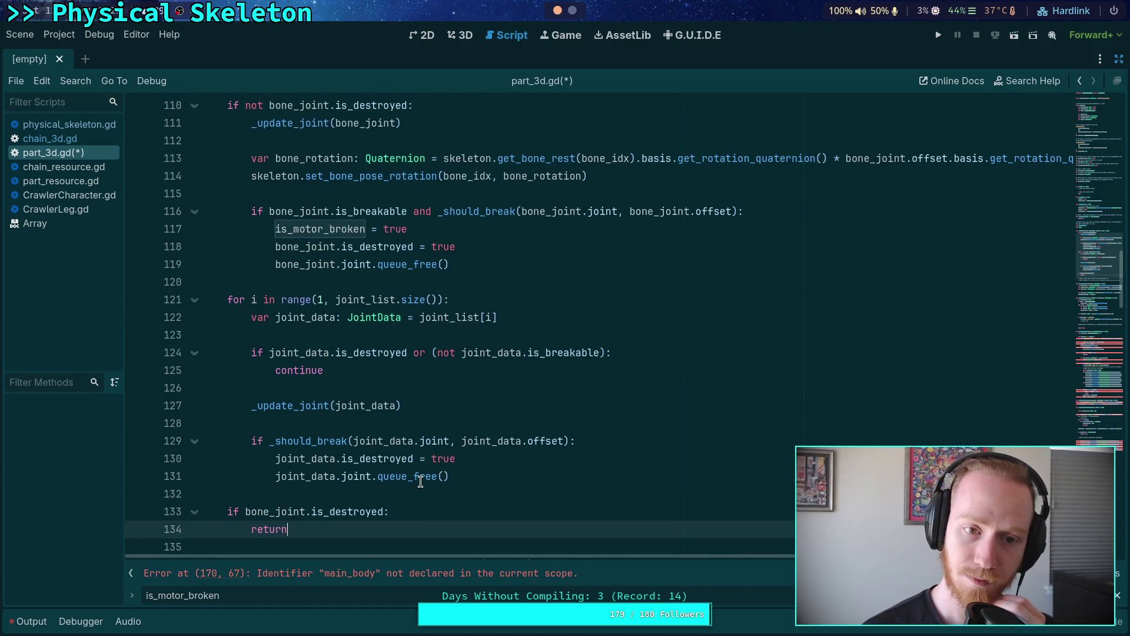
pyautogui.scroll(-2, 421, 481)
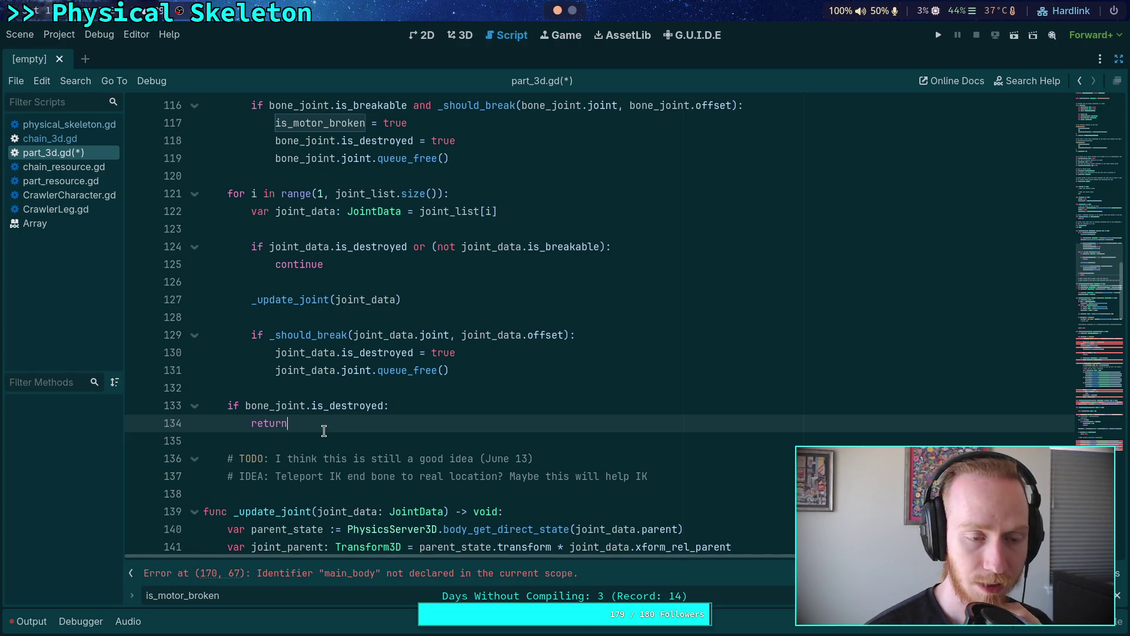
# Step: Cut the TODO and IDEA comment lines and delete the is_destroyed early-return block
pyautogui.moveTo(650, 476)
pyautogui.mouseDown()
pyautogui.moveTo(212, 446)
pyautogui.moveTo(146, 406)
pyautogui.moveTo(168, 461)
pyautogui.mouseUp()
pyautogui.hotkey('ctrl', 'c')
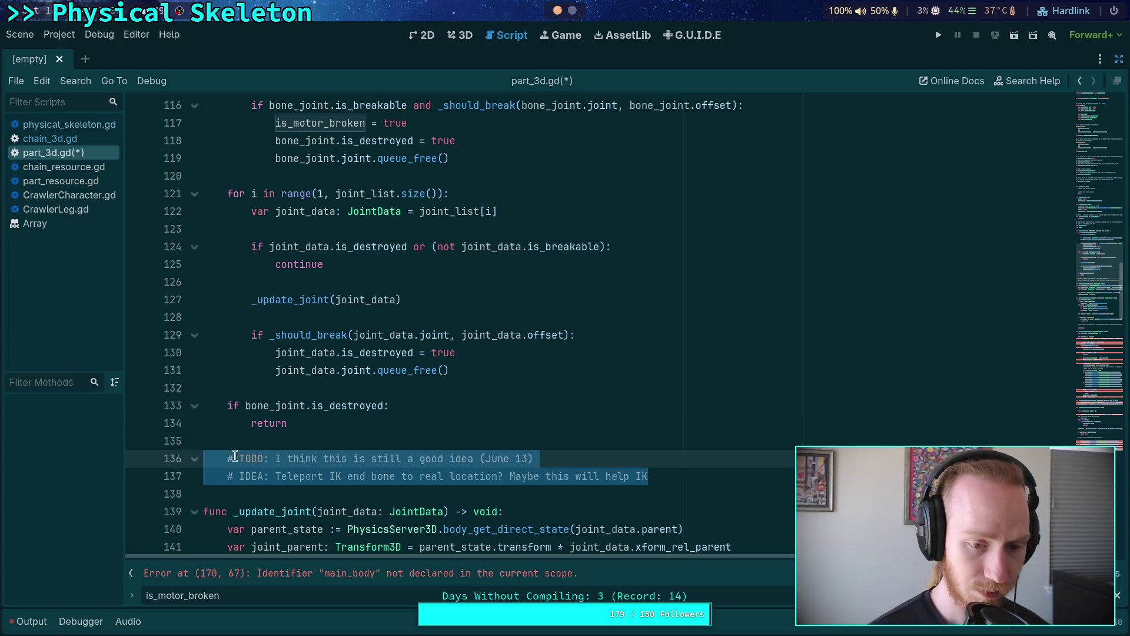
pyautogui.press('BackSpace')
pyautogui.moveTo(257, 457); pyautogui.dragTo(171, 404)
pyautogui.press('BackSpace')
pyautogui.press('BackSpace')
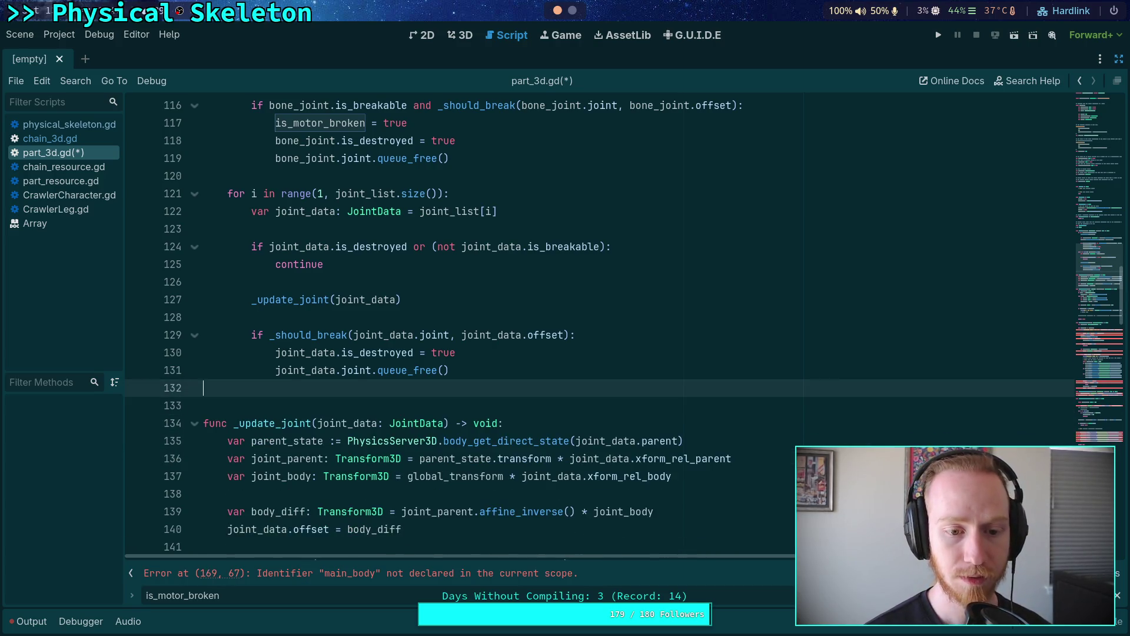
pyautogui.scroll(10, 471, 295)
# Step: Paste the TODO and IDEA comments below is_any_part_broken = true in chain_3d.gd, unindenting the TODO line
pyautogui.click(50, 139)
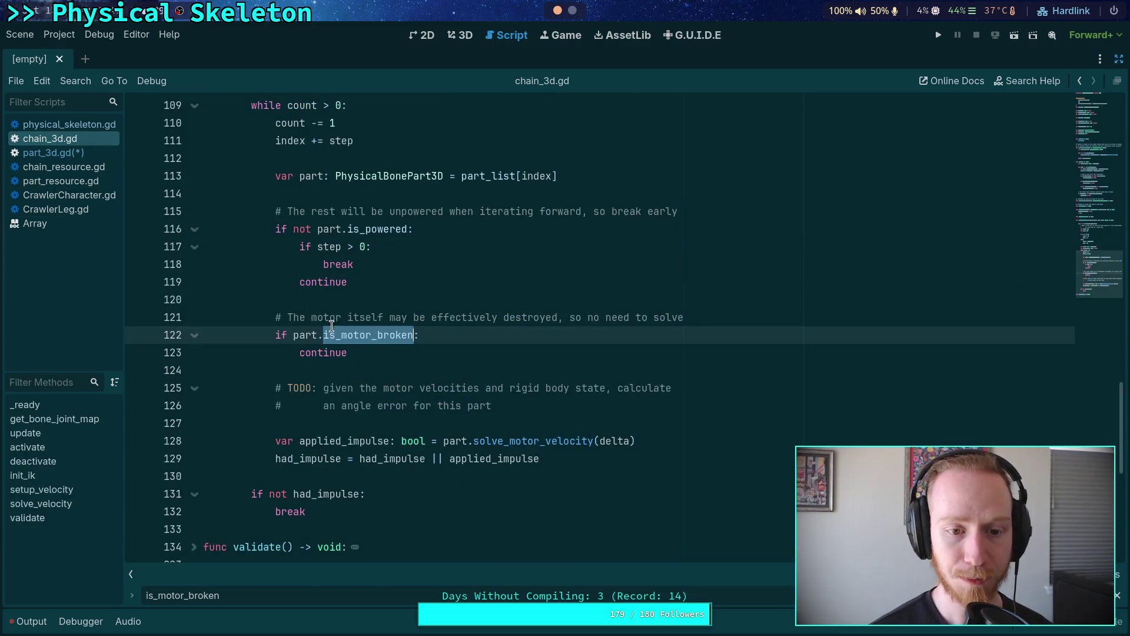
pyautogui.scroll(20, 446, 420)
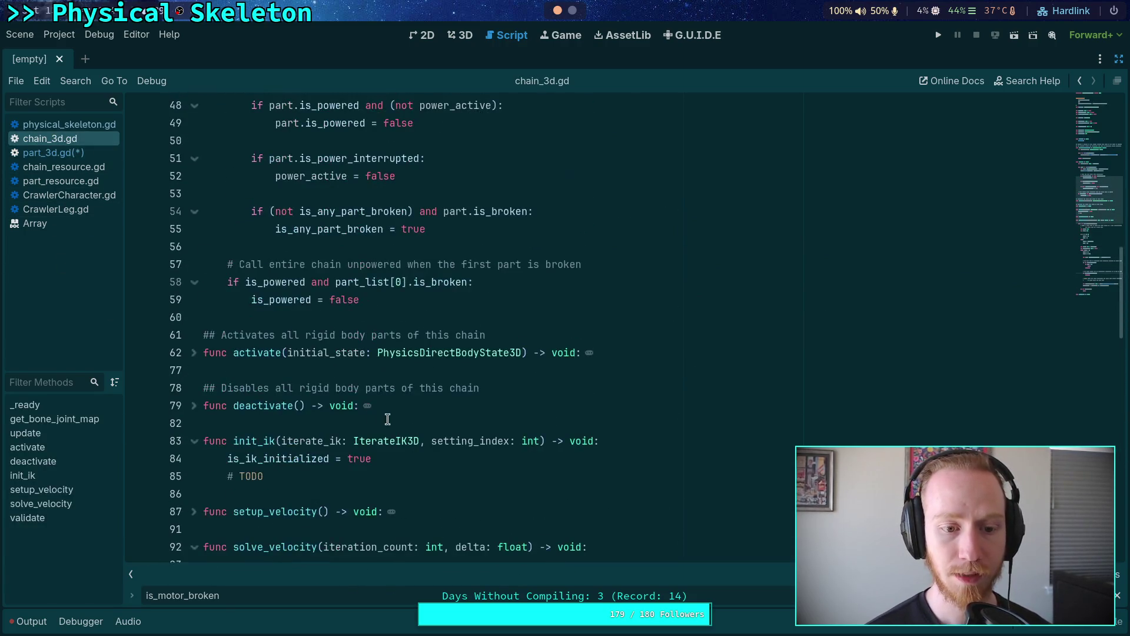
pyautogui.scroll(8, 387, 419)
pyautogui.scroll(-5, 377, 412)
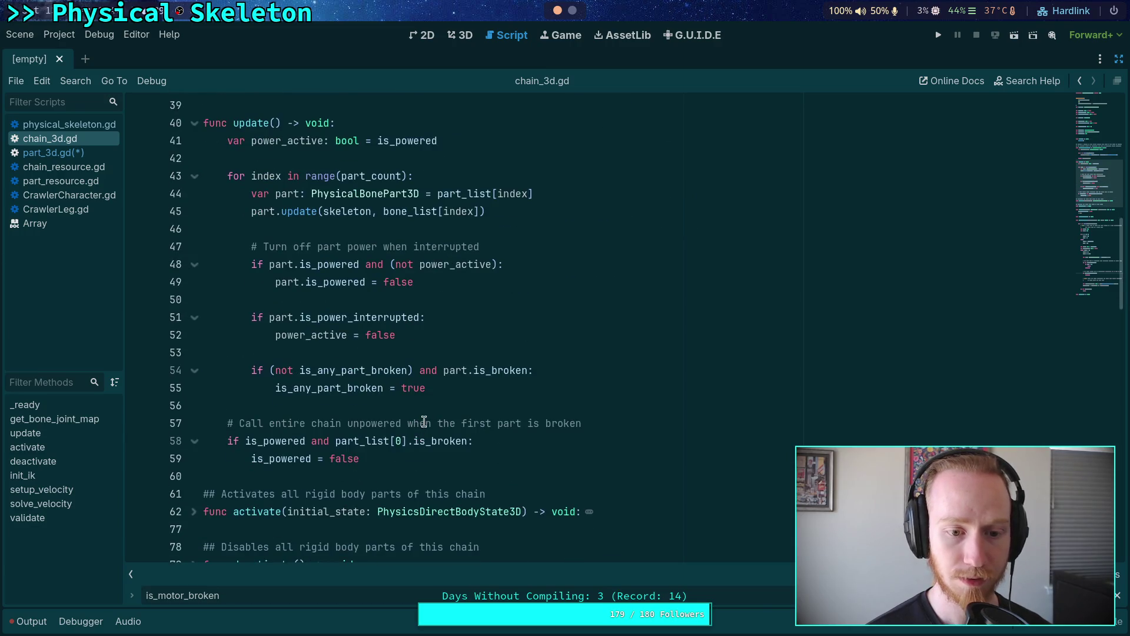
pyautogui.click(460, 390)
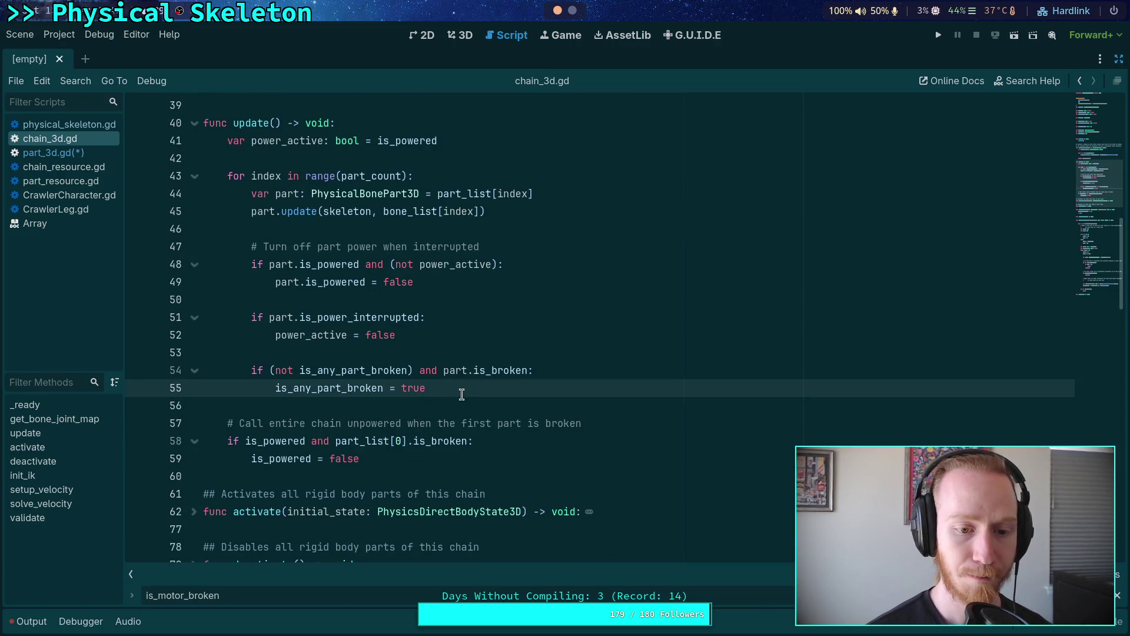
pyautogui.press('Return')
pyautogui.press('Return')
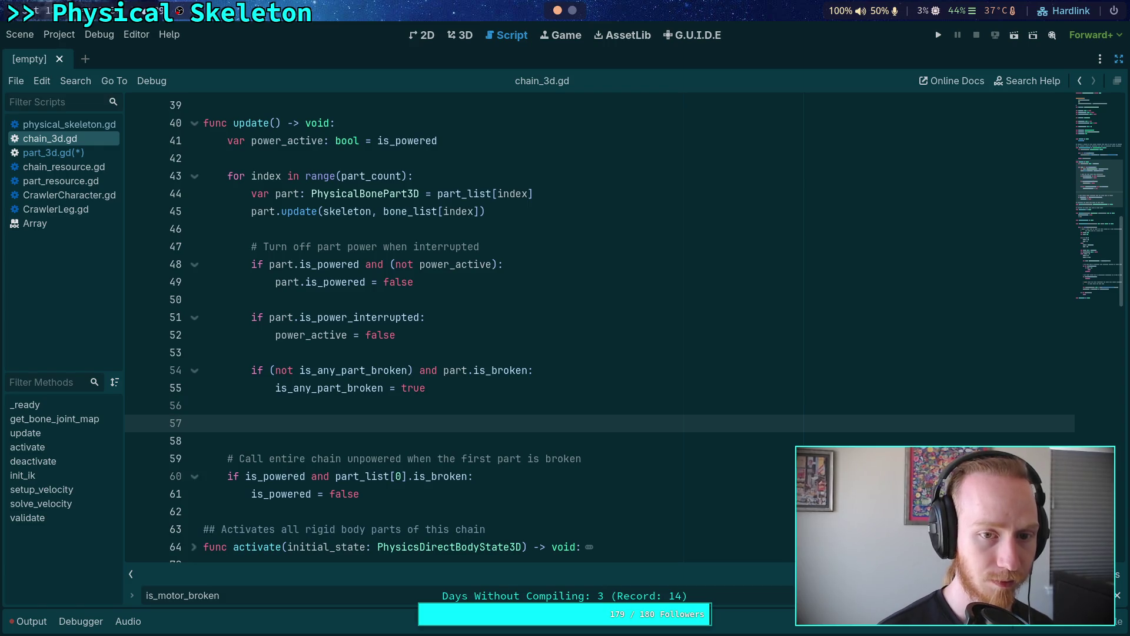
pyautogui.hotkey('ctrl', 'v')
pyautogui.press('Up')
pyautogui.hotkey('shift', 'Tab')
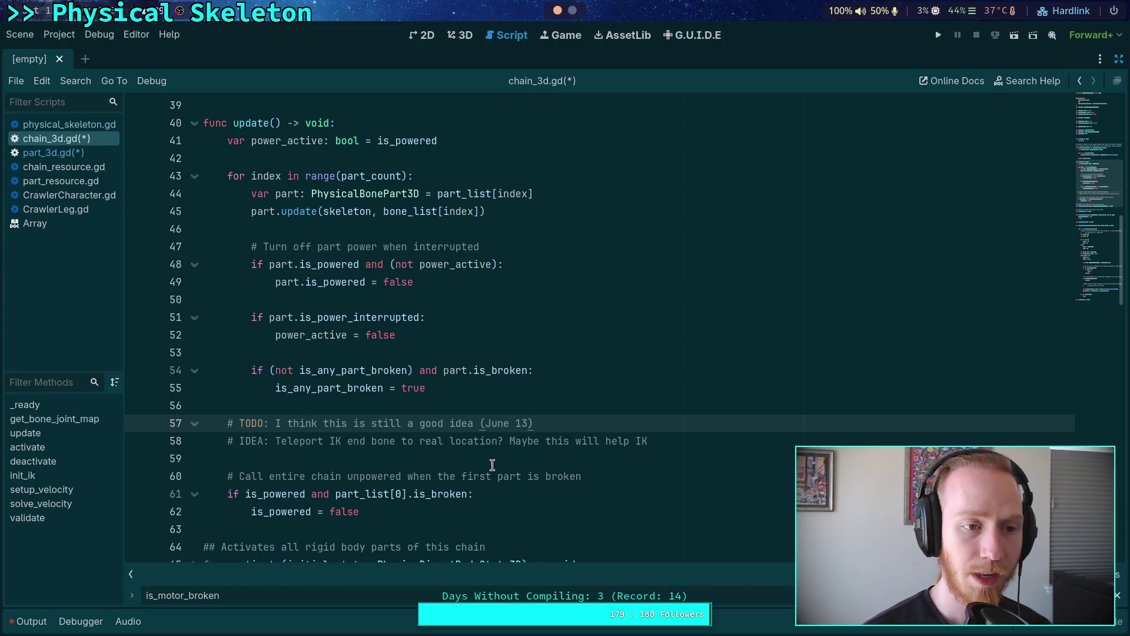
pyautogui.click(53, 152)
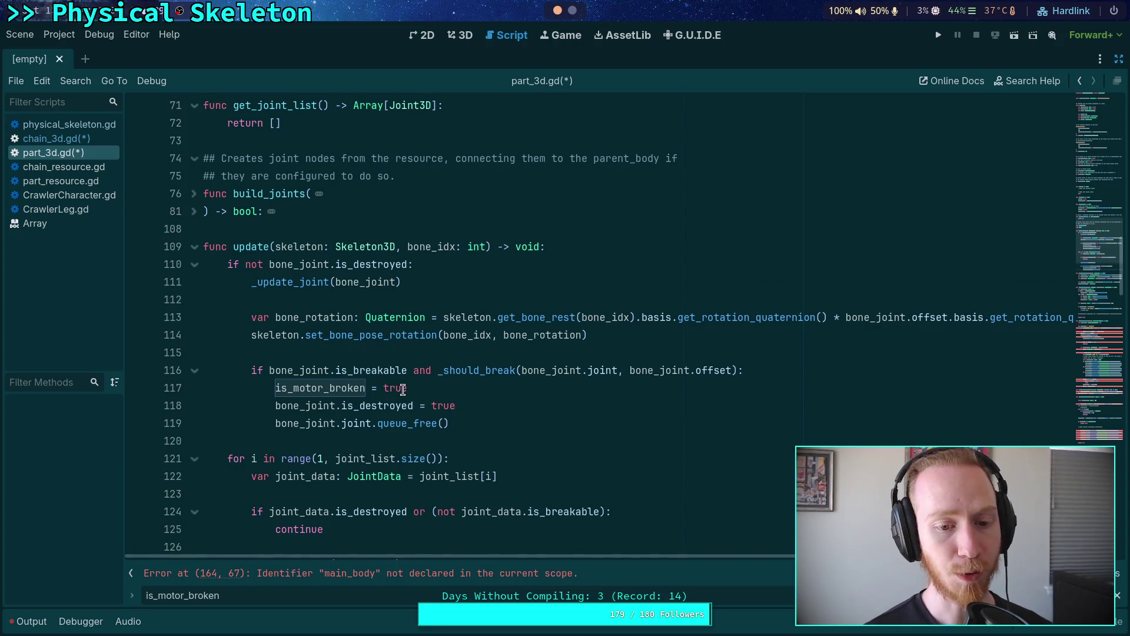
pyautogui.scroll(-1, 403, 390)
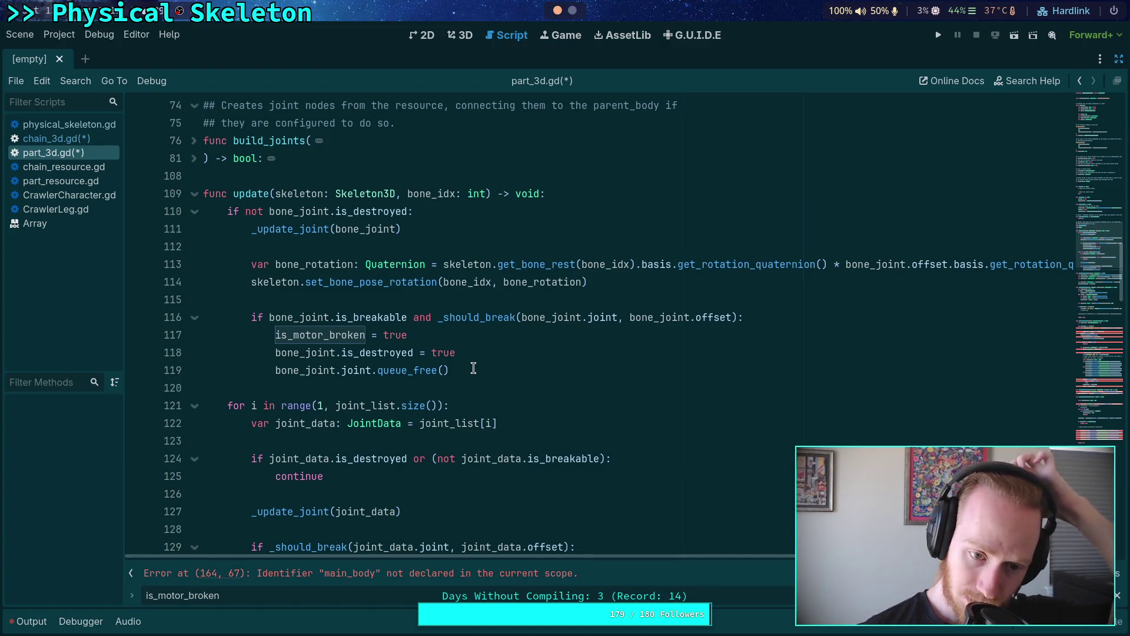
pyautogui.scroll(13, 473, 369)
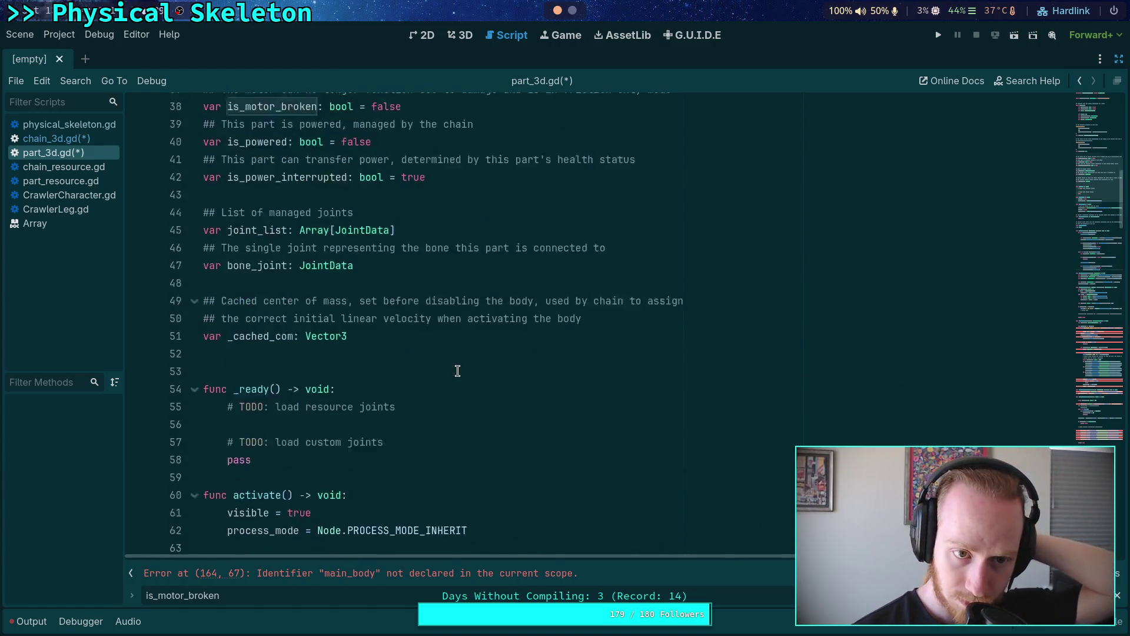
pyautogui.scroll(3, 458, 371)
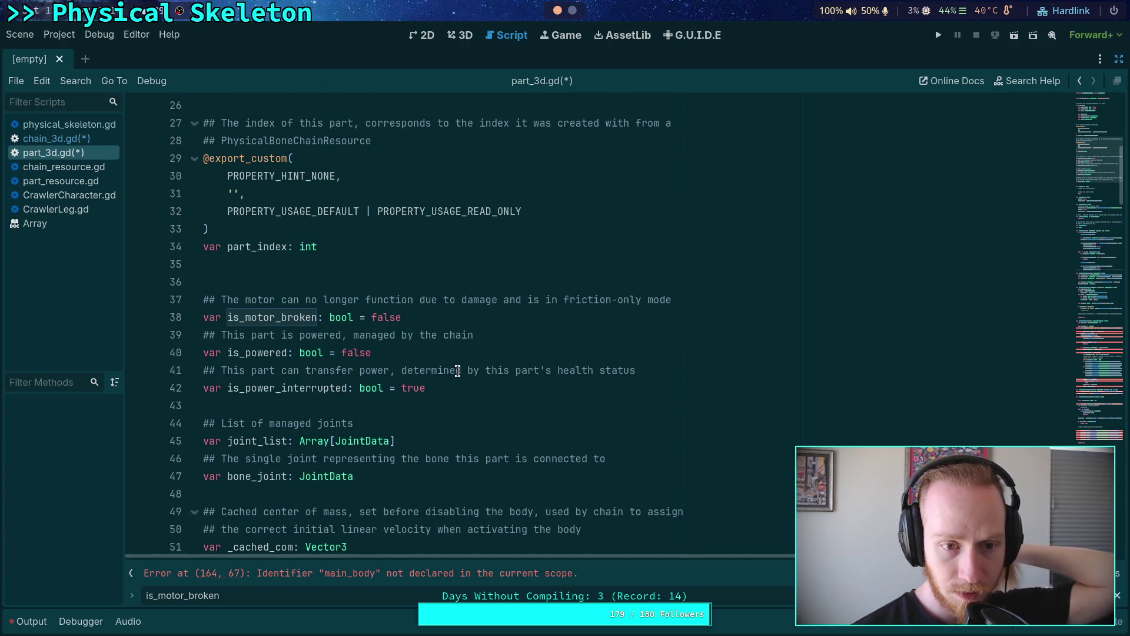
pyautogui.click(56, 137)
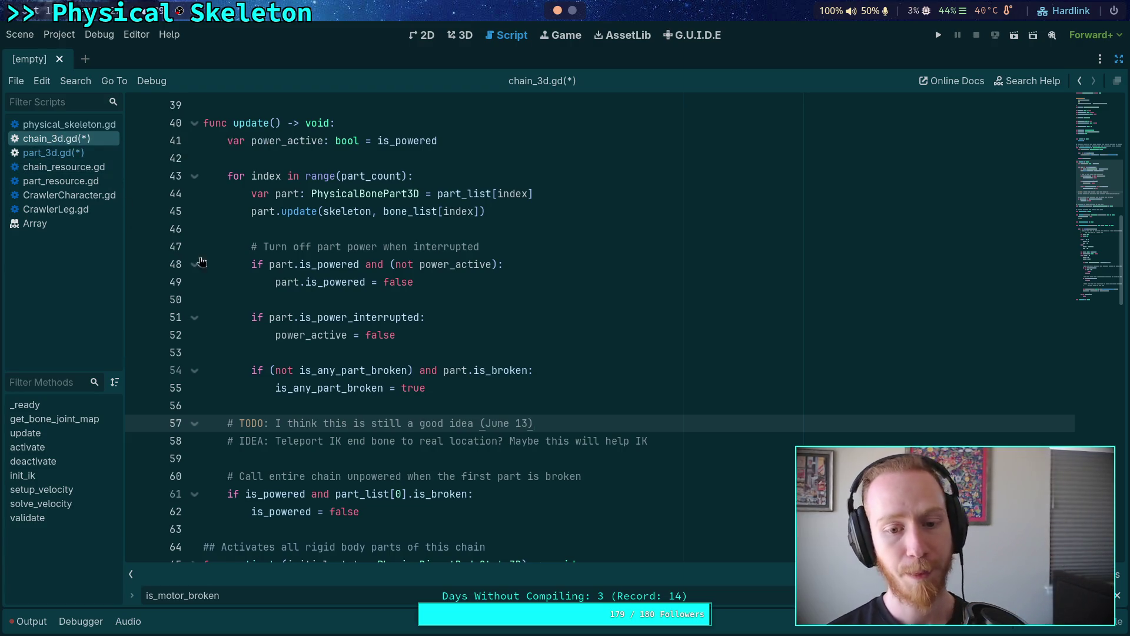
pyautogui.click(82, 155)
pyautogui.scroll(7, 296, 296)
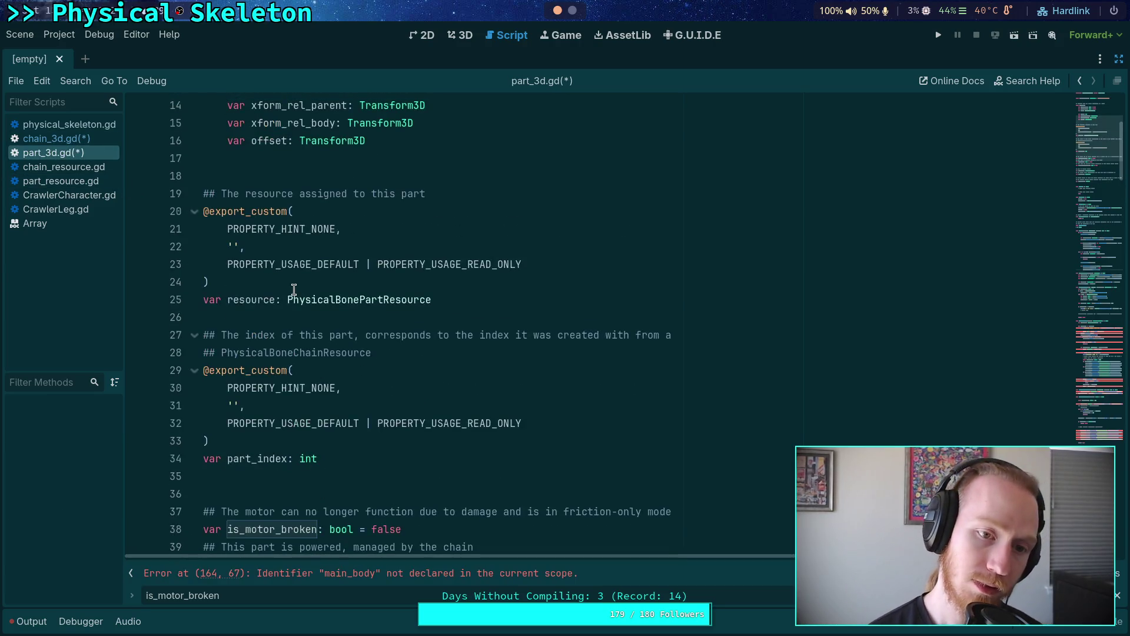
pyautogui.scroll(-10, 295, 289)
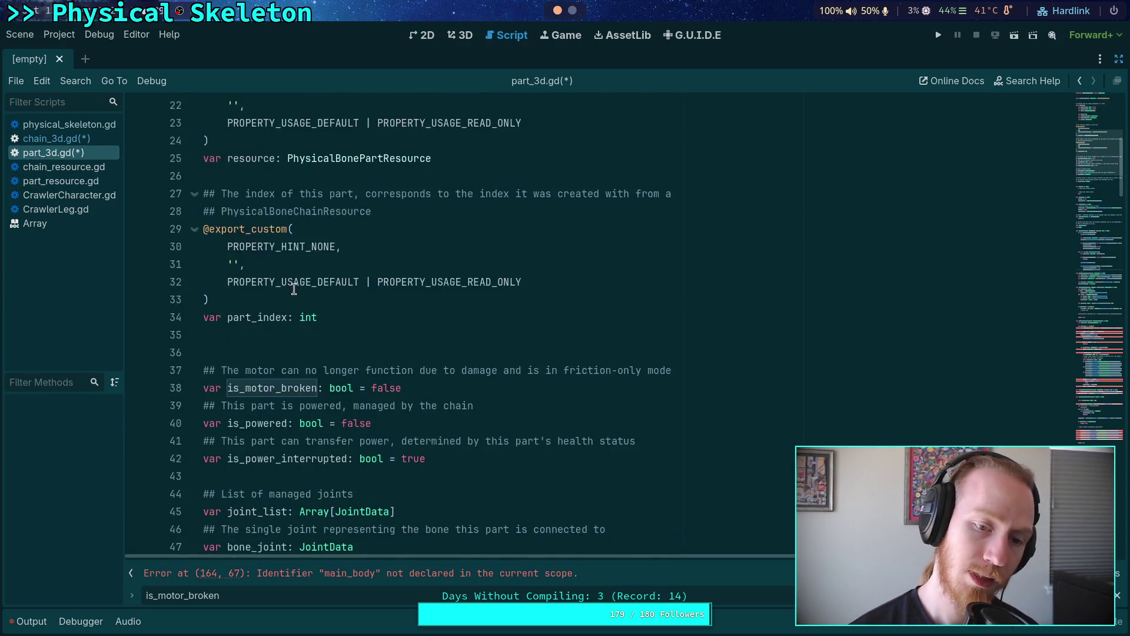
pyautogui.scroll(-1, 293, 288)
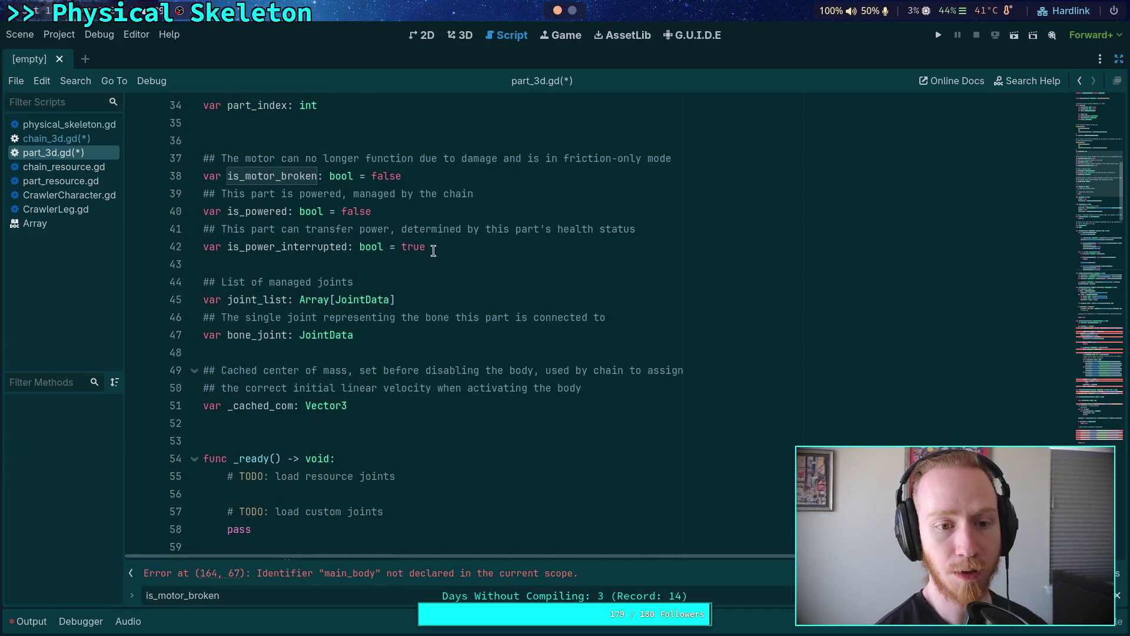
pyautogui.click(507, 171)
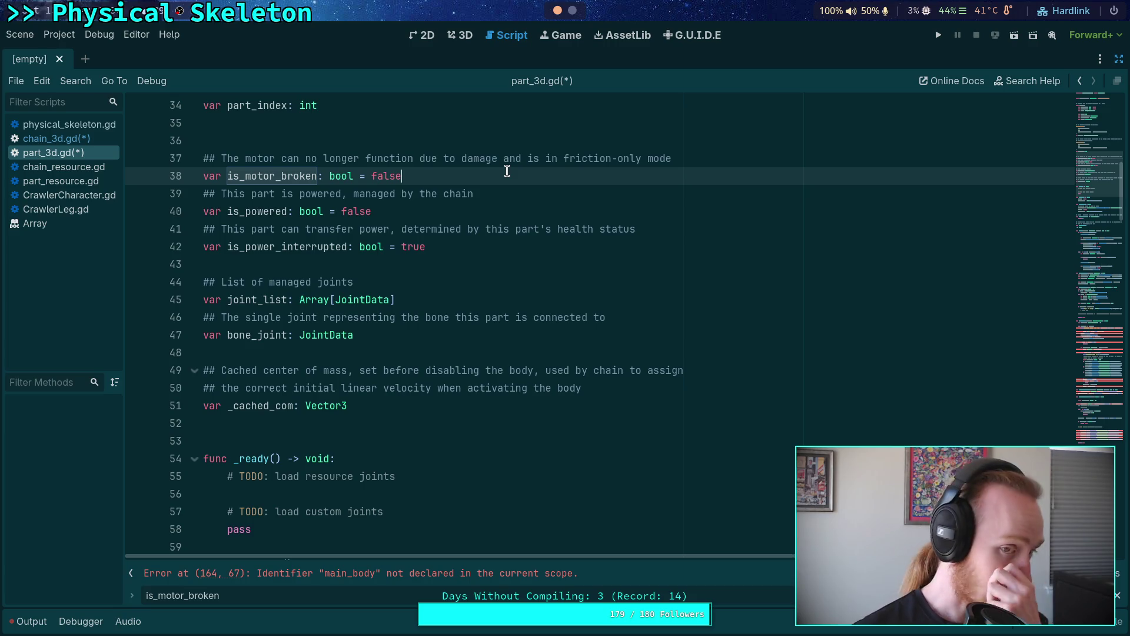
# Step: Declare 'var is_broken: bool = false' above the motor comment in part_3d.gd
pyautogui.press('Up')
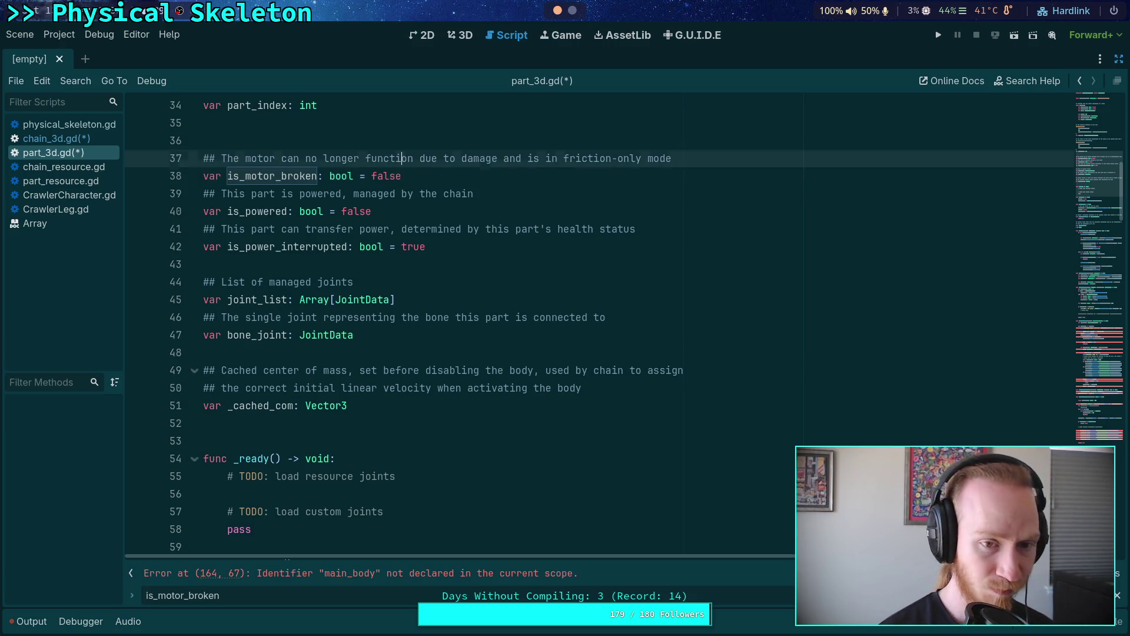
pyautogui.hotkey('ctrl', 'shift', 'Return')
pyautogui.write('v')
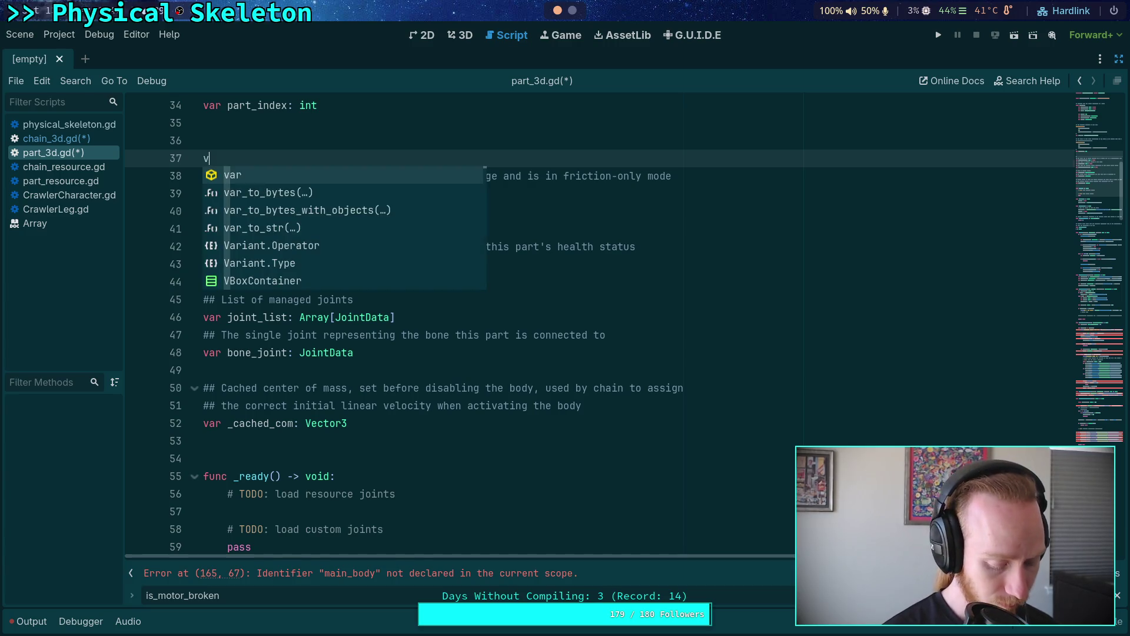
pyautogui.write('a')
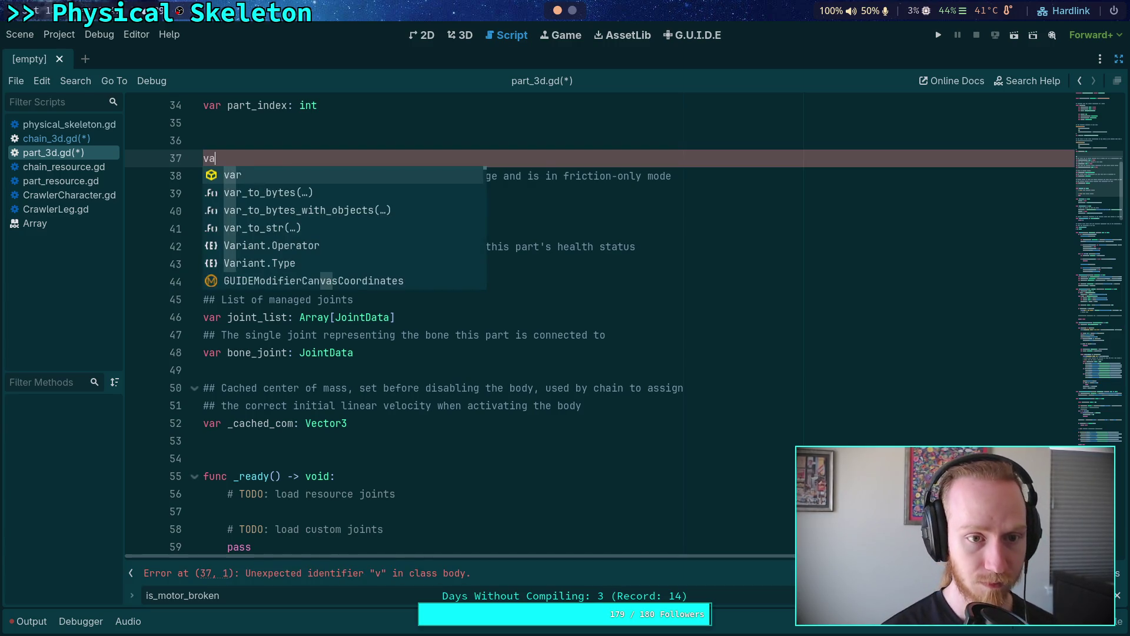
pyautogui.write('r is_broken: bool = false')
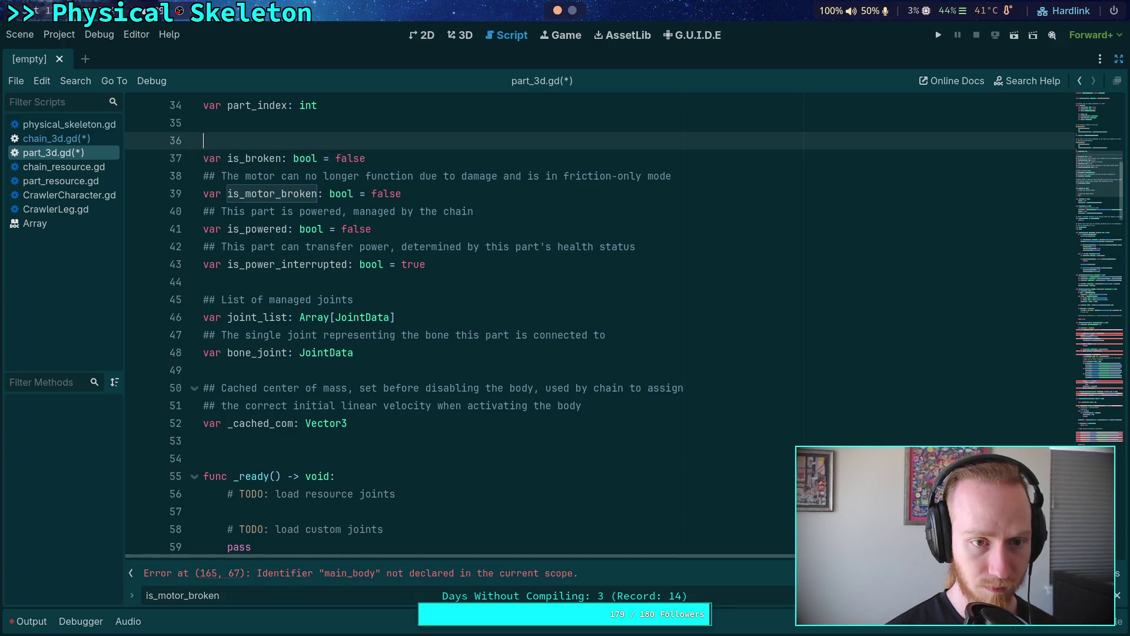
# Step: Add a ## doc comment 'If this entire part is broken, all joints…' above is_broken, then select 'broken' in chain_3d.gd
pyautogui.hotkey('ctrl', 'shift', 'Return')
pyautogui.write('##')
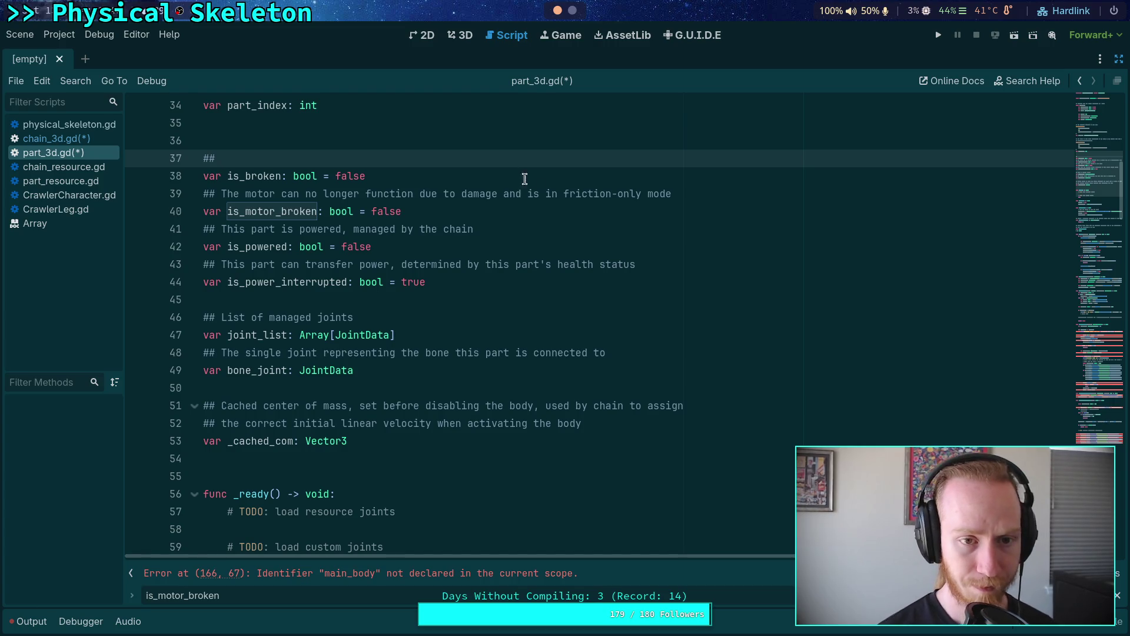
pyautogui.scroll(2, 583, 351)
pyautogui.scroll(-1, 584, 352)
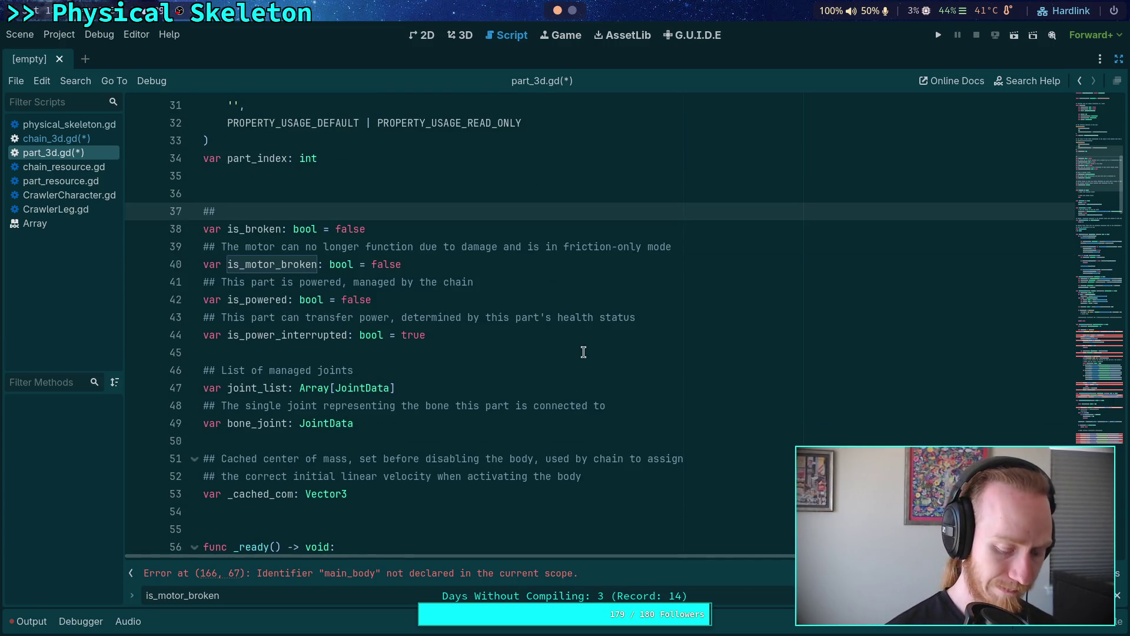
pyautogui.write('If this entire ')
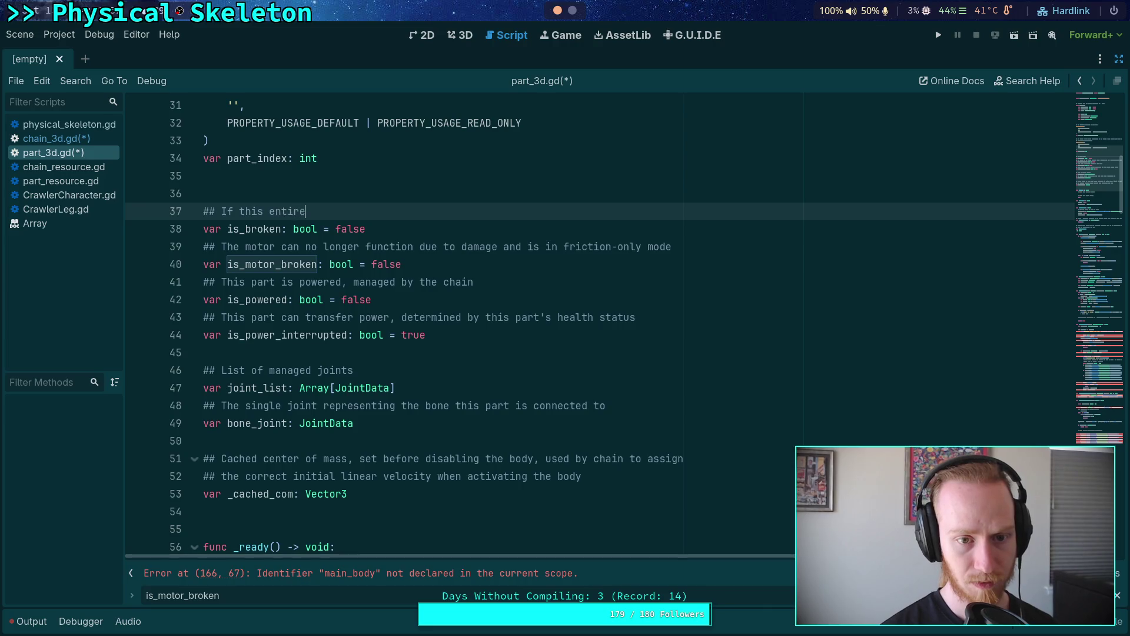
pyautogui.write('part is bro')
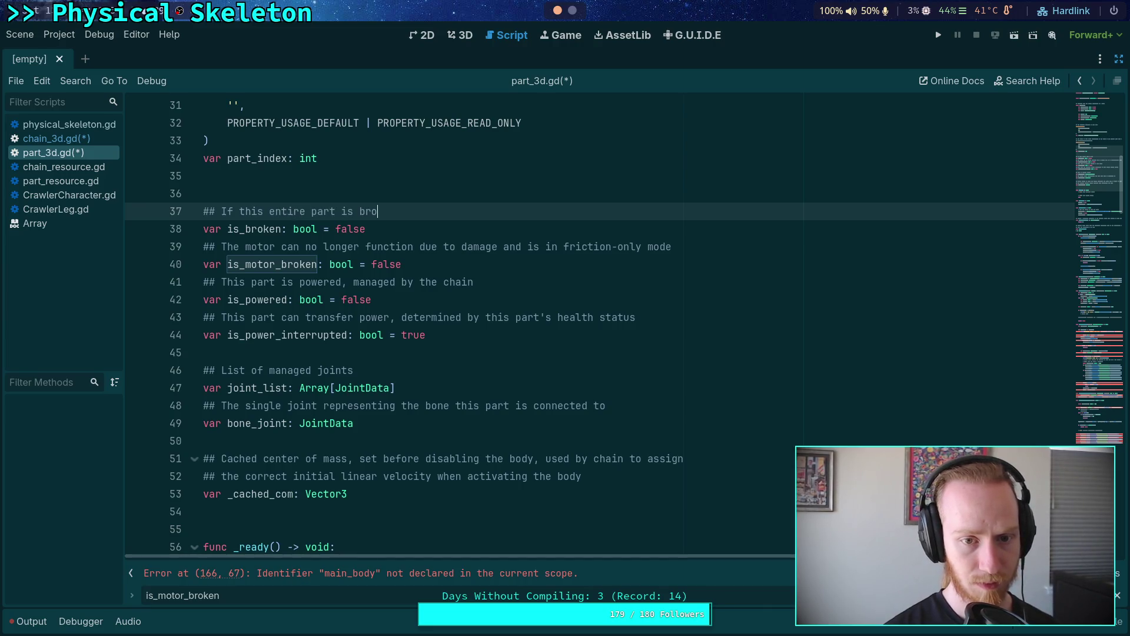
pyautogui.write('ken,')
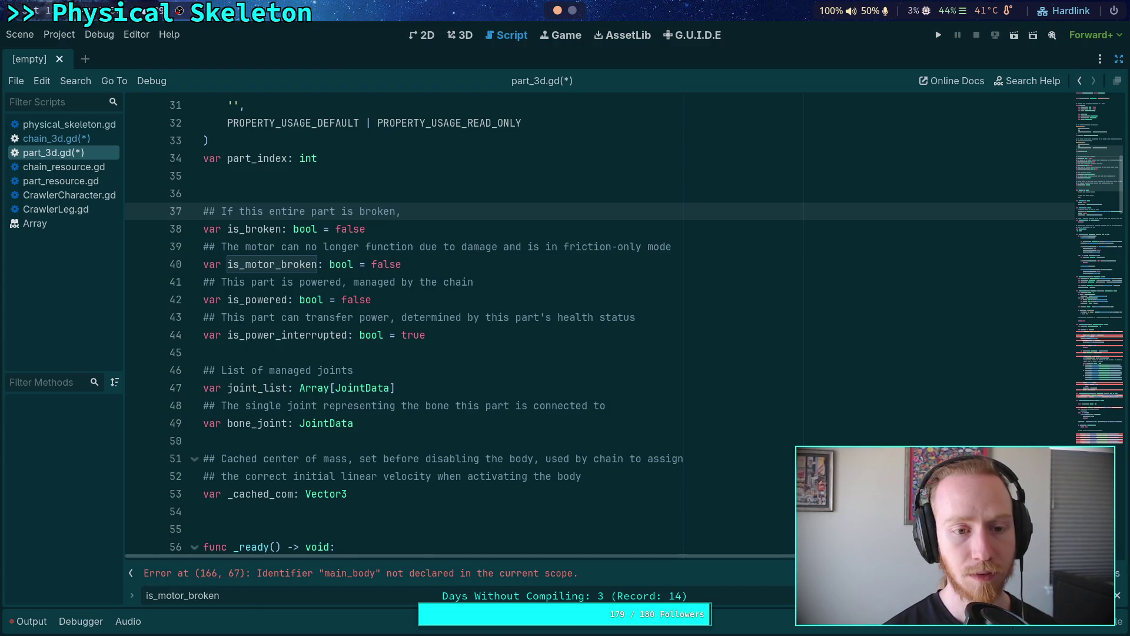
pyautogui.write(' all joints ')
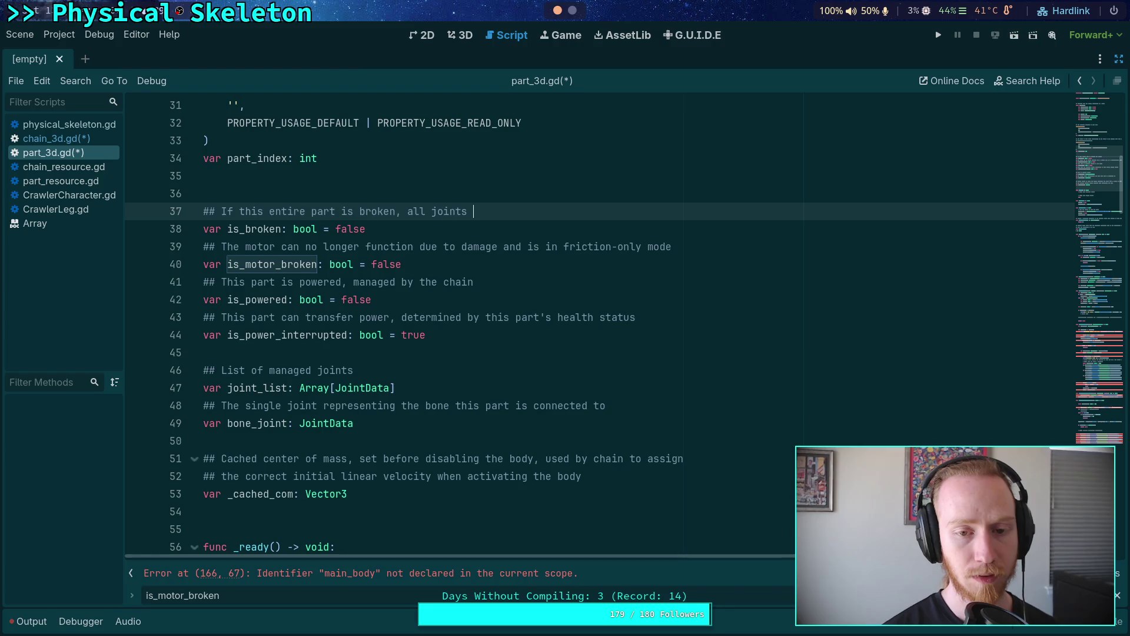
pyautogui.write('are')
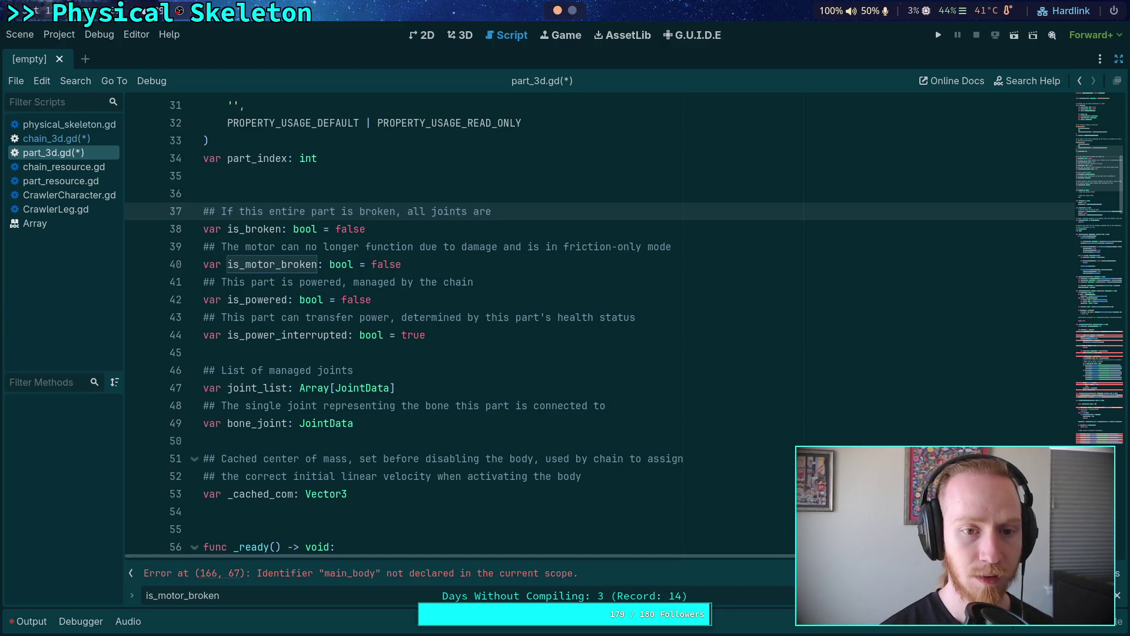
pyautogui.press('BackSpace')
pyautogui.press('BackSpace')
pyautogui.press('BackSpace')
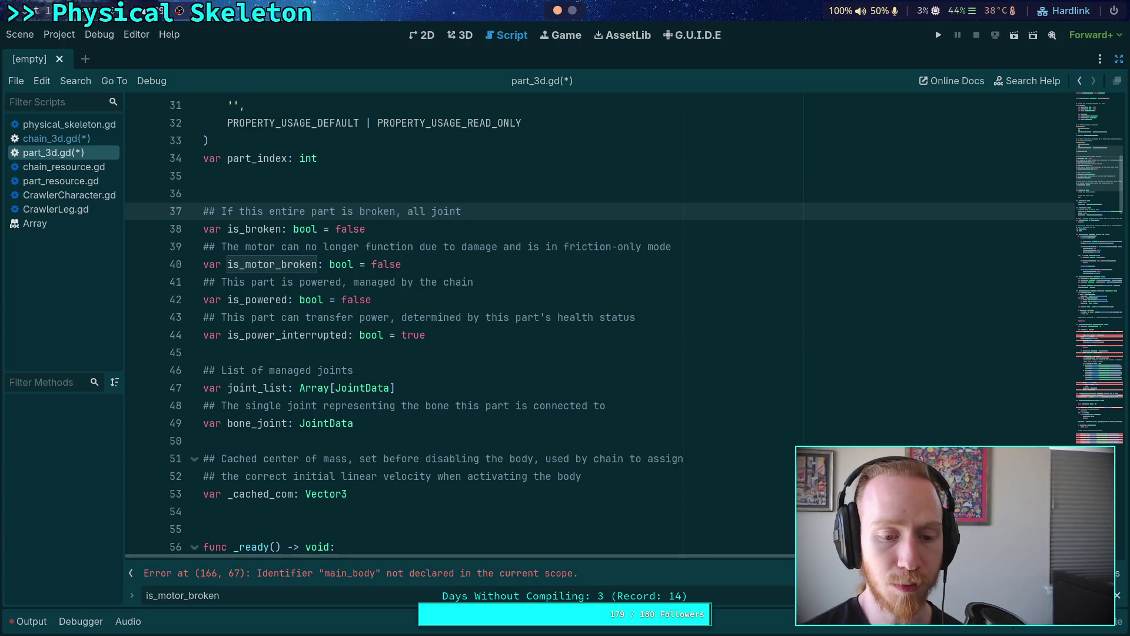
pyautogui.click(57, 137)
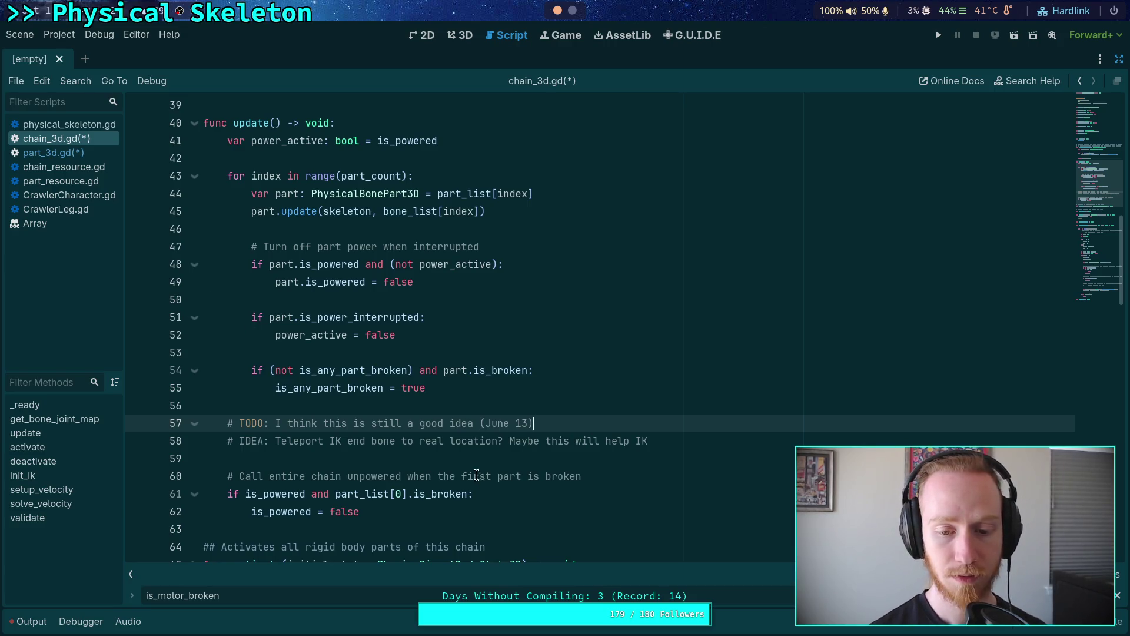
pyautogui.moveTo(546, 476); pyautogui.dragTo(579, 473)
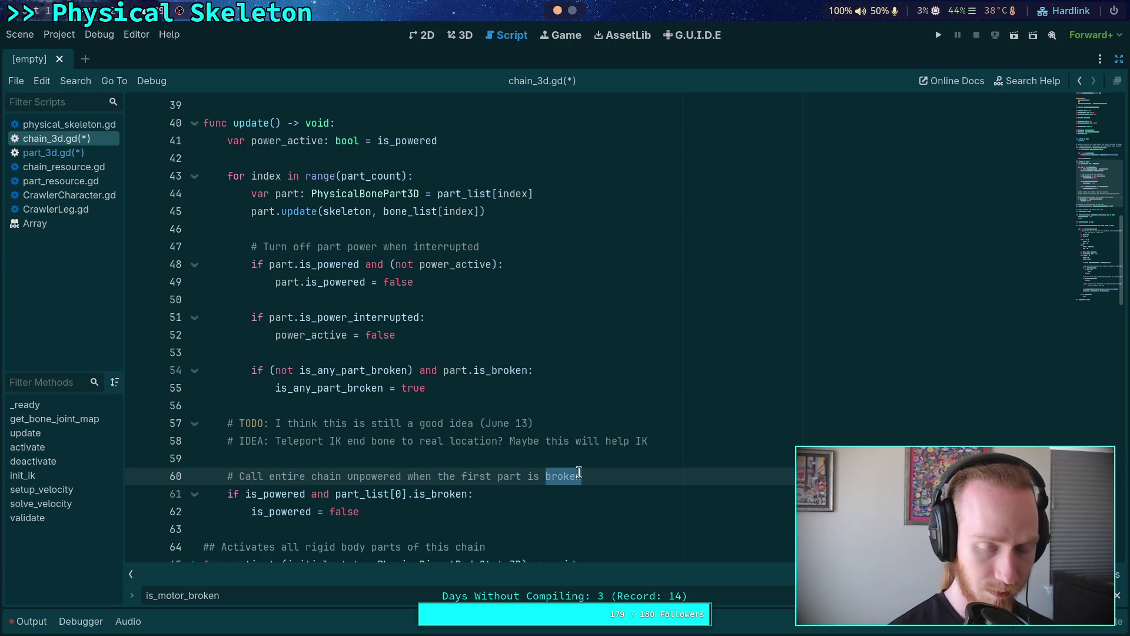